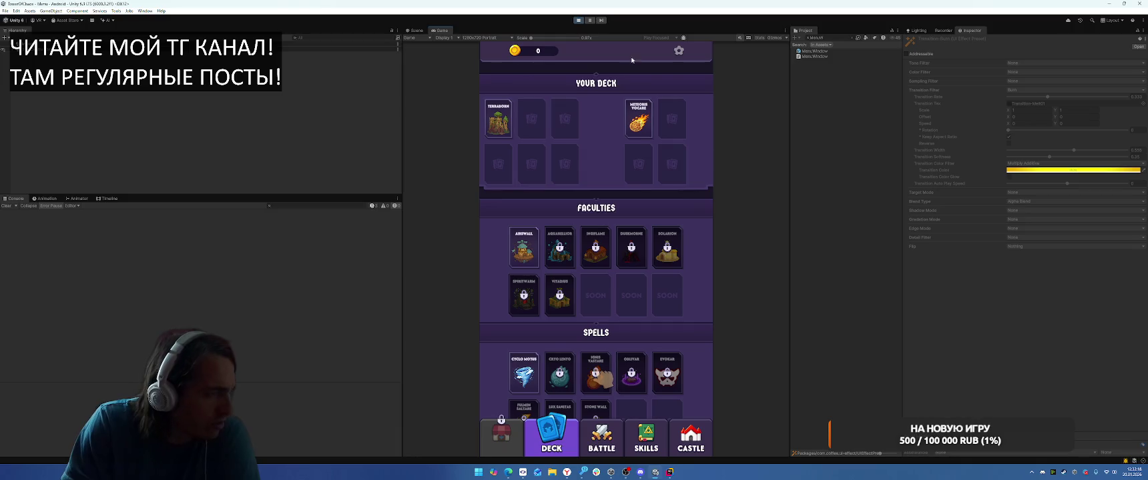
# Step: Inspect TutorialFinger, its FingerImage child, and MenuWindow and their components in the Hierarchy
pyautogui.click(16, 59)
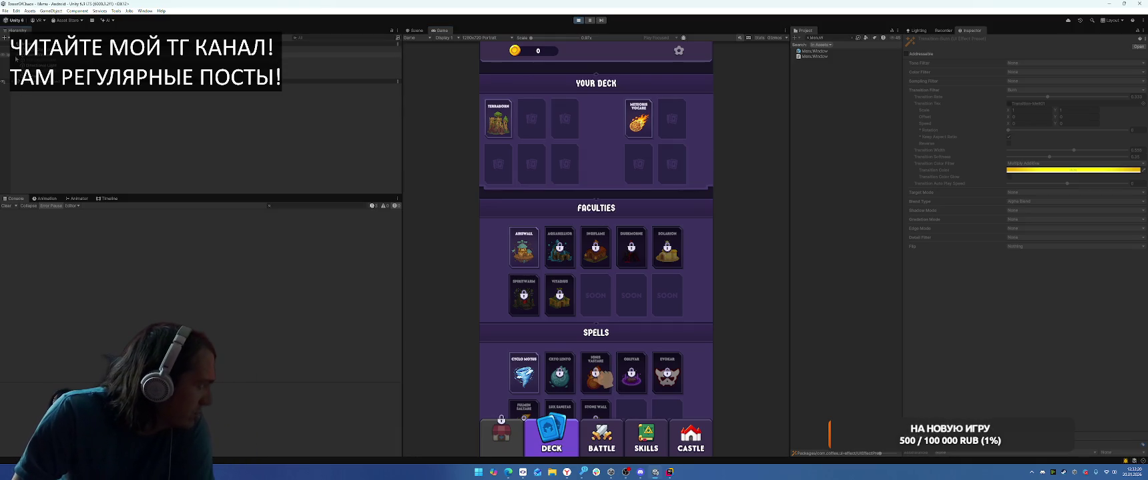
pyautogui.click(31, 108)
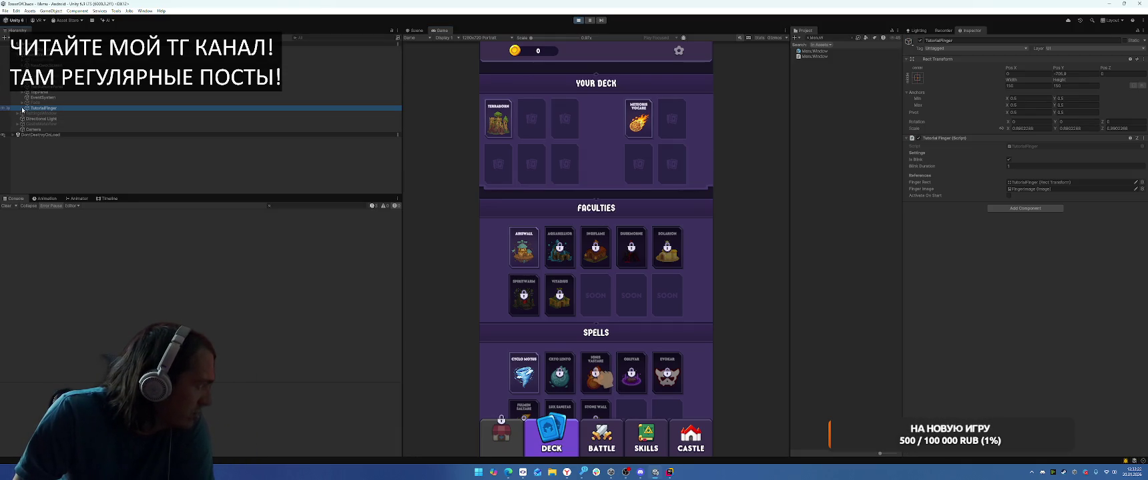
pyautogui.click(22, 108)
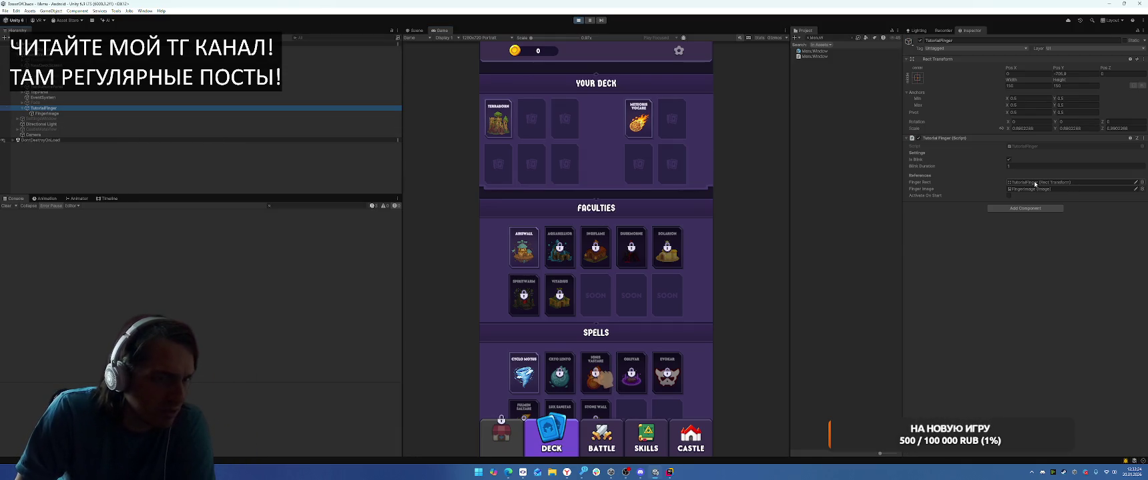
pyautogui.click(85, 112)
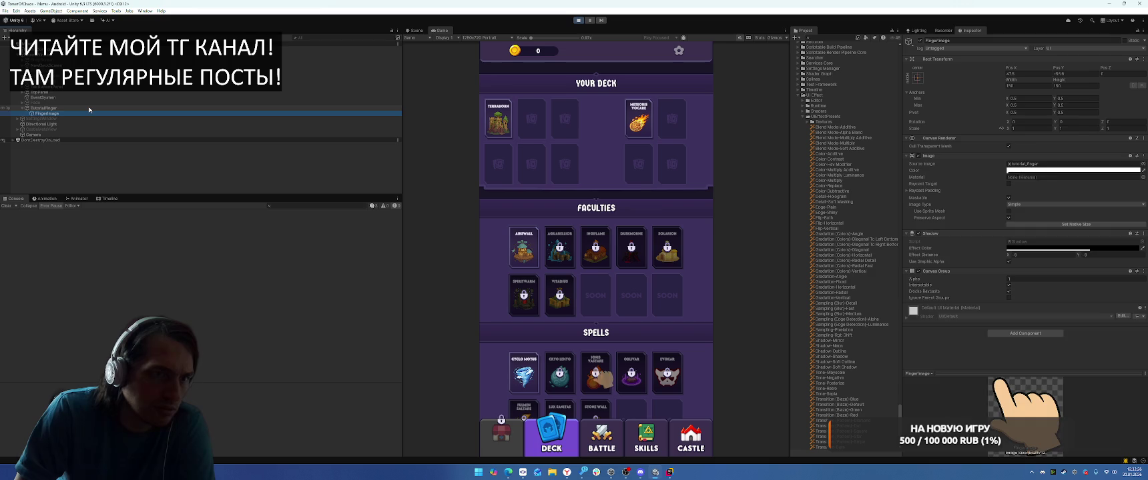
pyautogui.click(89, 109)
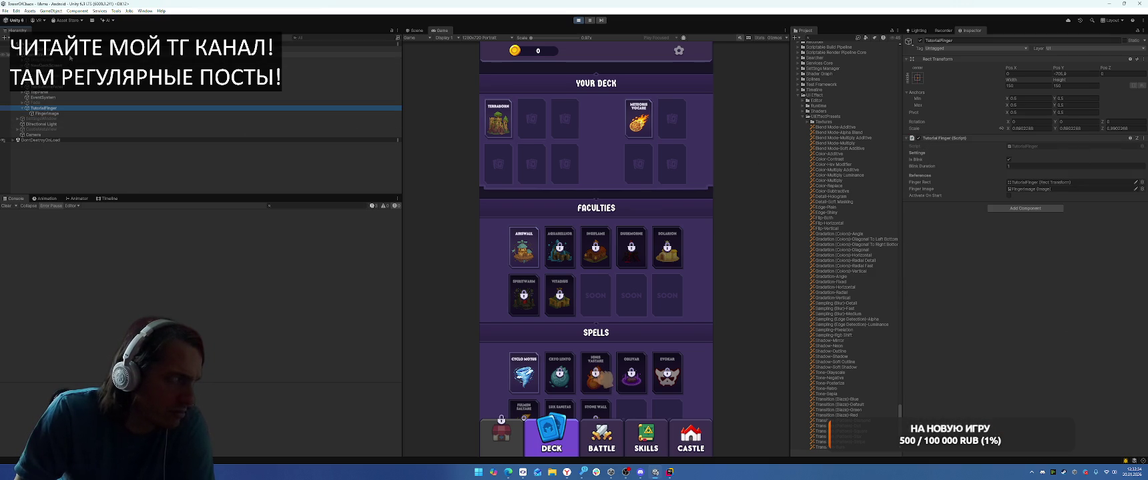
pyautogui.click(70, 55)
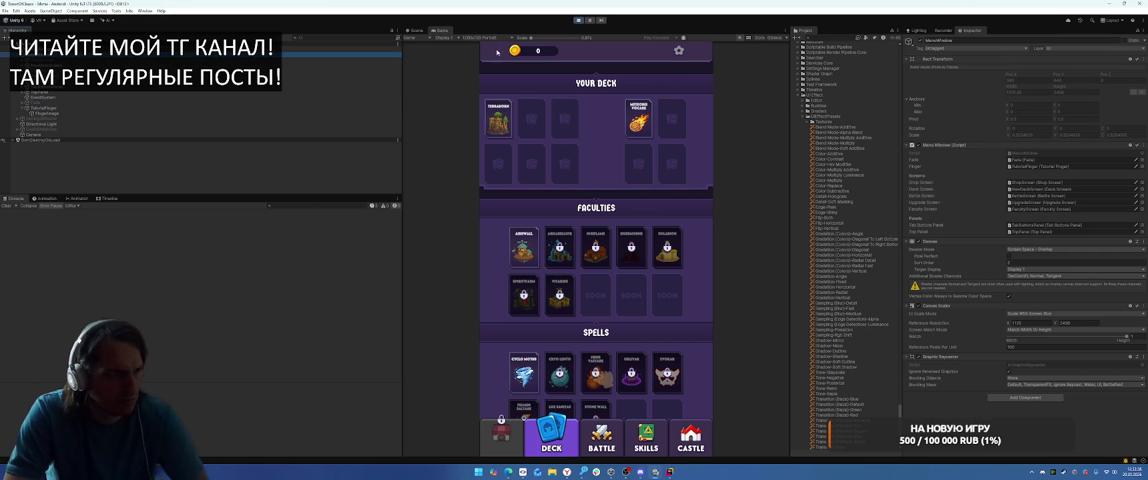
# Step: Stop Play mode and bring up TutorialFinger.cs in the code editor
pyautogui.hotkey('ctrl', 'p')
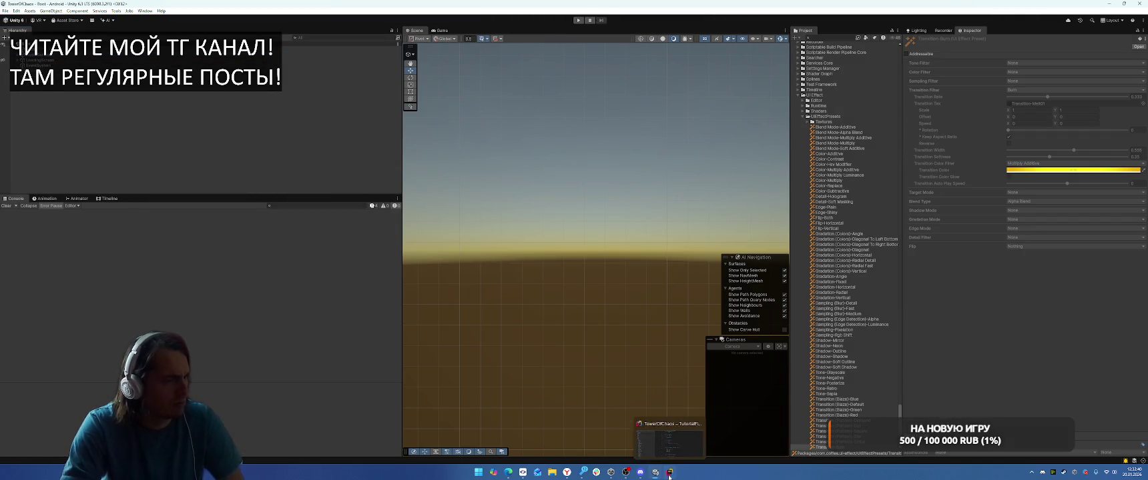
pyautogui.click(670, 473)
pyautogui.click(776, 206)
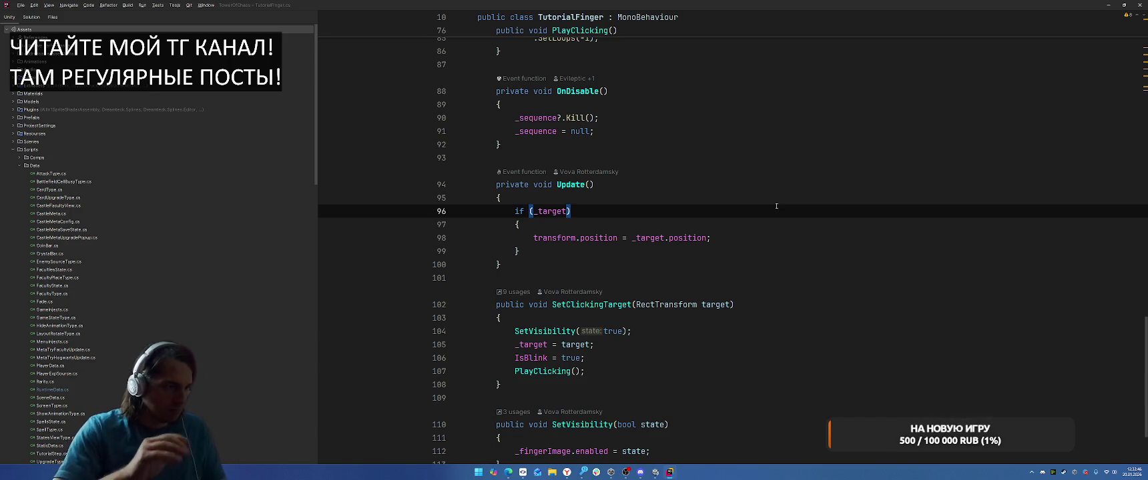
# Step: Insert '_target = null;' as the first line of SetCycle in TutorialFinger.cs, then return to Unity
pyautogui.scroll(2, 779, 277)
pyautogui.scroll(12, 568, 283)
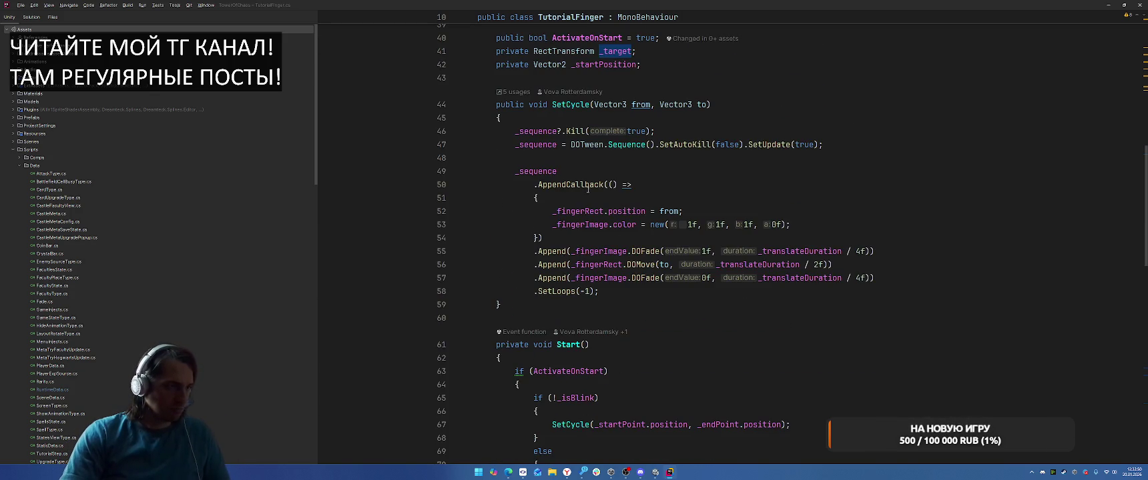
pyautogui.click(687, 122)
pyautogui.press('Return')
pyautogui.write('_target = defa')
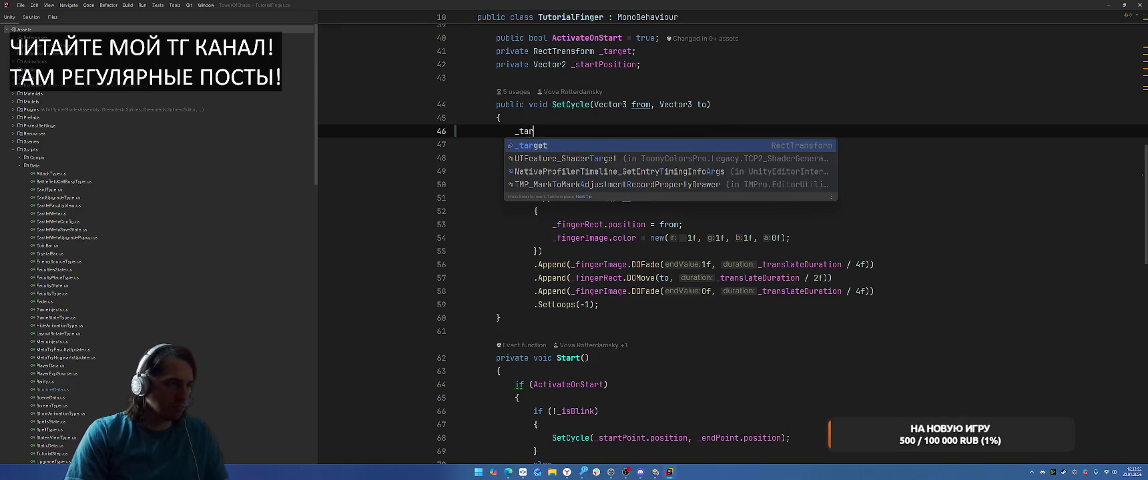
pyautogui.press('Return')
pyautogui.write(';')
pyautogui.press('BackSpace')
pyautogui.press('BackSpace')
pyautogui.press('BackSpace')
pyautogui.write('null;')
pyautogui.hotkey('alt', 'Tab')
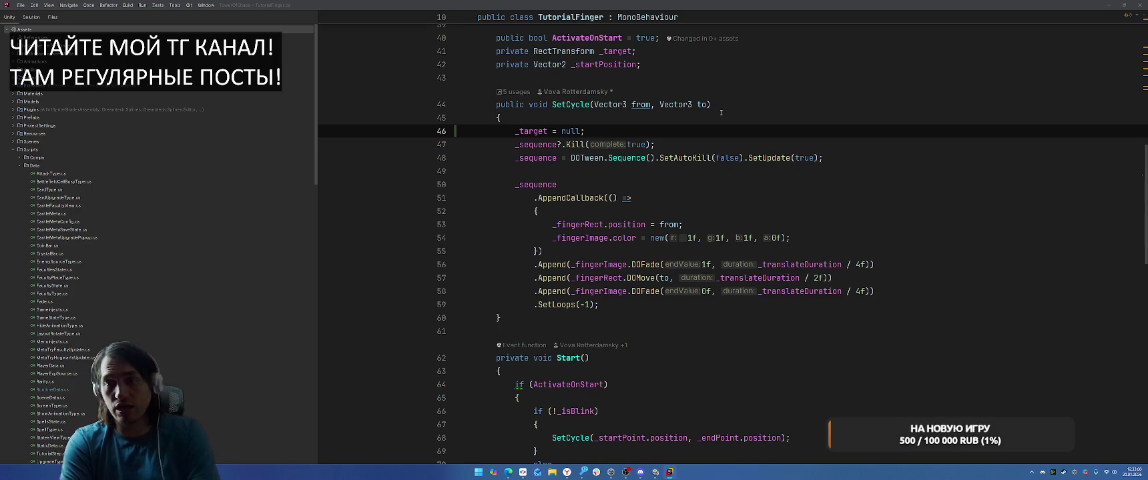
pyautogui.hotkey('alt', 'Tab')
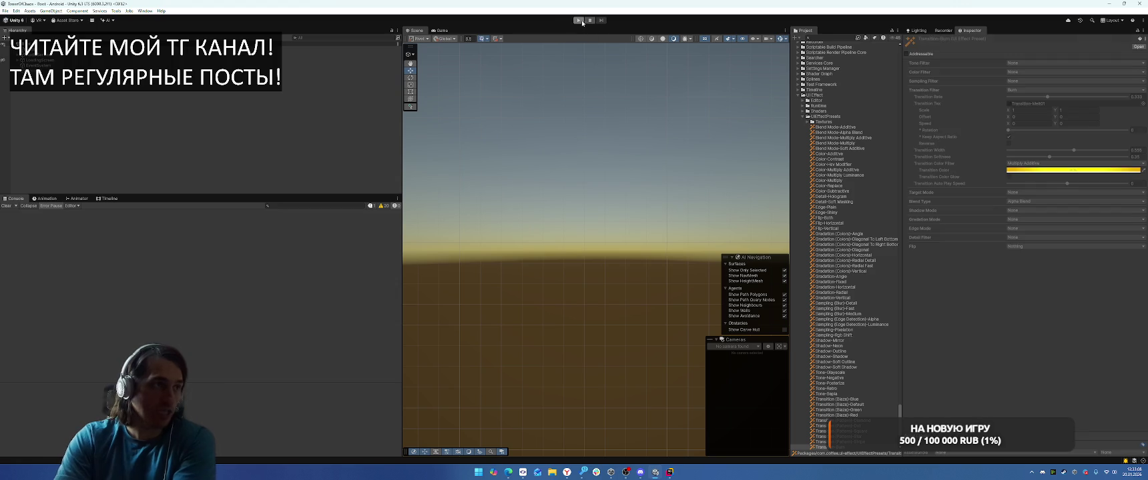
# Step: Clear PlayerPrefs via Tools and restart Play mode from a fresh save
pyautogui.hotkey('ctrl', 'p')
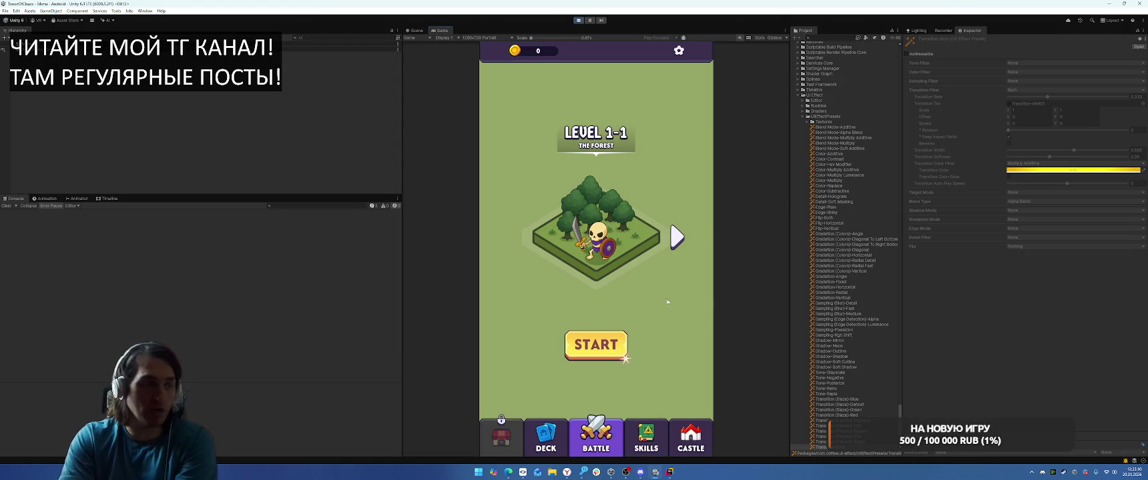
pyautogui.click(578, 20)
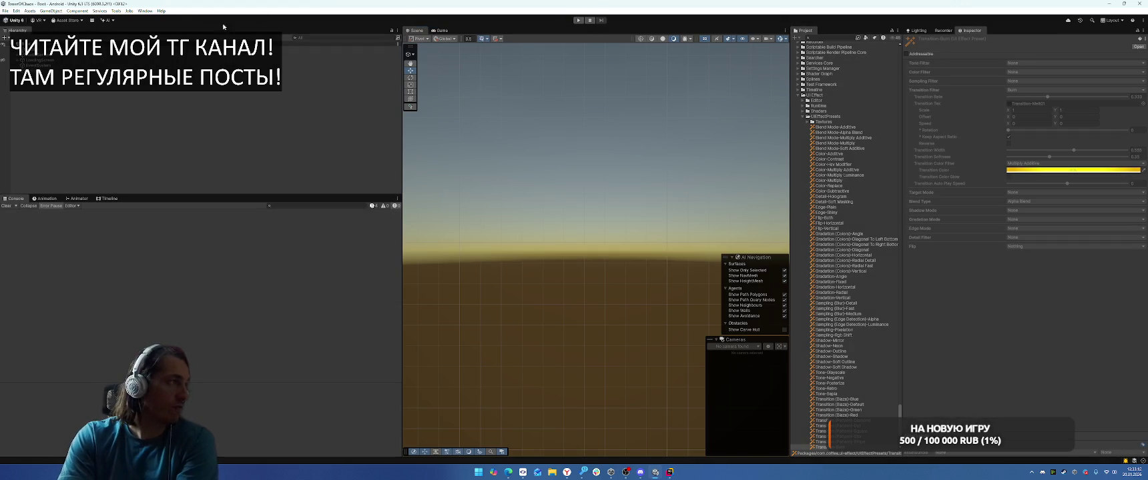
pyautogui.click(118, 11)
pyautogui.click(141, 91)
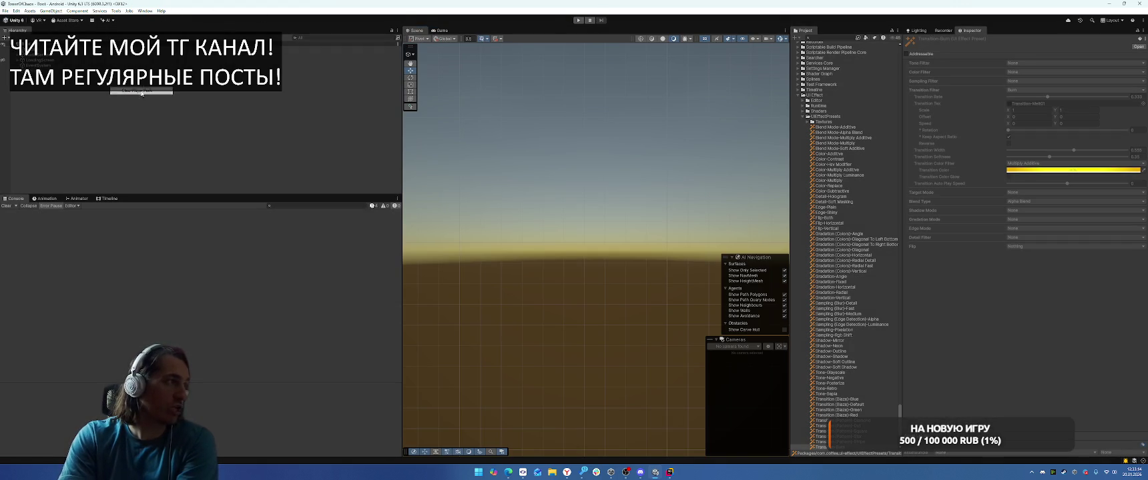
pyautogui.click(578, 20)
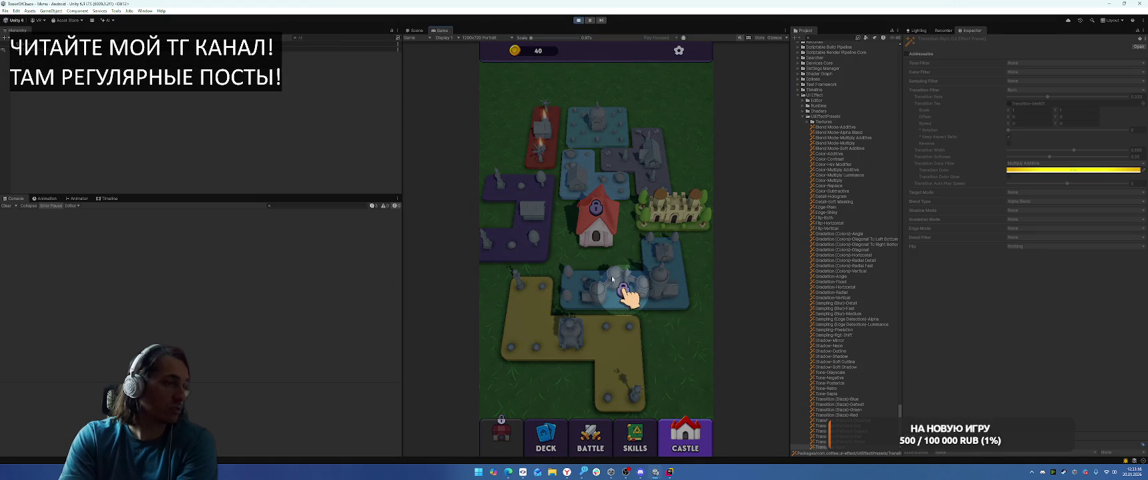
# Step: Buy and equip Airswall, add Cyclo Motus to the deck, and start Level 1-1
pyautogui.click(635, 275)
pyautogui.click(585, 363)
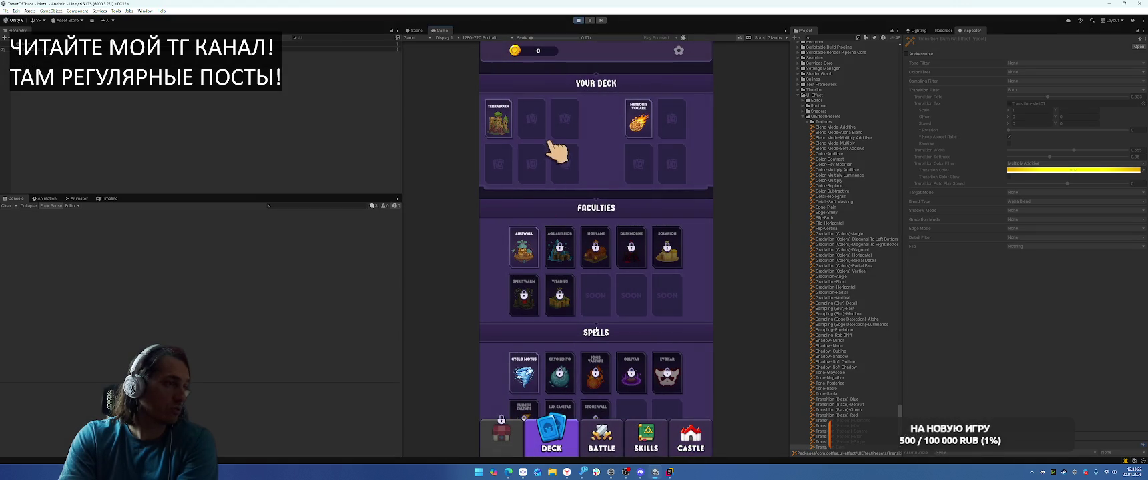
pyautogui.click(536, 267)
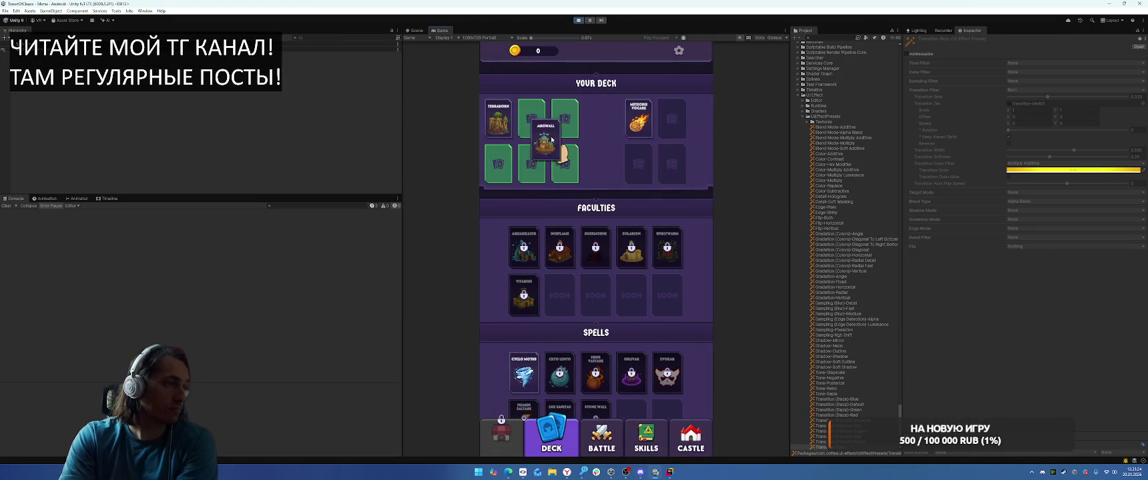
pyautogui.click(538, 385)
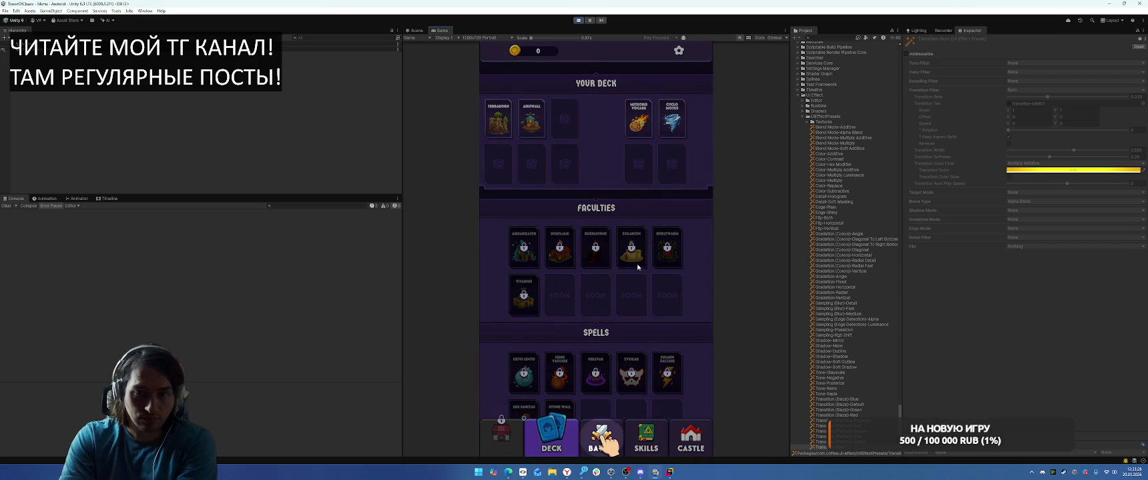
pyautogui.click(596, 441)
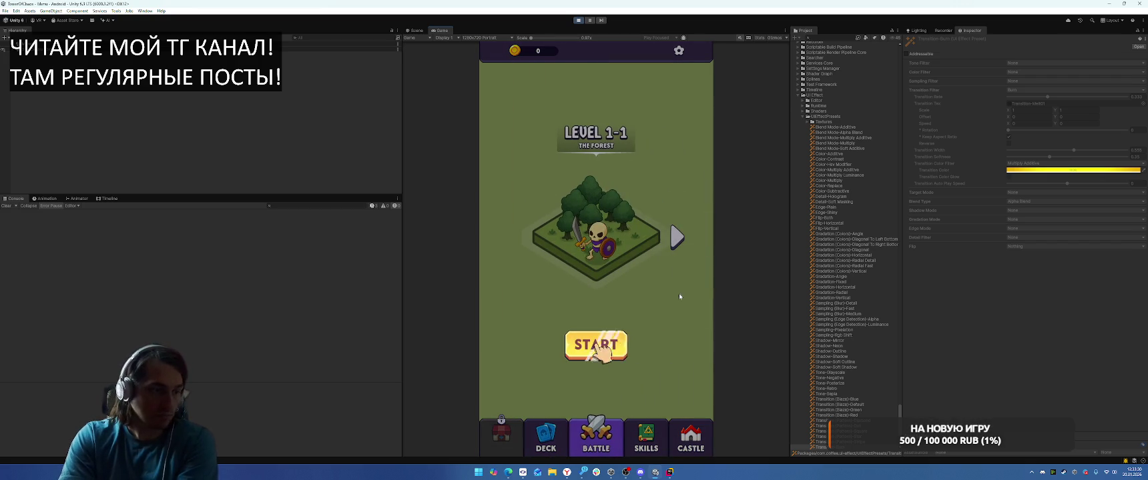
pyautogui.click(596, 345)
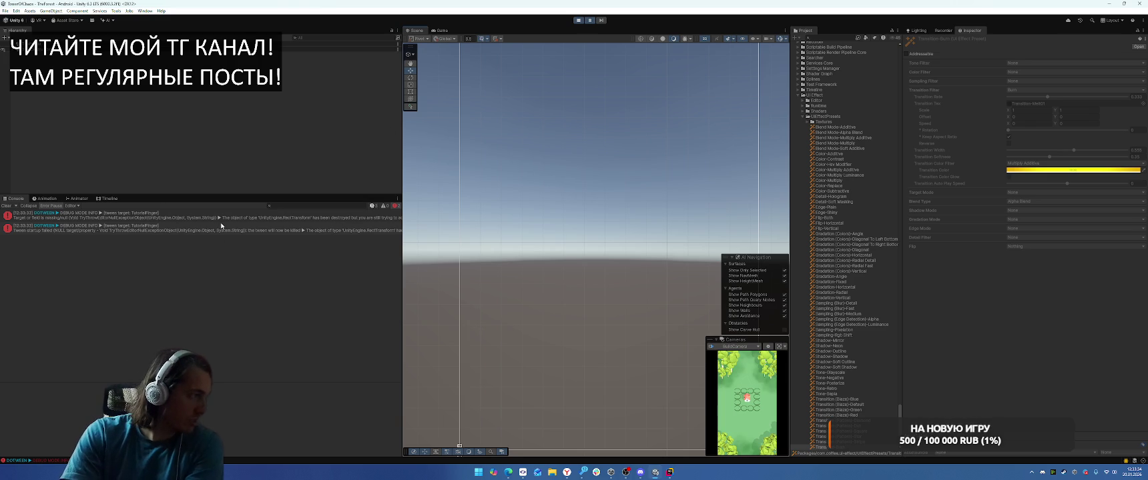
# Step: Inspect the destroyed-RectTransform DOTween error, stop Play mode, and return to Rider
pyautogui.click(230, 214)
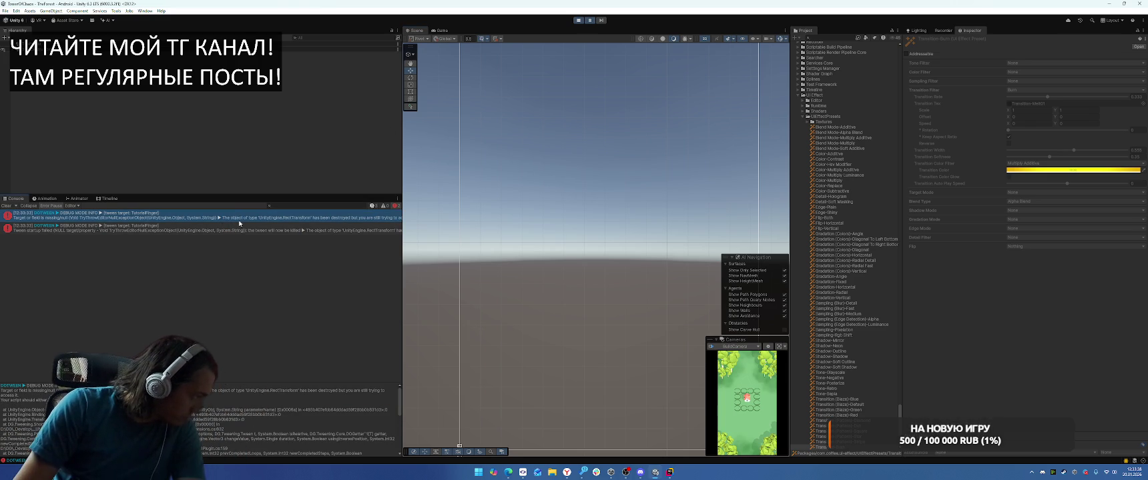
pyautogui.hotkey('ctrl', 'p')
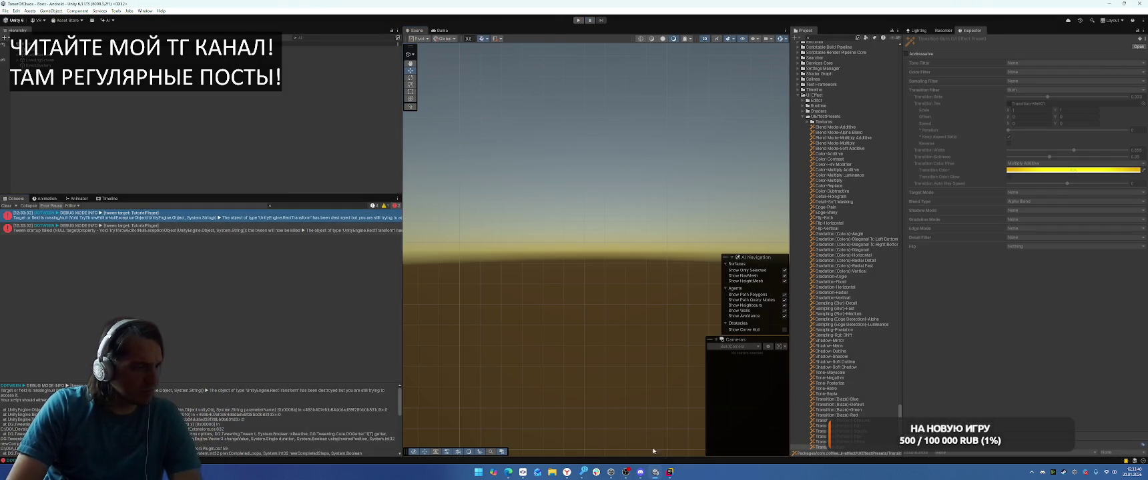
pyautogui.hotkey('alt', 'Tab')
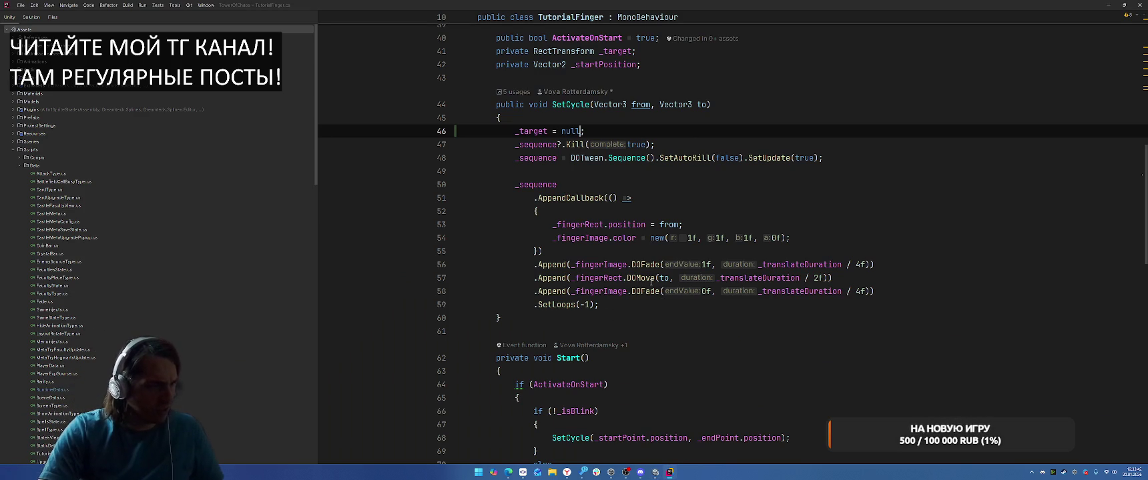
# Step: Add an OnDestroy method after OnDisable that calls _sequence?.Kill()
pyautogui.scroll(-10, 650, 282)
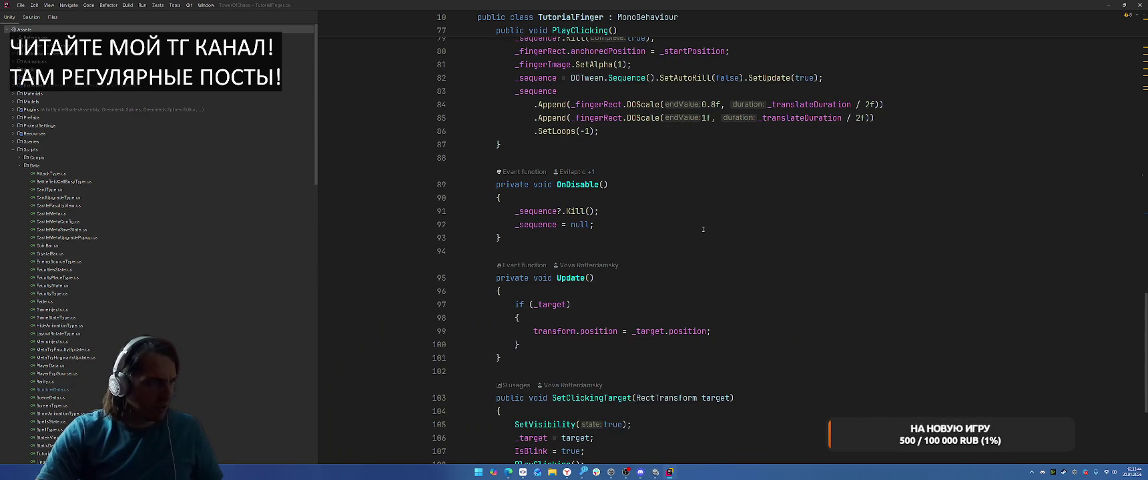
pyautogui.scroll(3, 702, 230)
pyautogui.click(520, 211)
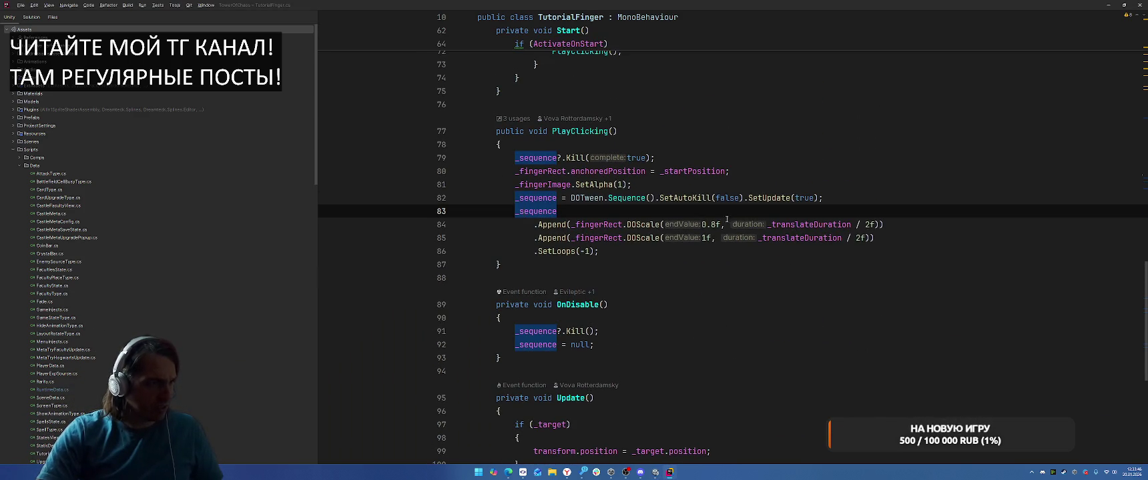
pyautogui.scroll(-5, 727, 220)
pyautogui.scroll(3, 800, 259)
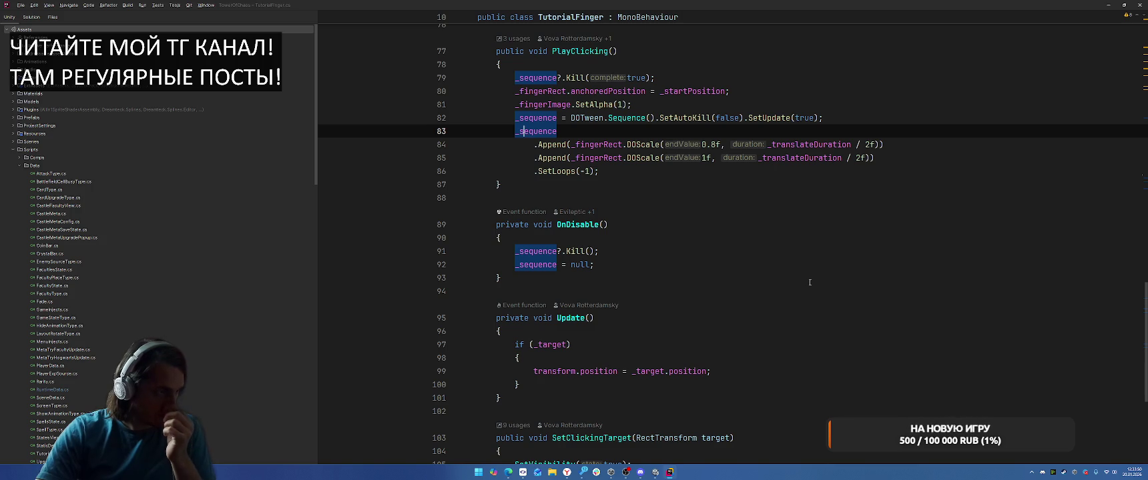
pyautogui.click(768, 278)
pyautogui.press('Return')
pyautogui.press('Return')
pyautogui.write('vo')
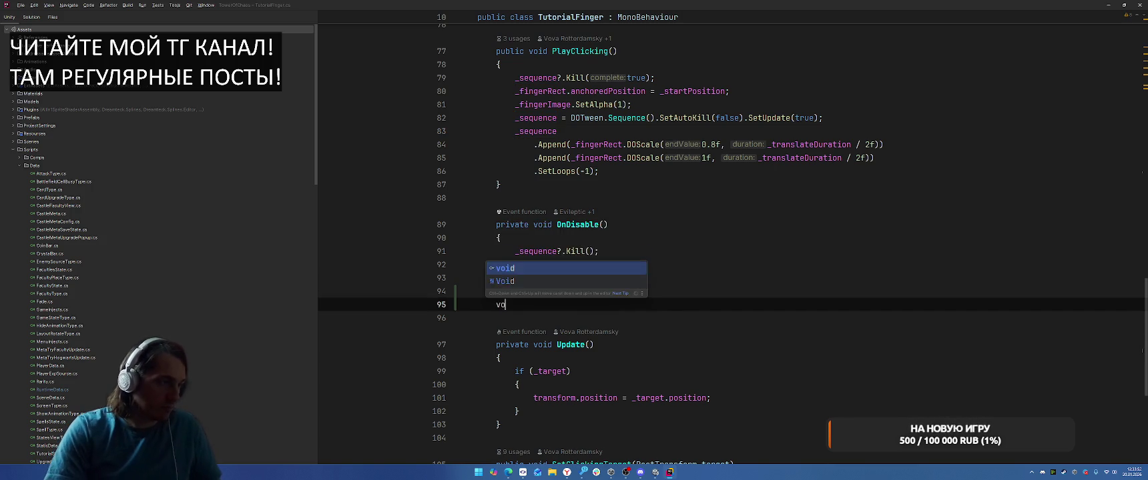
pyautogui.write('id OnD')
pyautogui.press('Return')
pyautogui.write('_s')
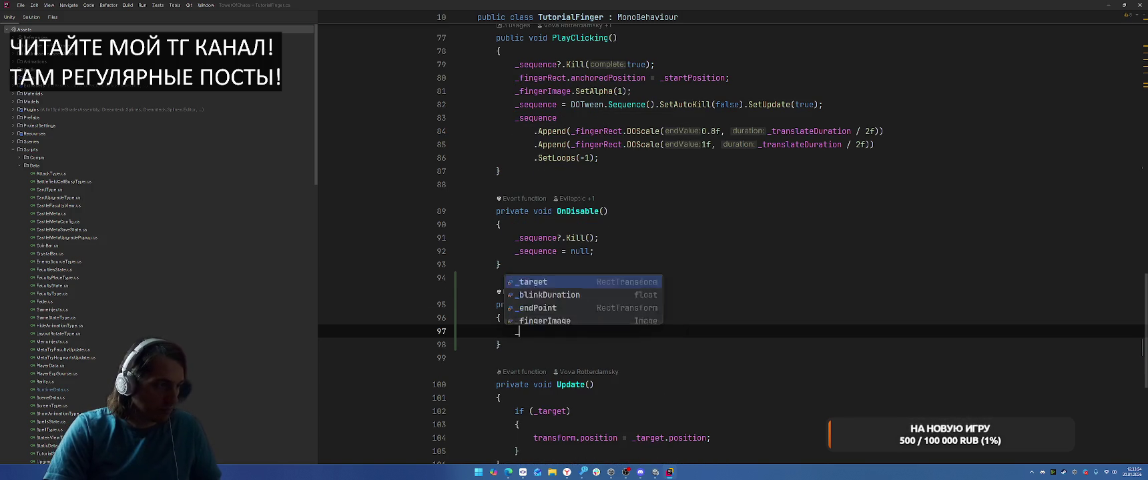
pyautogui.press('Return')
pyautogui.write('?.Kill();')
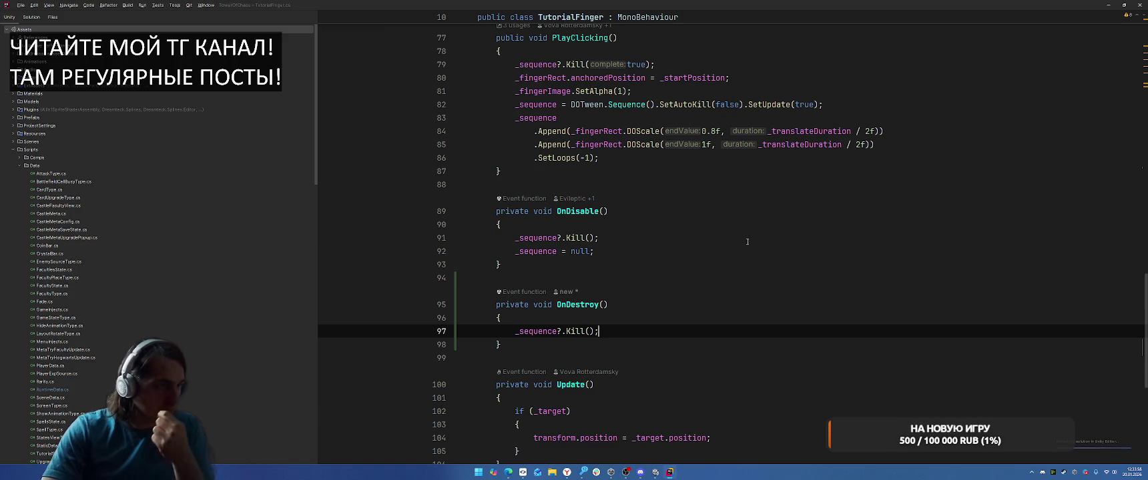
# Step: Append .SetTarget(_fingerRect) to the DOTween sequence setup line and return to Unity
pyautogui.scroll(1, 796, 349)
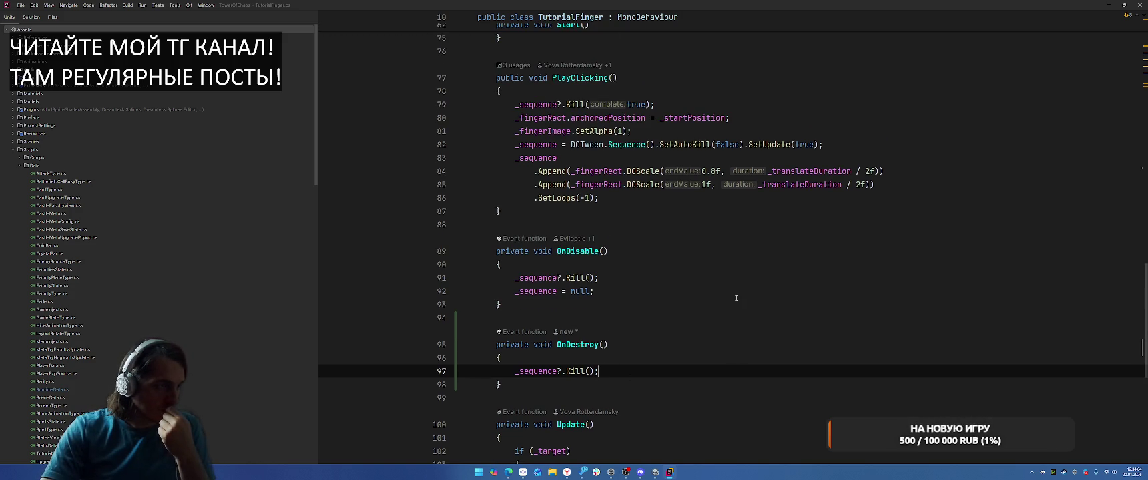
pyautogui.click(871, 146)
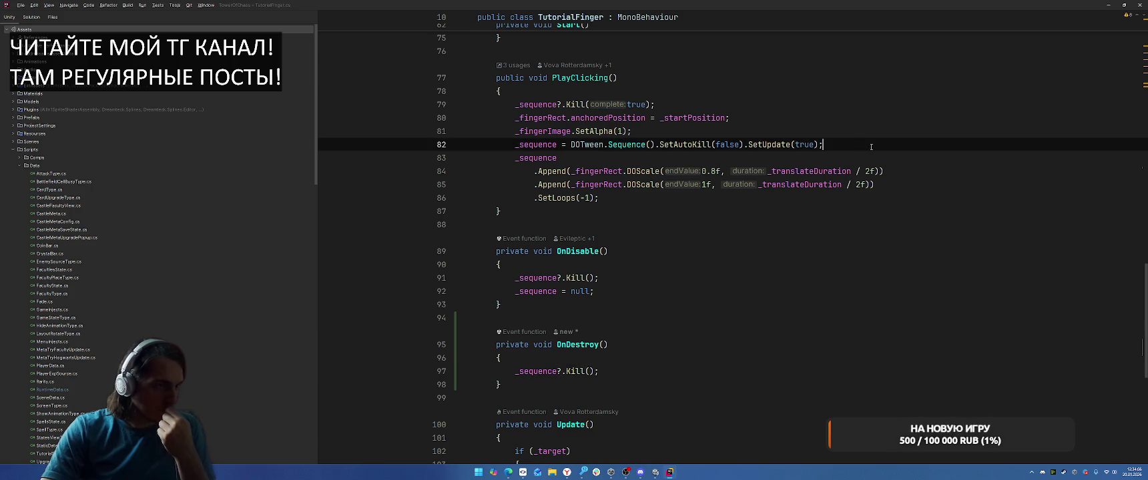
pyautogui.write('.SetTarget(')
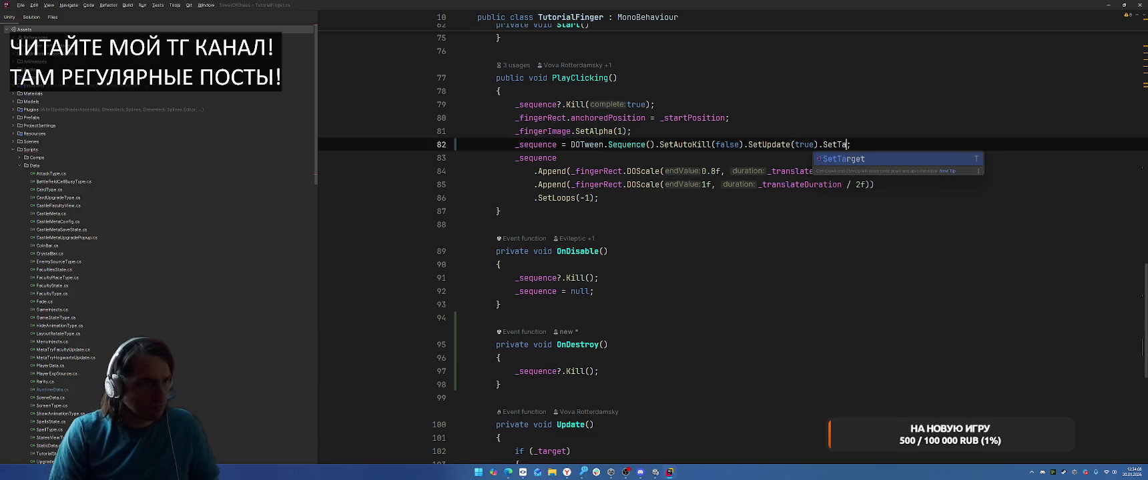
pyautogui.press('Return')
pyautogui.write('_fingerR')
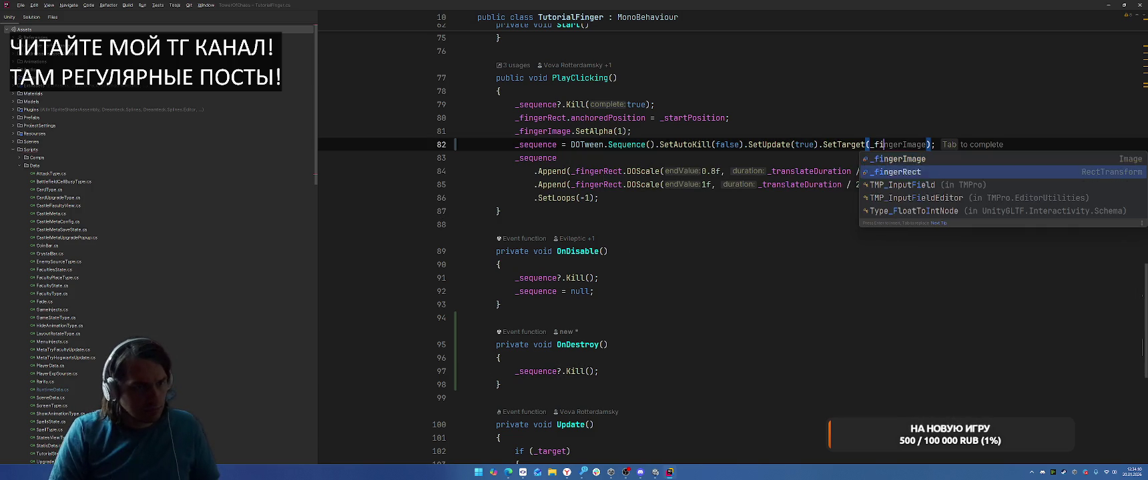
pyautogui.press('Return')
pyautogui.hotkey('alt', 'Tab')
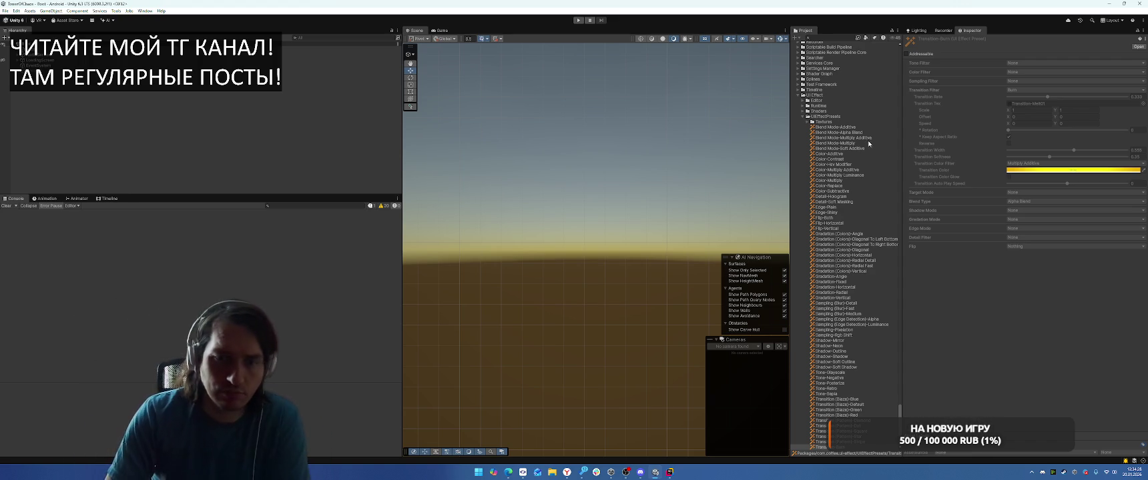
# Step: Mark the tutorial complete with Tools > Complete Tutorial and restart Play mode
pyautogui.click(578, 21)
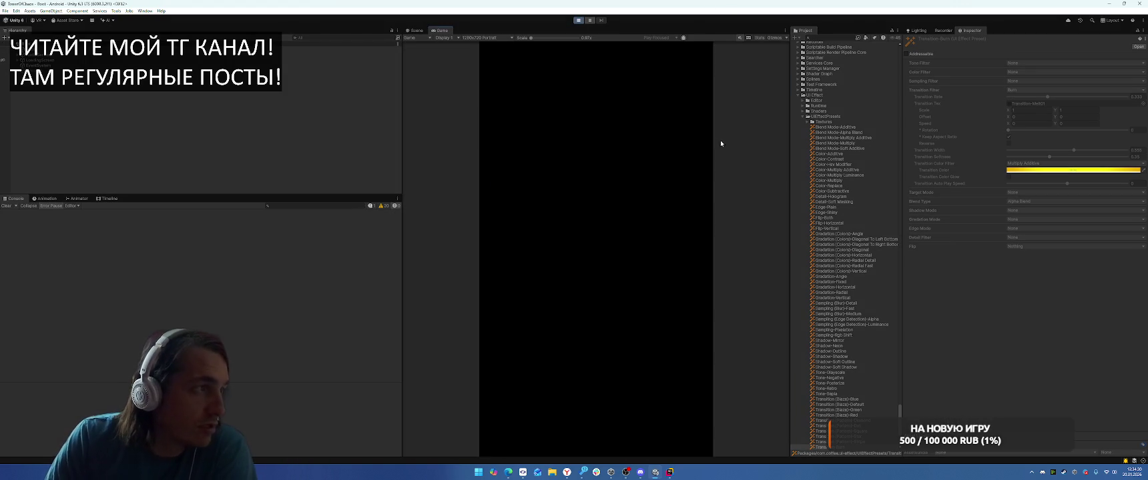
pyautogui.click(577, 21)
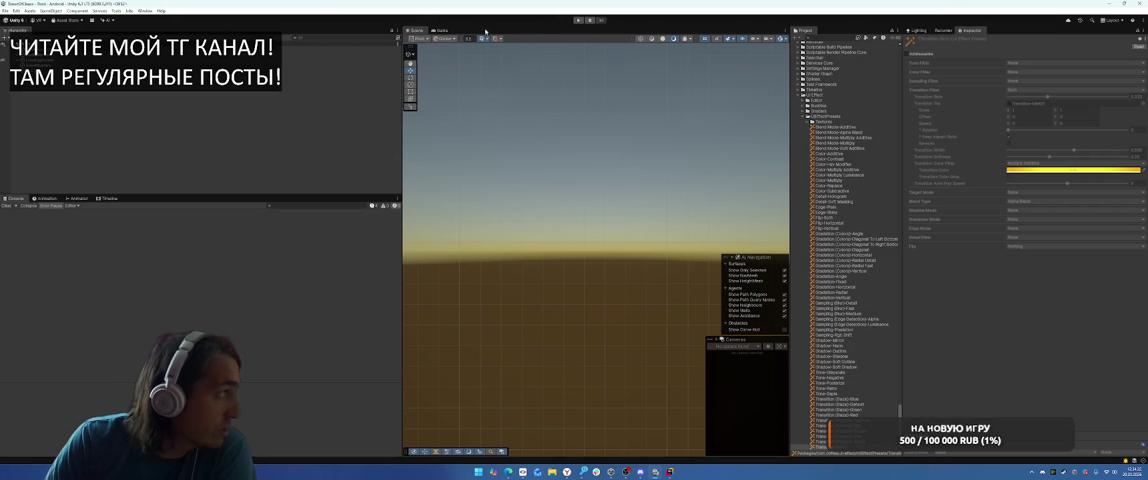
pyautogui.click(117, 11)
pyautogui.click(146, 97)
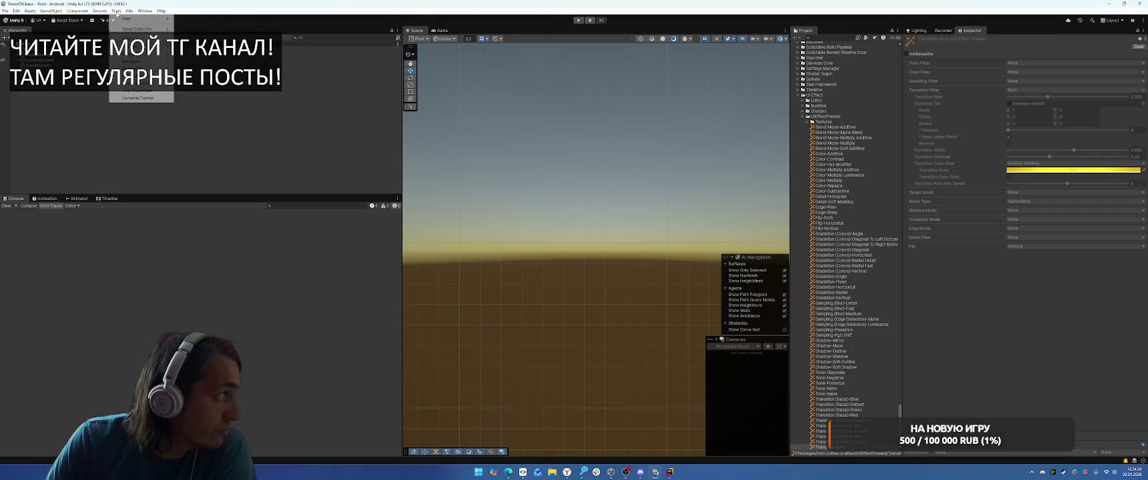
pyautogui.click(578, 20)
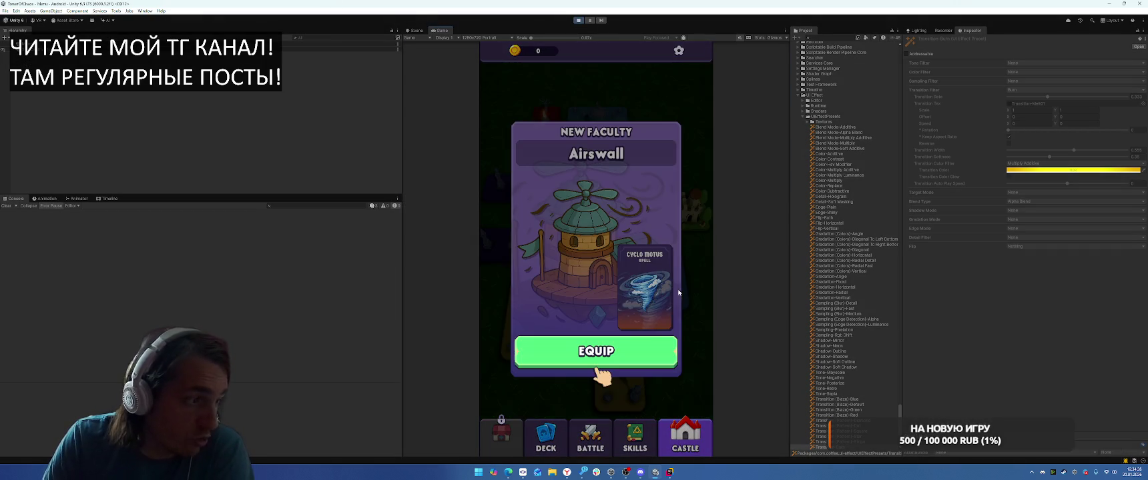
# Step: Equip Airwall and Cyclo Motus, start Level 1-1, place the Airswall piece, and begin the battle
pyautogui.click(515, 245)
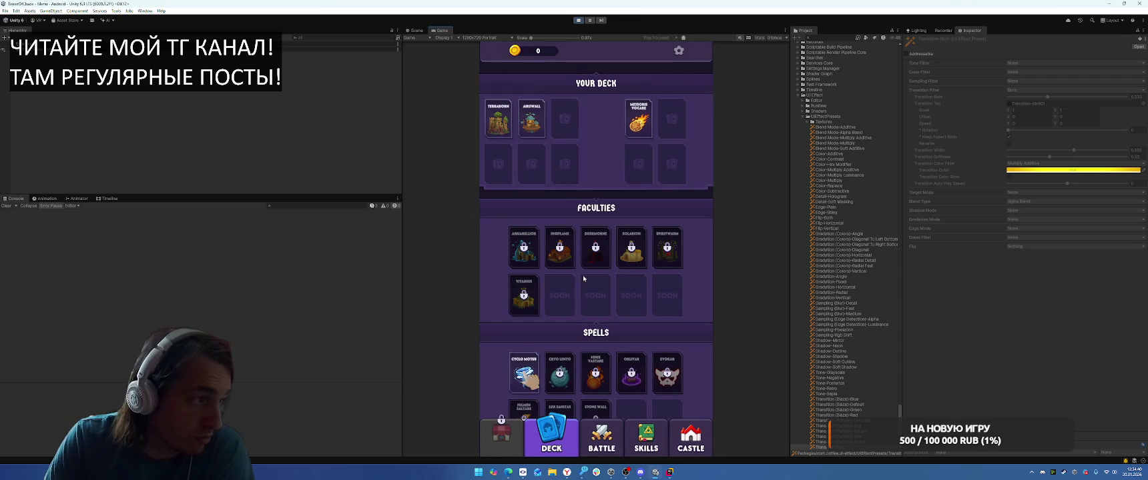
pyautogui.click(524, 376)
pyautogui.click(619, 422)
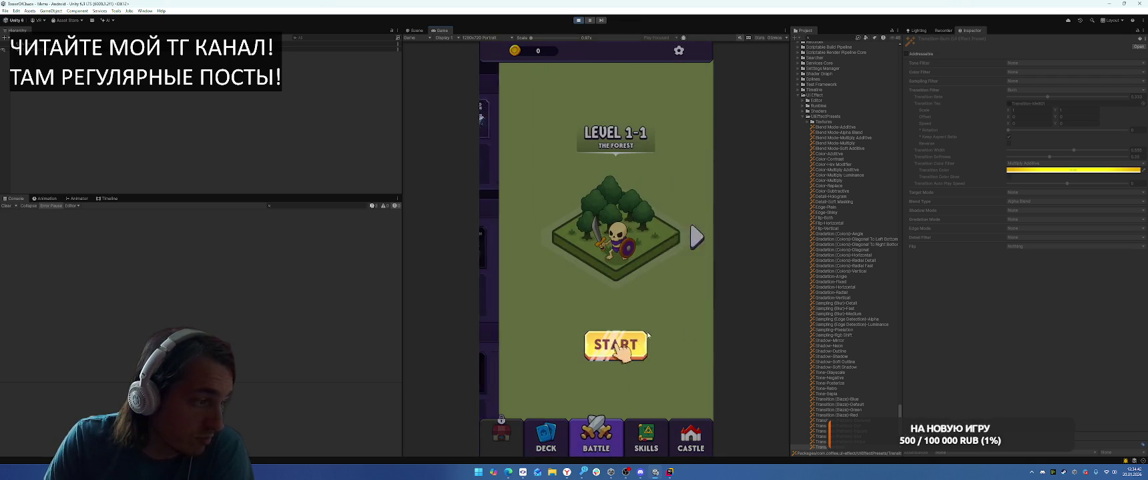
pyautogui.click(609, 345)
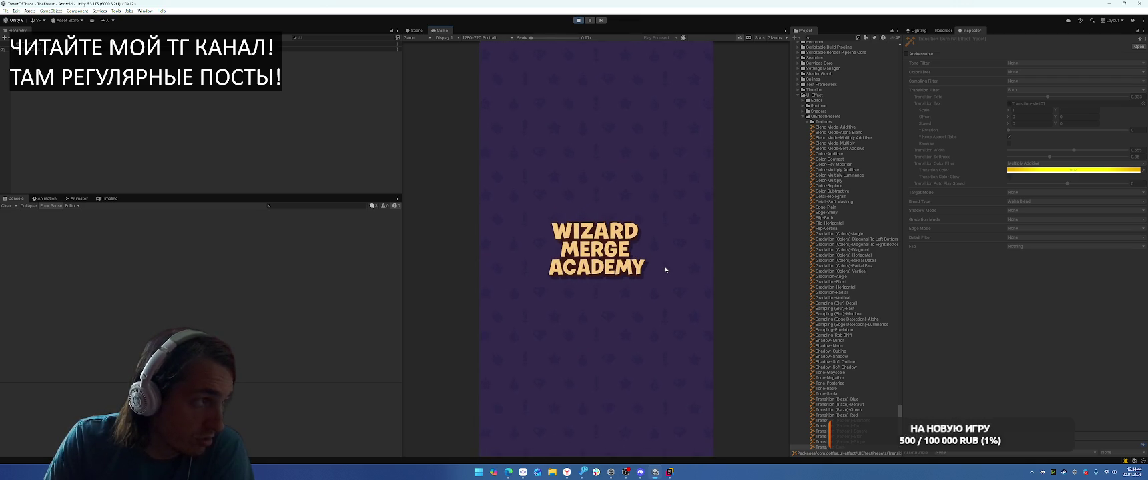
pyautogui.click(657, 247)
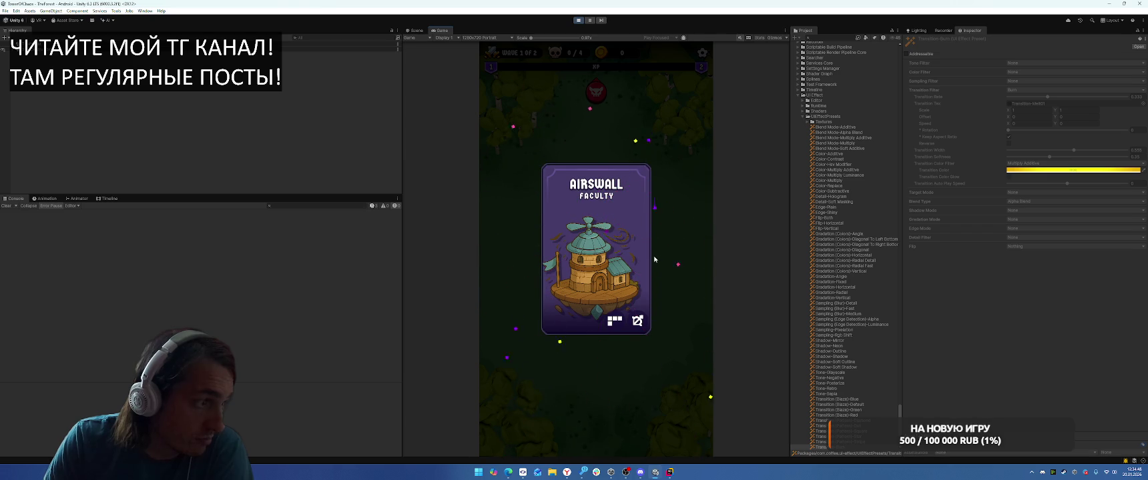
pyautogui.moveTo(547, 384); pyautogui.dragTo(587, 227)
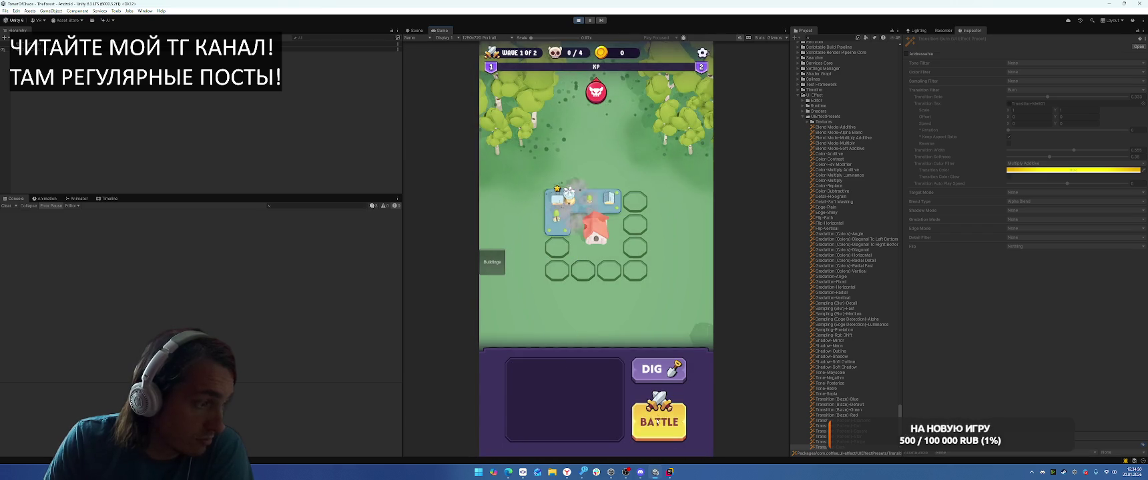
pyautogui.click(659, 420)
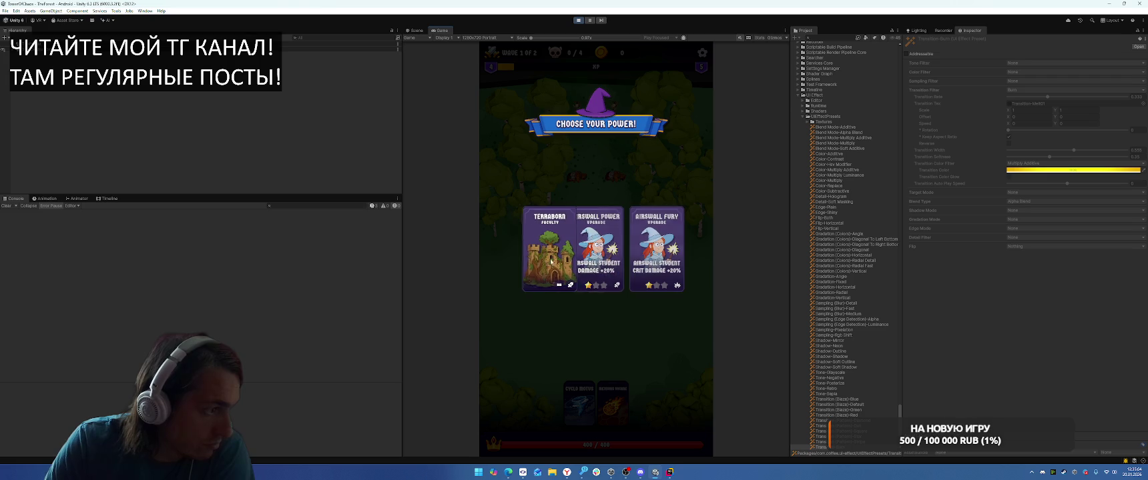
# Step: Pick the Terraborg power and cast Cyclo Motus and Meteoris on the wave 1 enemies
pyautogui.click(657, 253)
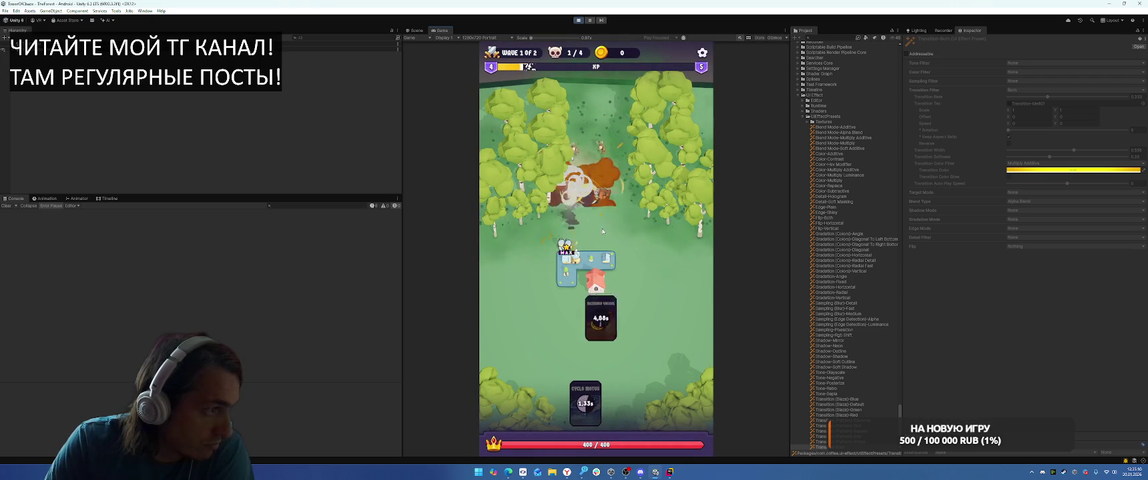
pyautogui.moveTo(578, 401); pyautogui.dragTo(565, 195)
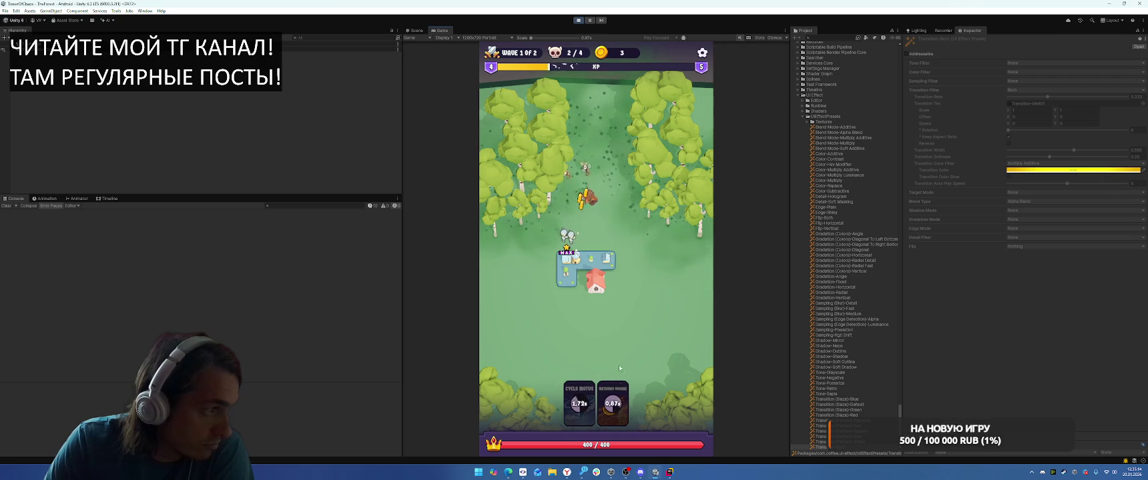
pyautogui.moveTo(618, 405); pyautogui.dragTo(597, 352)
pyautogui.moveTo(579, 400); pyautogui.dragTo(587, 240)
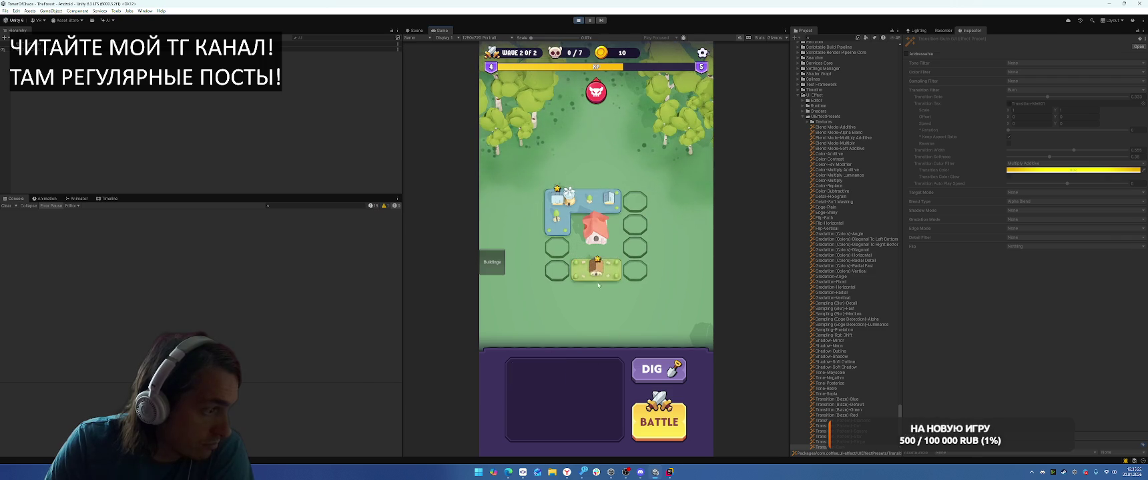
# Step: Start wave 2, keep casting Cyclo Motus and Meteoris, pick Airswall, then stop Play mode
pyautogui.click(663, 408)
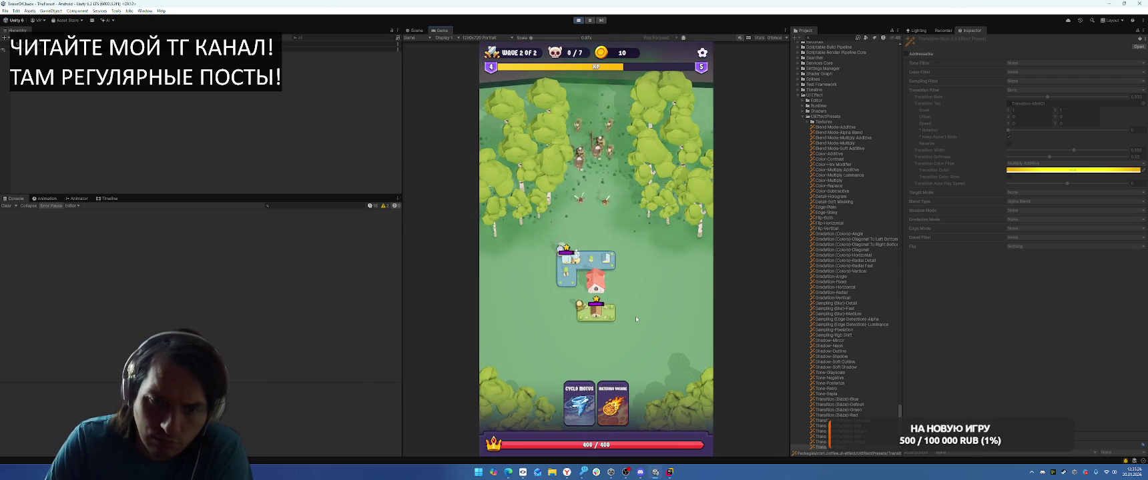
pyautogui.moveTo(579, 403); pyautogui.dragTo(574, 274)
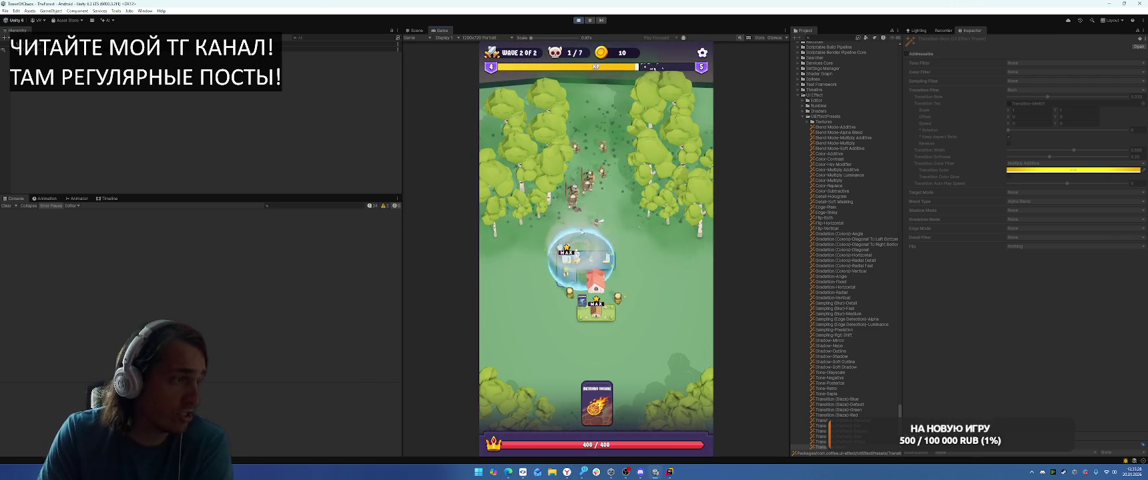
pyautogui.moveTo(612, 403); pyautogui.dragTo(595, 206)
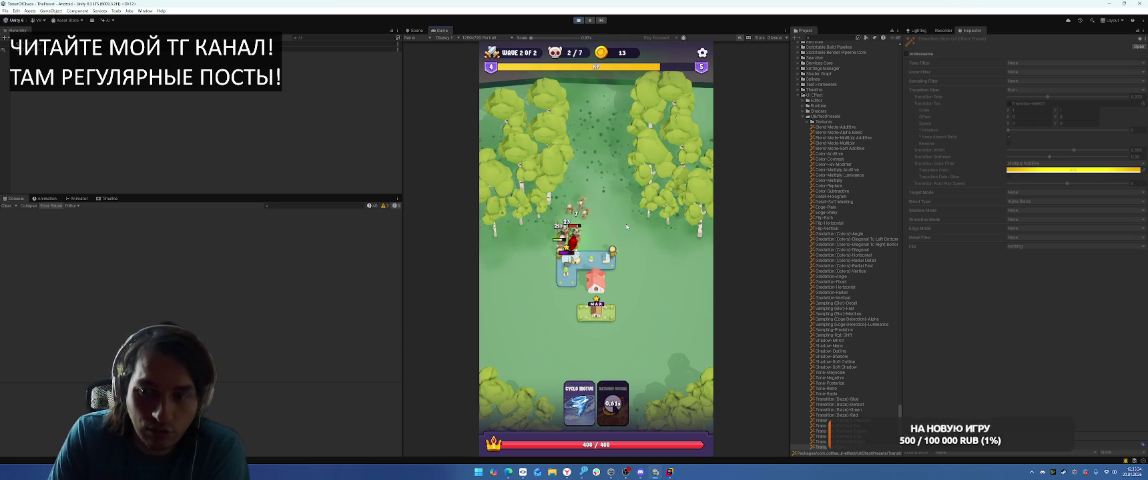
pyautogui.moveTo(579, 404)
pyautogui.mouseDown()
pyautogui.moveTo(554, 308)
pyautogui.moveTo(563, 229)
pyautogui.mouseUp()
pyautogui.moveTo(588, 274); pyautogui.dragTo(567, 217)
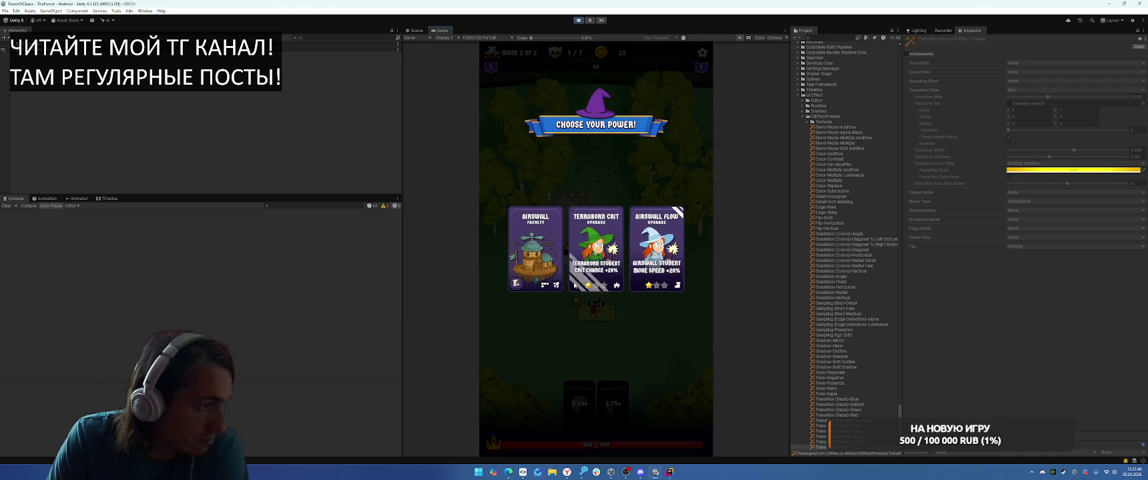
pyautogui.click(542, 238)
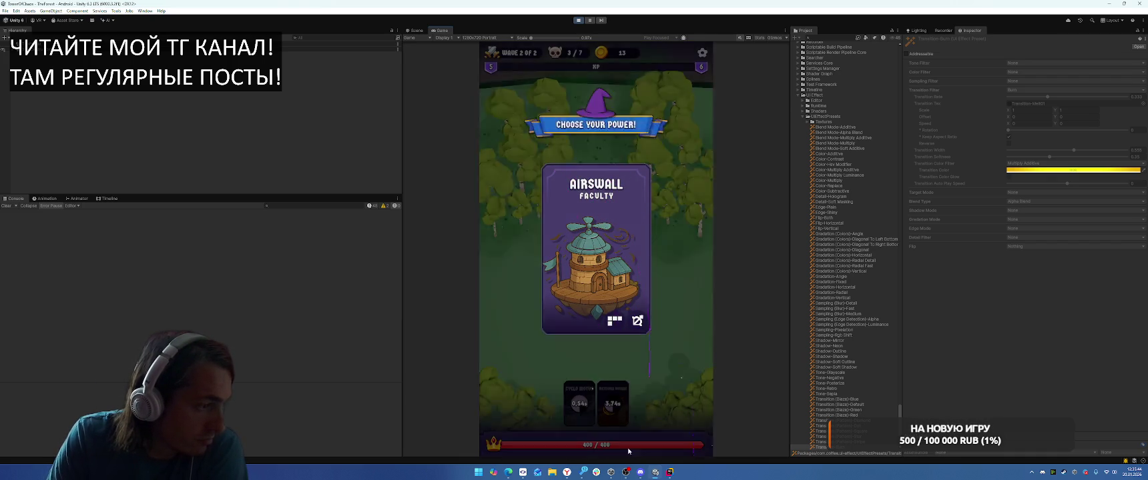
pyautogui.click(613, 408)
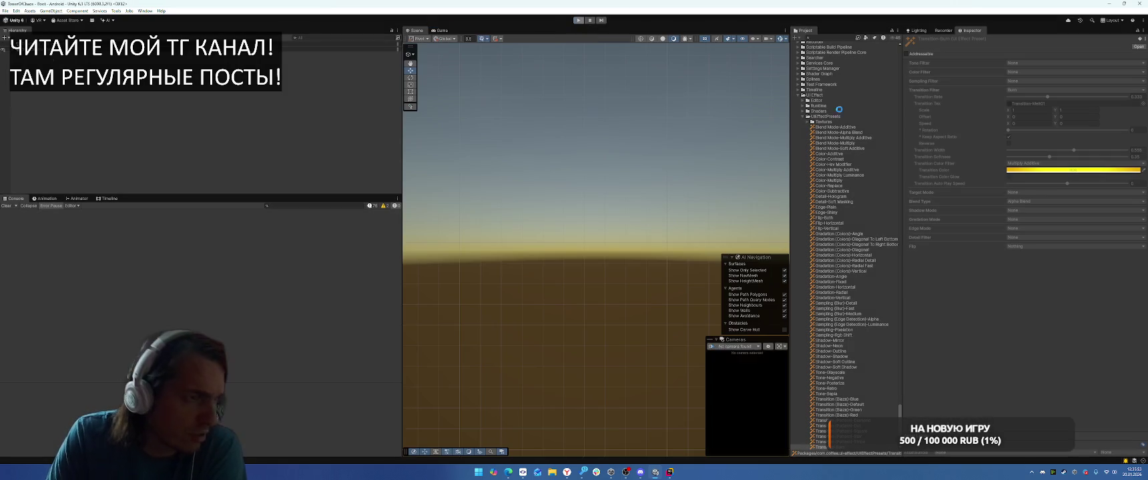
pyautogui.hotkey('ctrl', 'p')
pyautogui.click(803, 96)
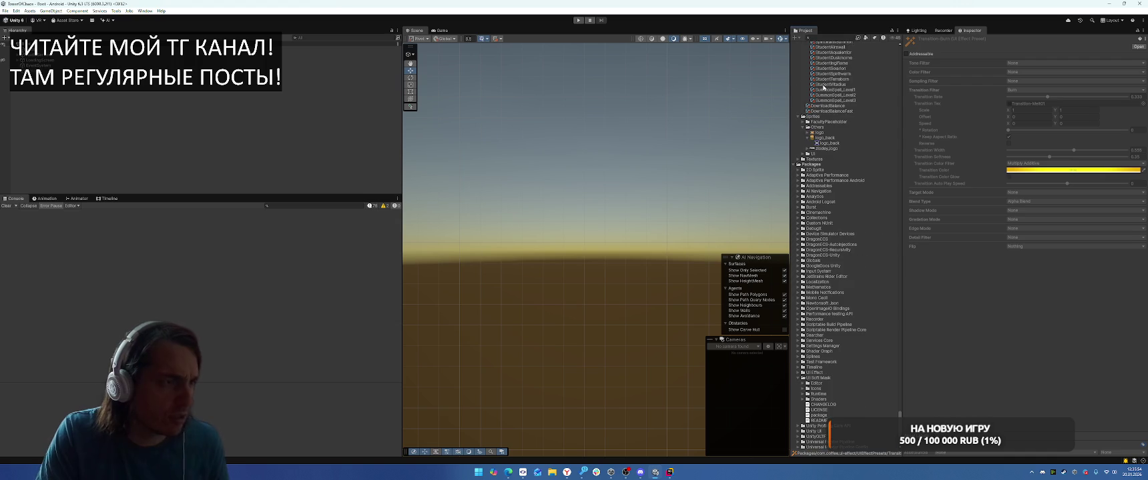
# Step: Open student_aqualerrior_level_1, select SkinMesh, and review its Toony Colors Pro 2 material and outline settings
pyautogui.click(834, 132)
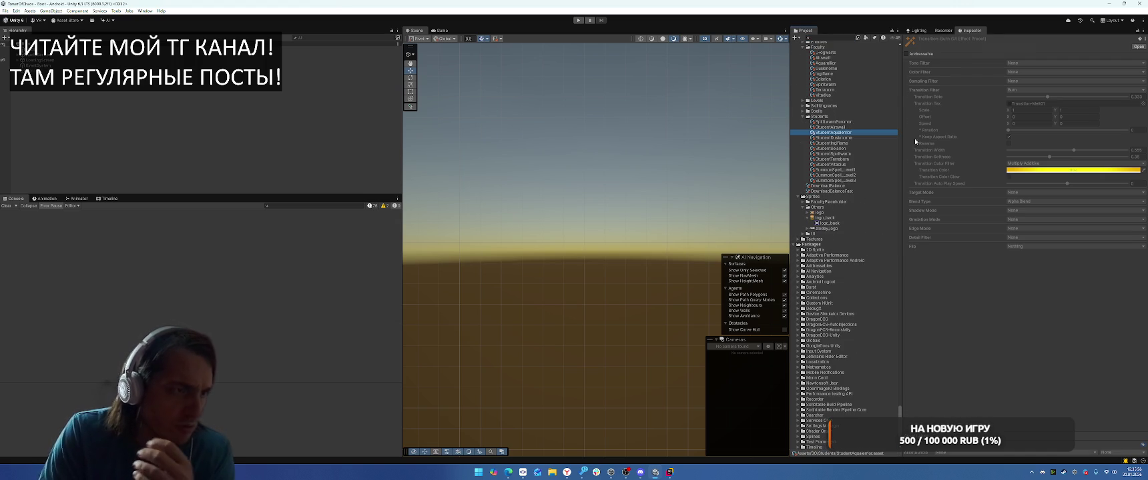
pyautogui.doubleClick(954, 138)
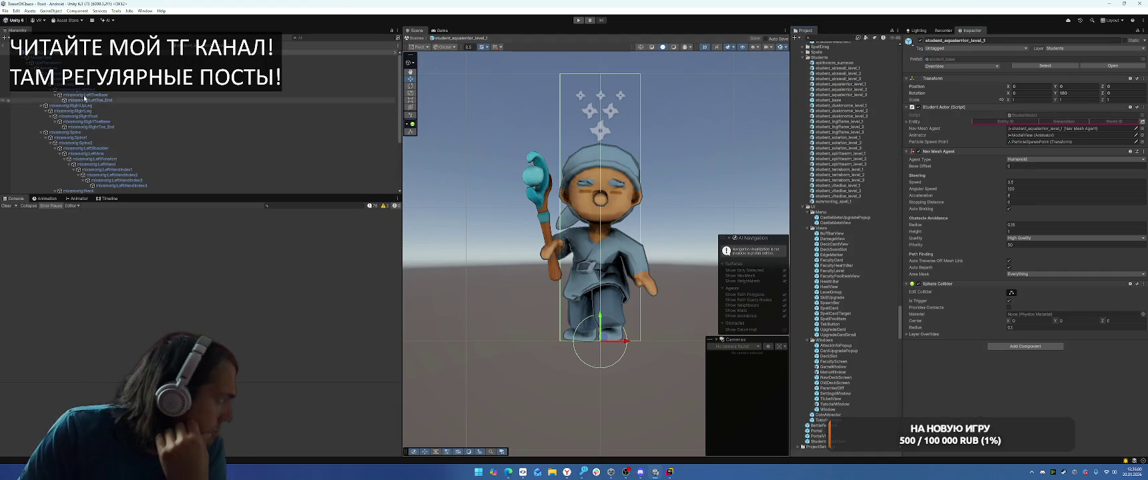
pyautogui.click(584, 268)
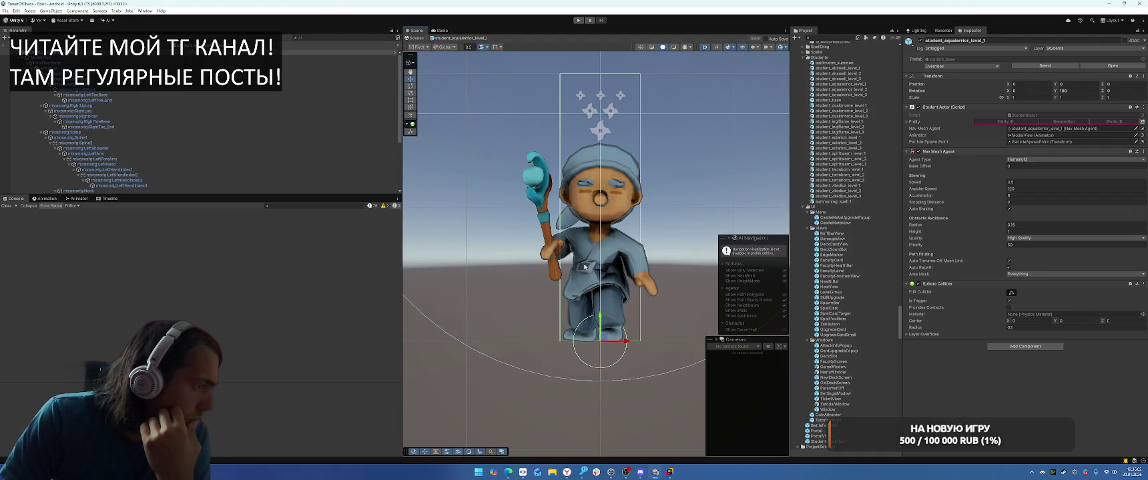
pyautogui.scroll(-1, 110, 180)
pyautogui.click(934, 274)
pyautogui.scroll(-5, 998, 313)
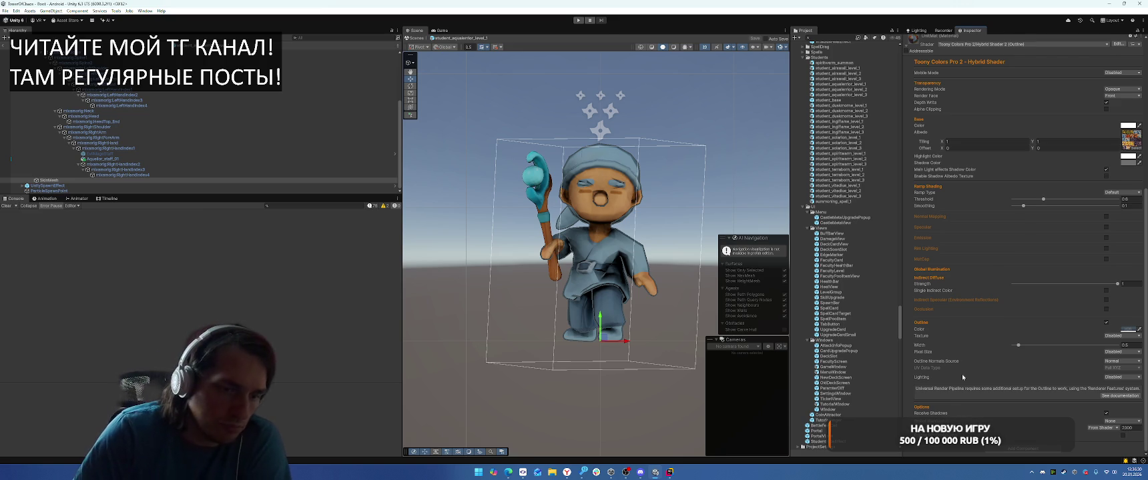
pyautogui.scroll(1, 962, 377)
pyautogui.scroll(8, 857, 331)
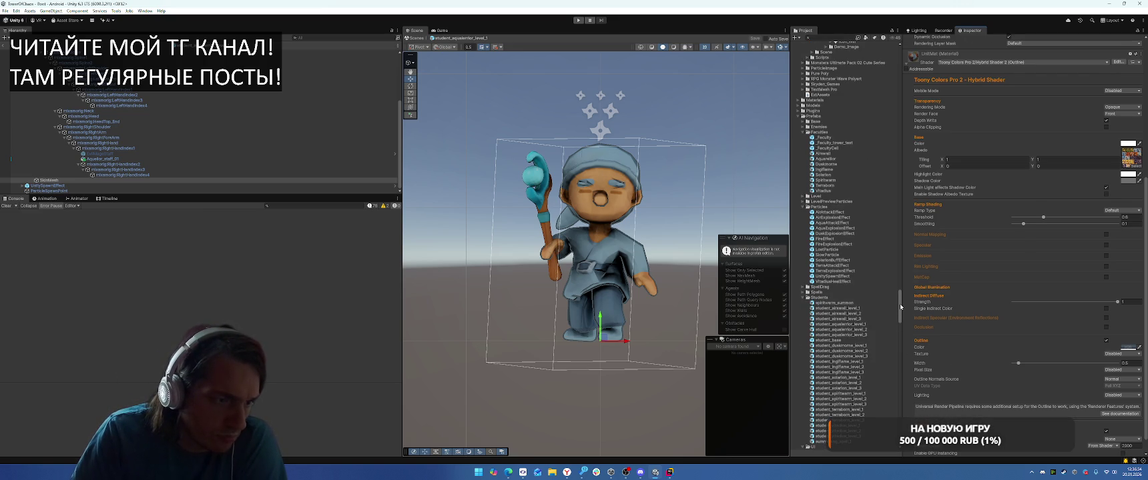
pyautogui.click(795, 118)
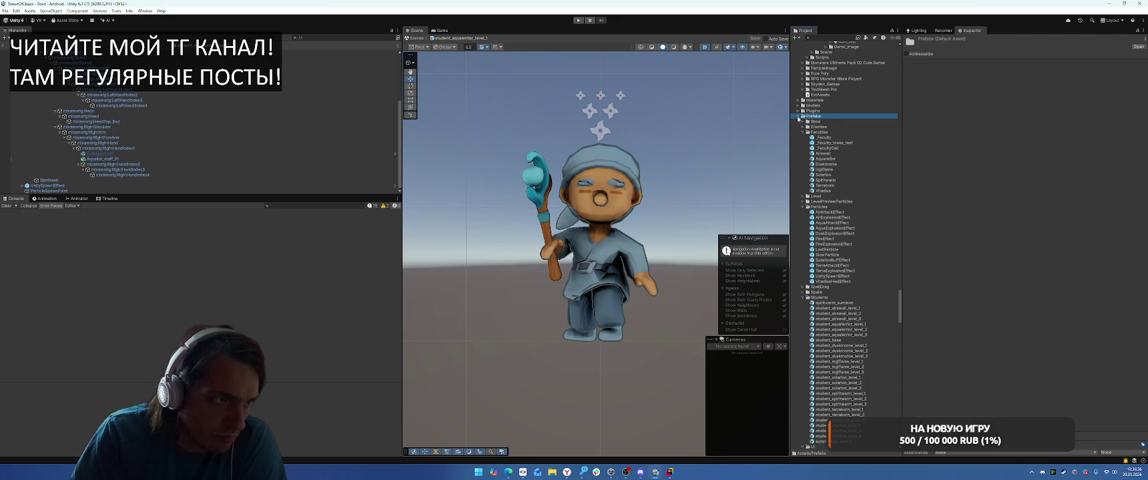
# Step: Collapse the Prefabs, Scenes, Scripts, SO, Sprites and ExtAssets folders in the Project window
pyautogui.press('Left')
pyautogui.click(798, 133)
pyautogui.click(797, 138)
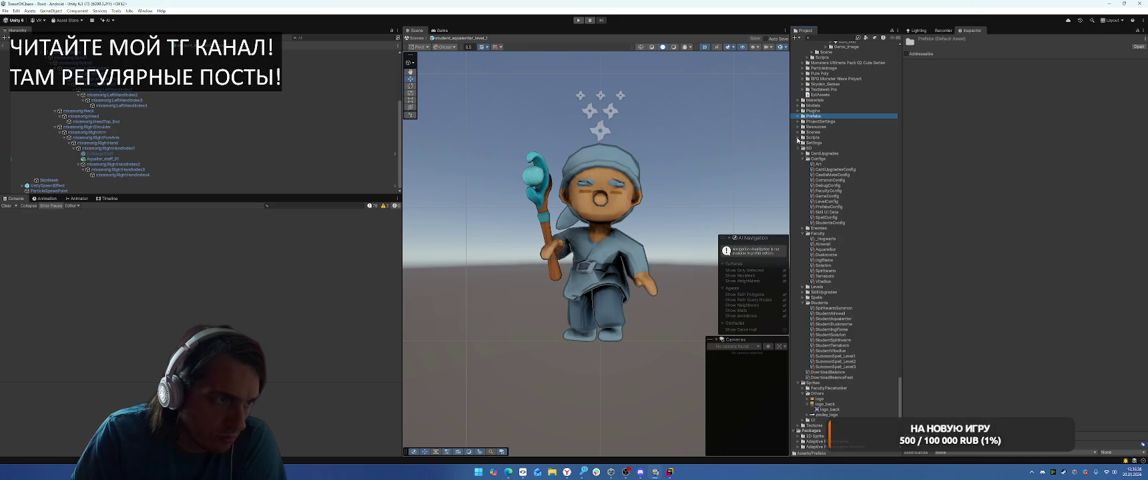
pyautogui.click(798, 149)
pyautogui.click(797, 155)
pyautogui.moveTo(899, 403)
pyautogui.mouseDown()
pyautogui.moveTo(907, 382)
pyautogui.moveTo(867, 97)
pyautogui.moveTo(824, 98)
pyautogui.mouseUp()
pyautogui.click(798, 77)
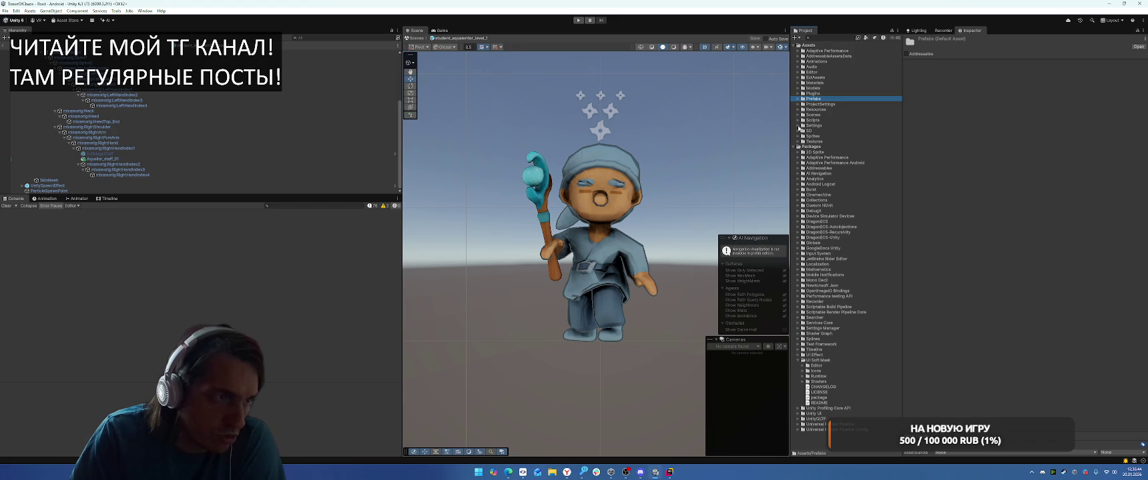
# Step: Open the 1loc_archermonster_elf_arbalester enemy prefab and select its Elf_arbalester mesh
pyautogui.click(798, 98)
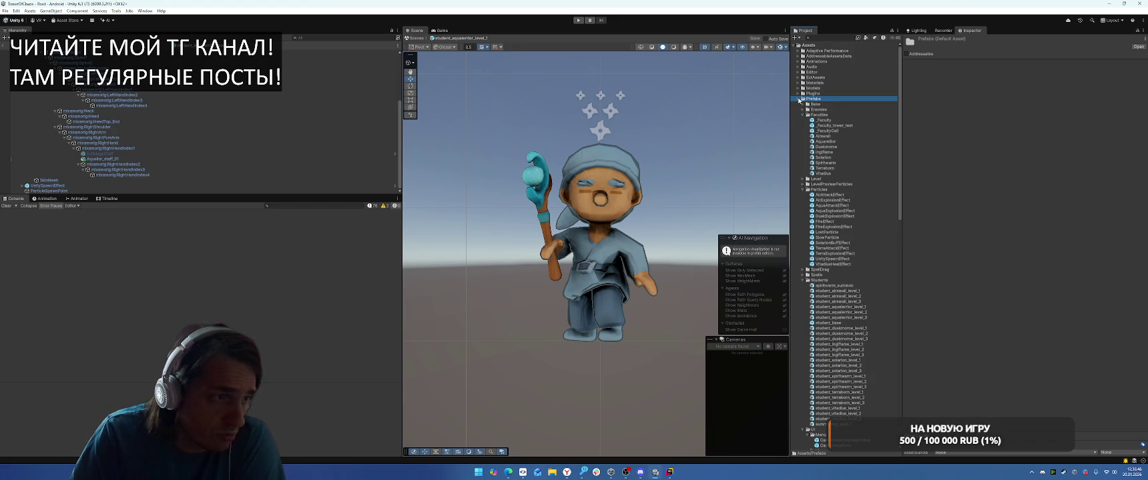
pyautogui.click(802, 109)
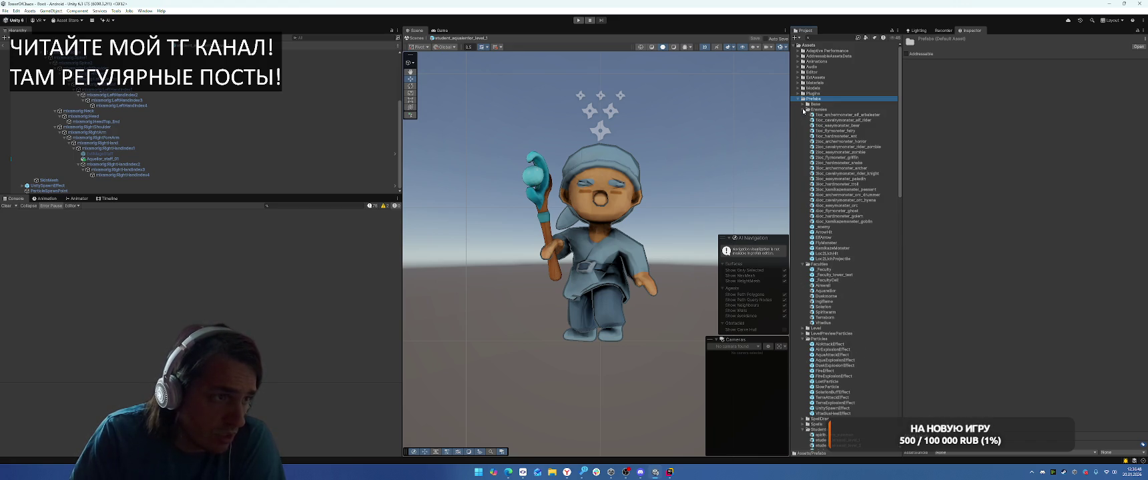
pyautogui.doubleClick(838, 115)
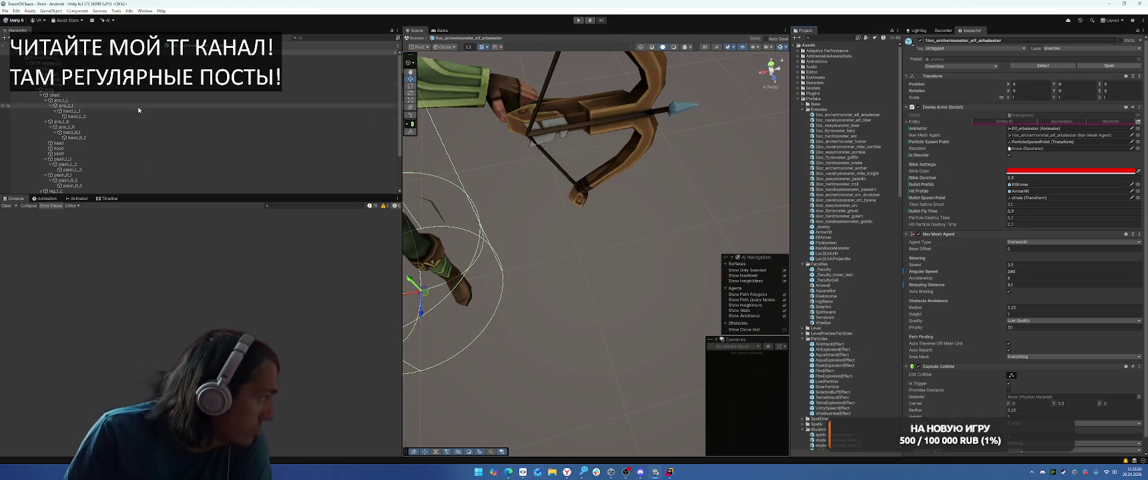
pyautogui.scroll(-3, 133, 147)
pyautogui.click(88, 191)
pyautogui.click(80, 186)
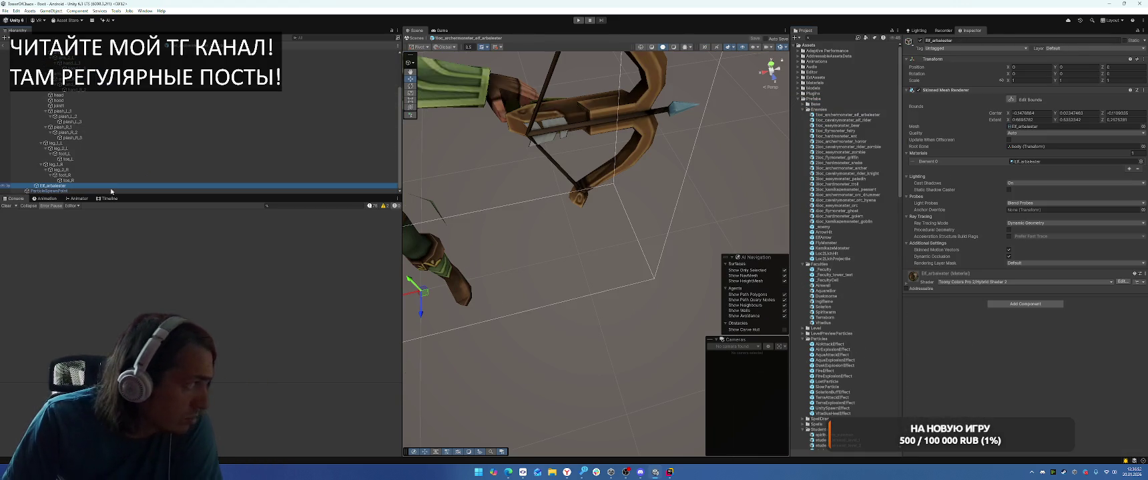
pyautogui.scroll(-5, 977, 292)
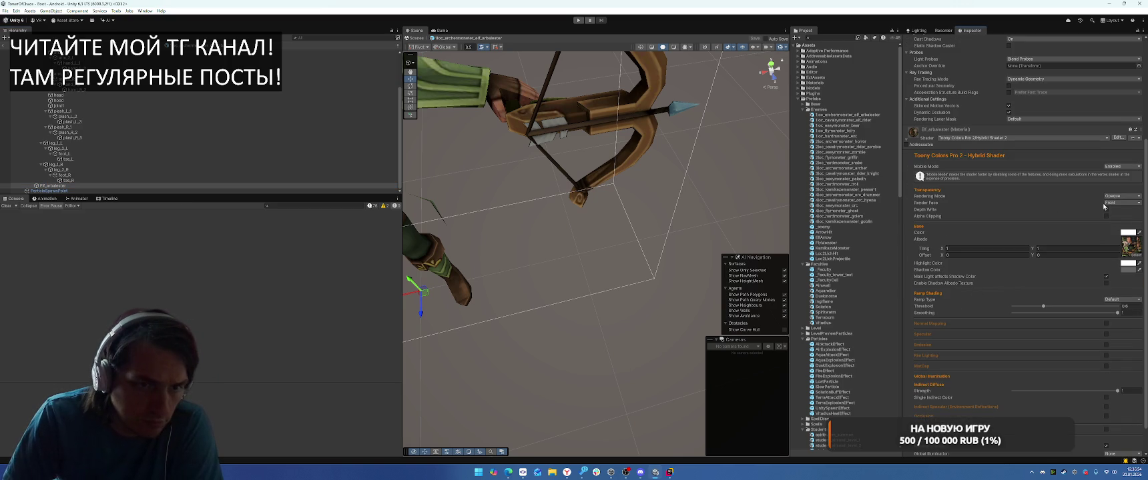
pyautogui.scroll(-2, 1064, 271)
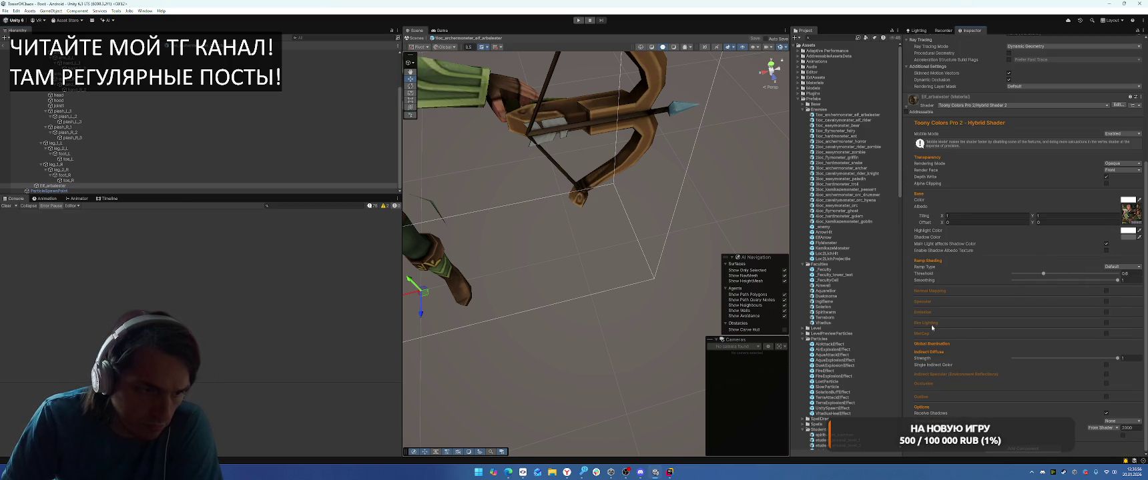
# Step: Enable the elf's outline with width 0.5 and a dark green colour picked from the model
pyautogui.click(1105, 397)
pyautogui.scroll(-3, 1092, 391)
pyautogui.doubleClick(1136, 365)
pyautogui.write('0.5')
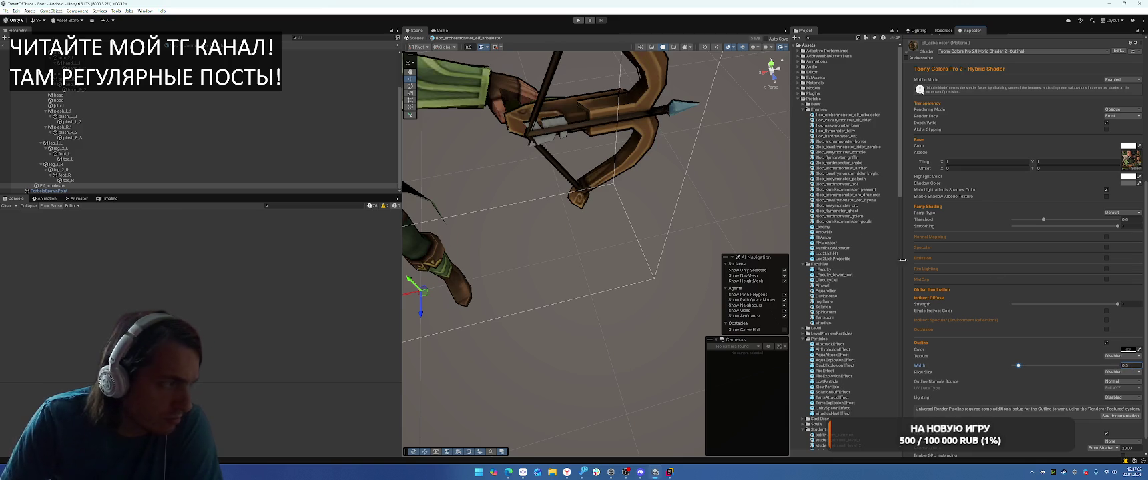
pyautogui.click(1138, 350)
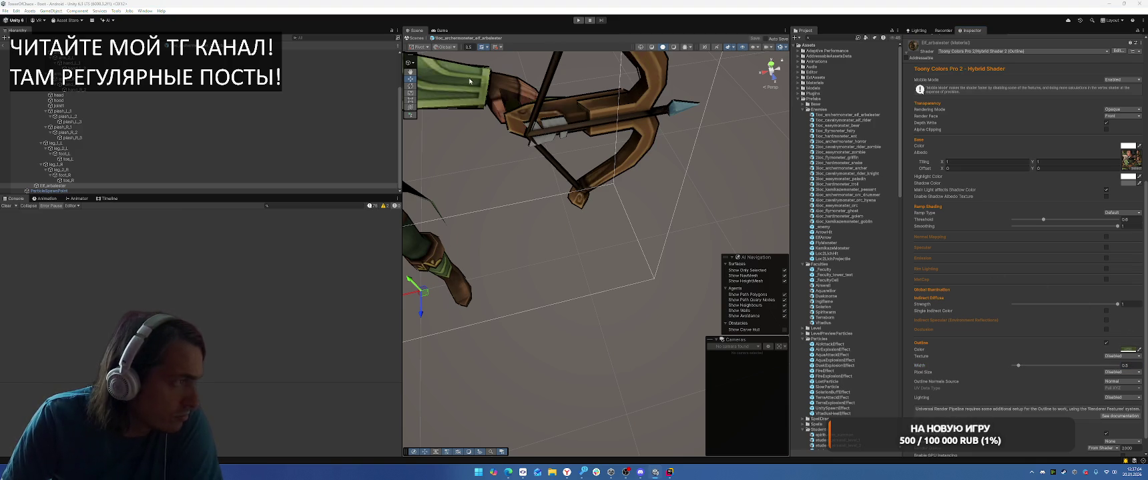
pyautogui.click(538, 167)
pyautogui.scroll(-5, 568, 213)
pyautogui.scroll(2, 603, 255)
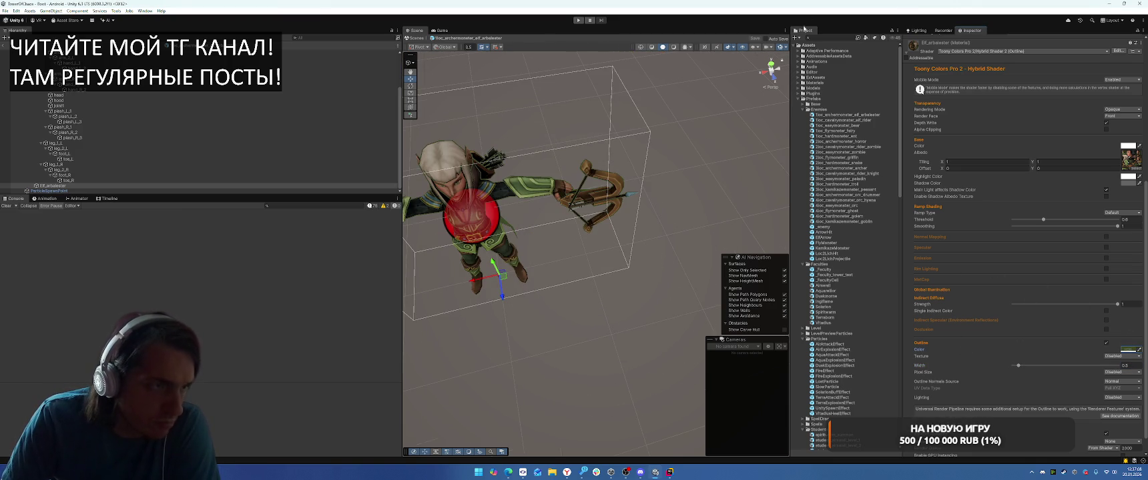
pyautogui.scroll(8, 1042, 245)
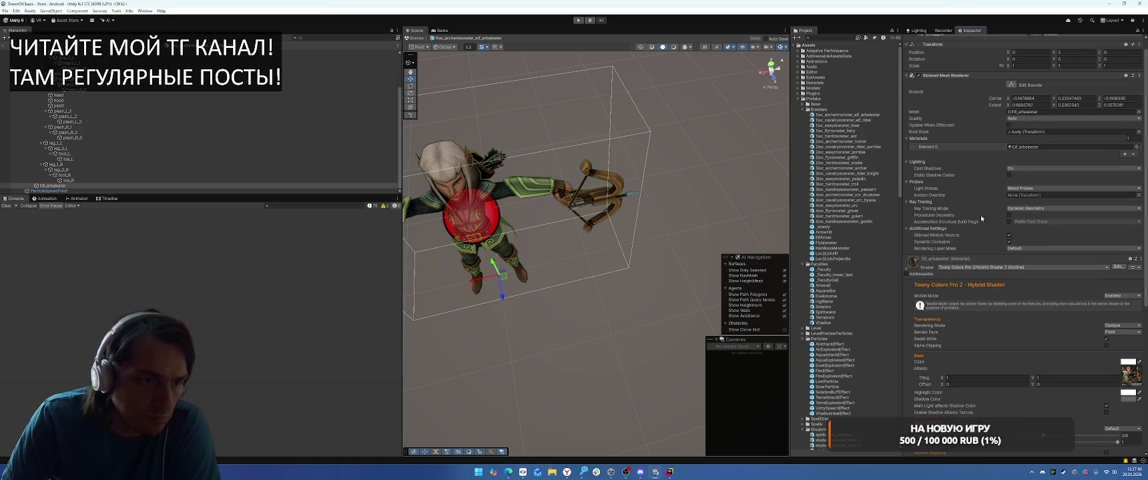
pyautogui.rightClick(955, 261)
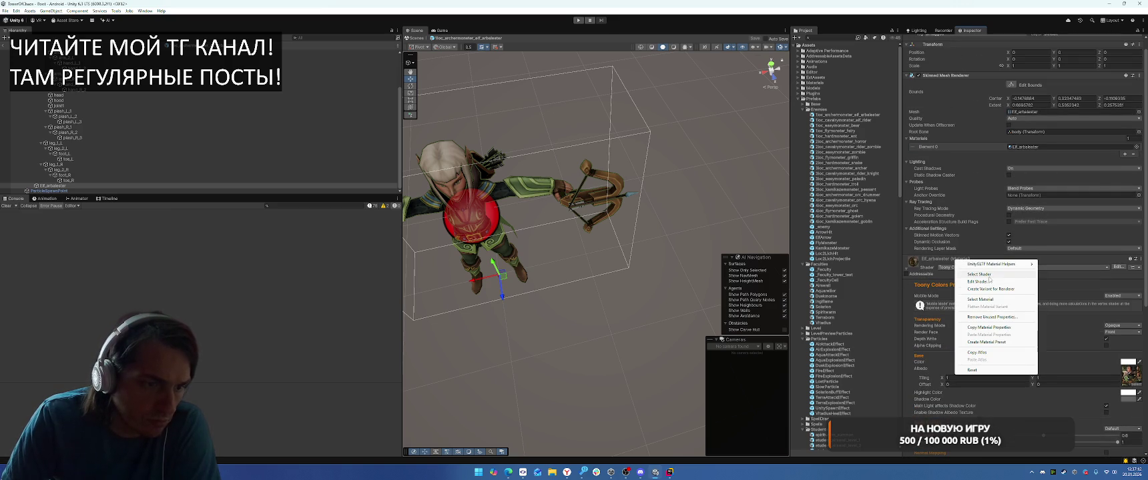
# Step: Select the Archer material and enable its outline with width 0.5
pyautogui.click(982, 300)
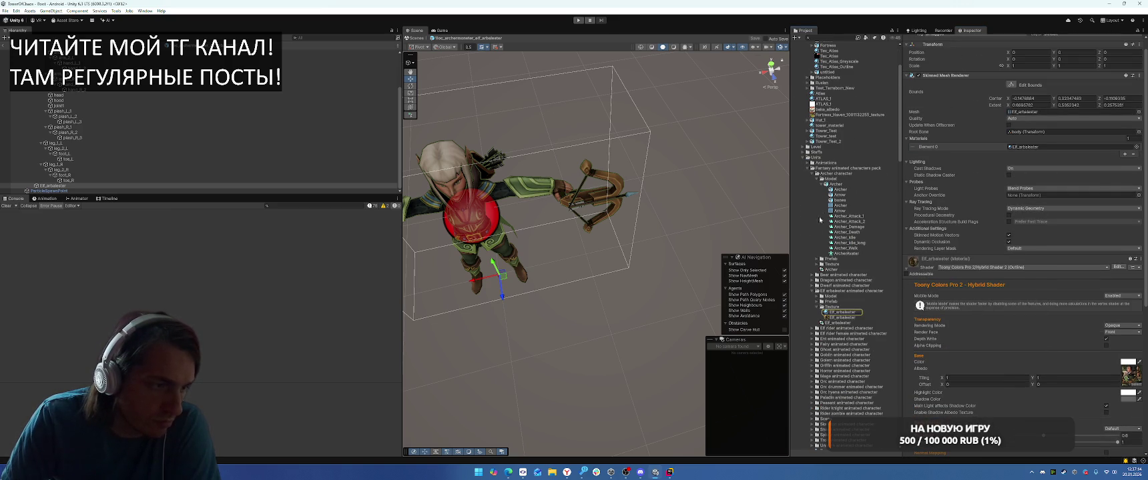
pyautogui.click(822, 184)
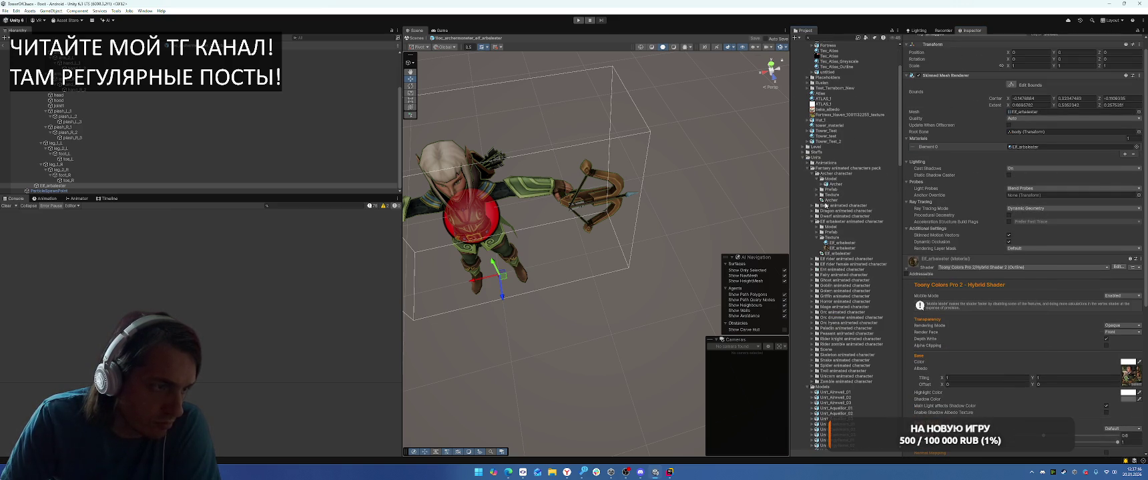
pyautogui.click(816, 195)
pyautogui.click(834, 205)
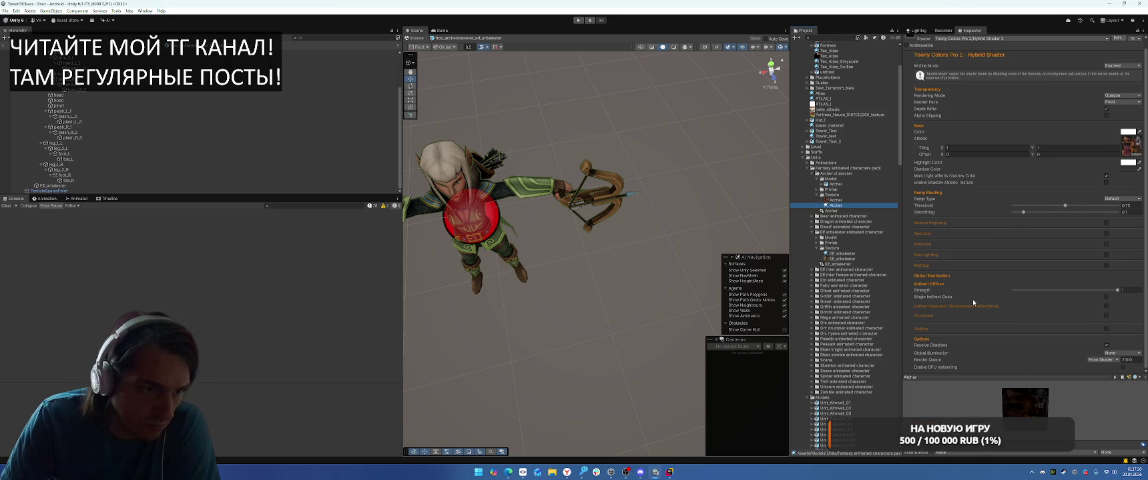
pyautogui.click(1106, 329)
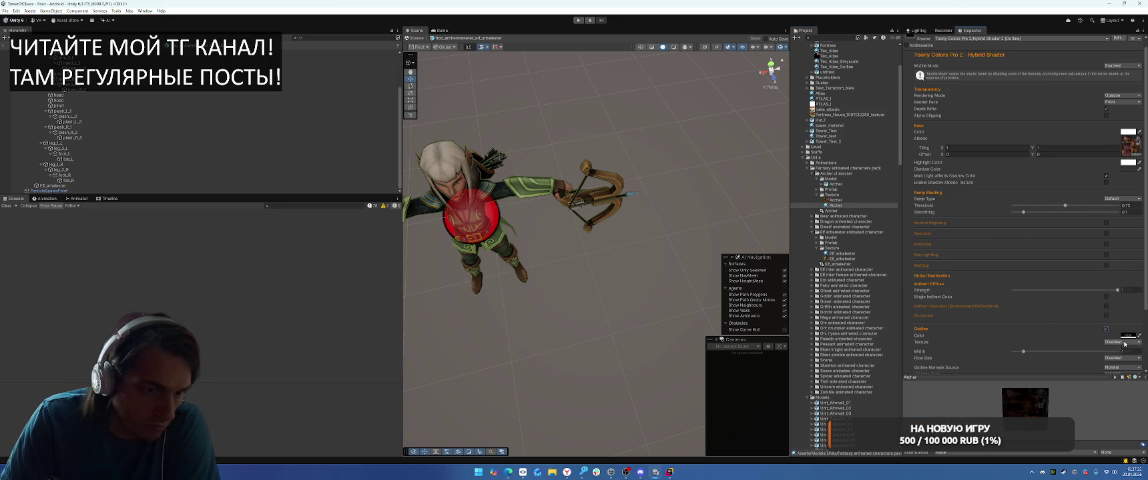
pyautogui.click(1131, 351)
pyautogui.write('0.5')
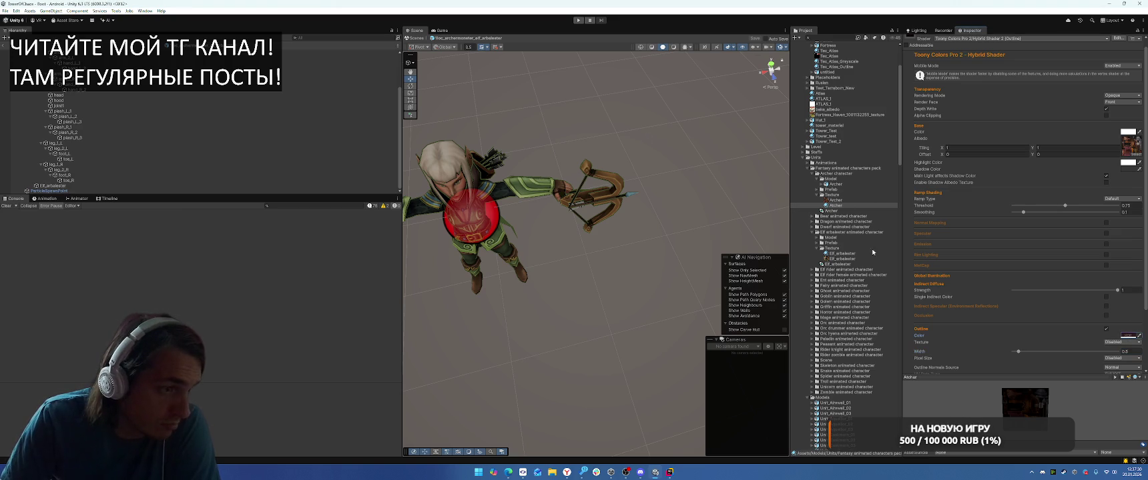
# Step: Expand the Bear animated character's Model, Prefab and Texture folders and select the Bear material
pyautogui.click(812, 217)
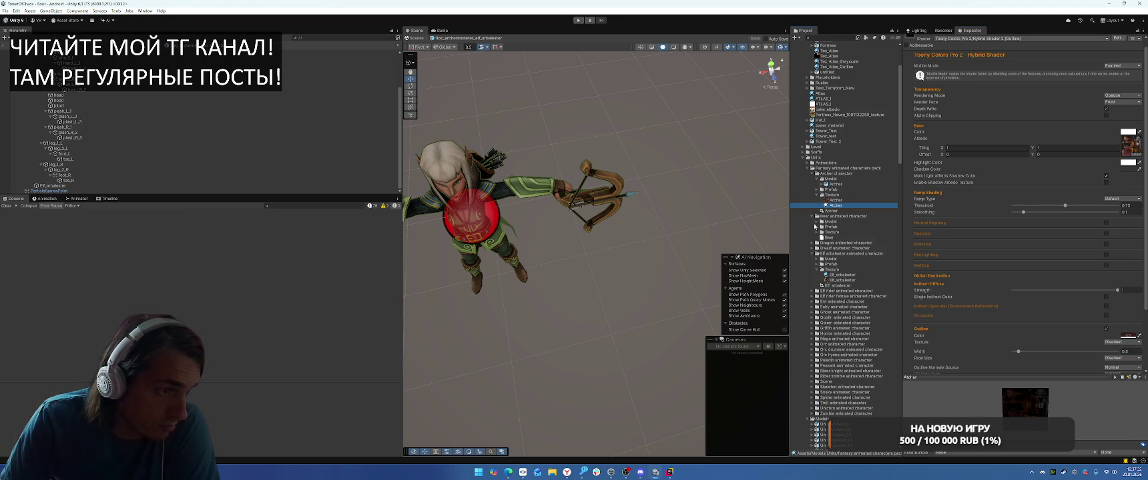
pyautogui.click(815, 223)
pyautogui.click(830, 221)
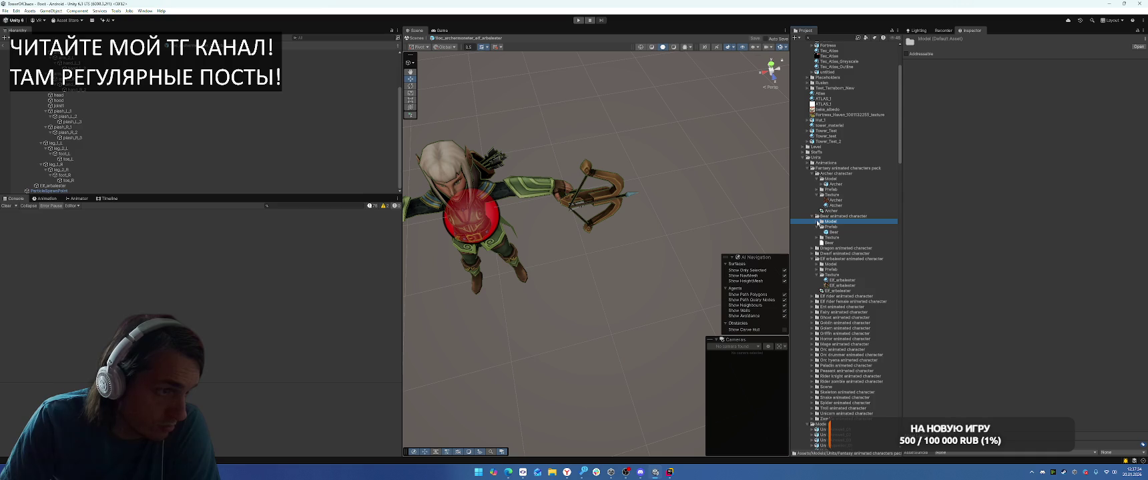
pyautogui.click(815, 232)
pyautogui.click(816, 243)
pyautogui.click(844, 248)
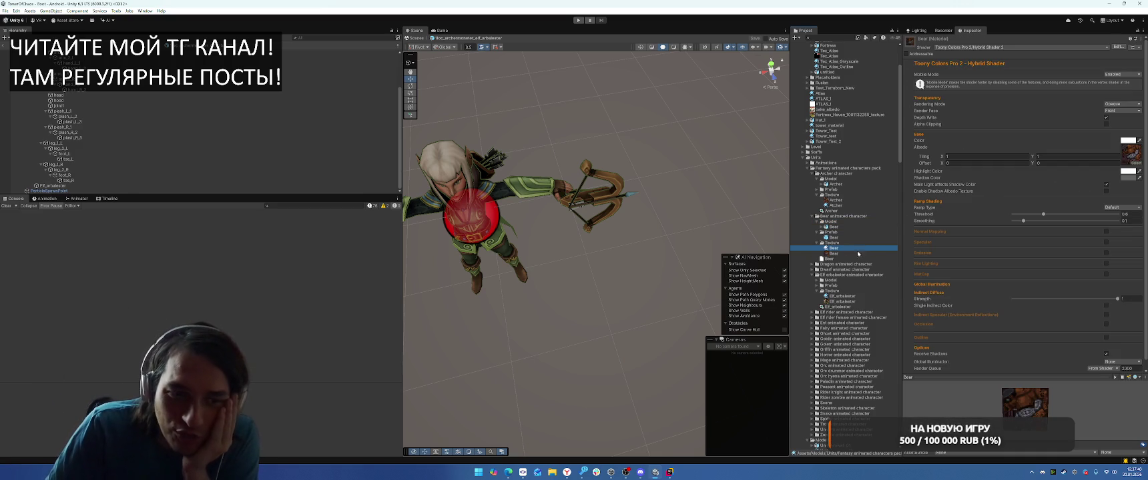
# Step: Enable the Bear material's outline and enter Play mode
pyautogui.scroll(-1, 1012, 331)
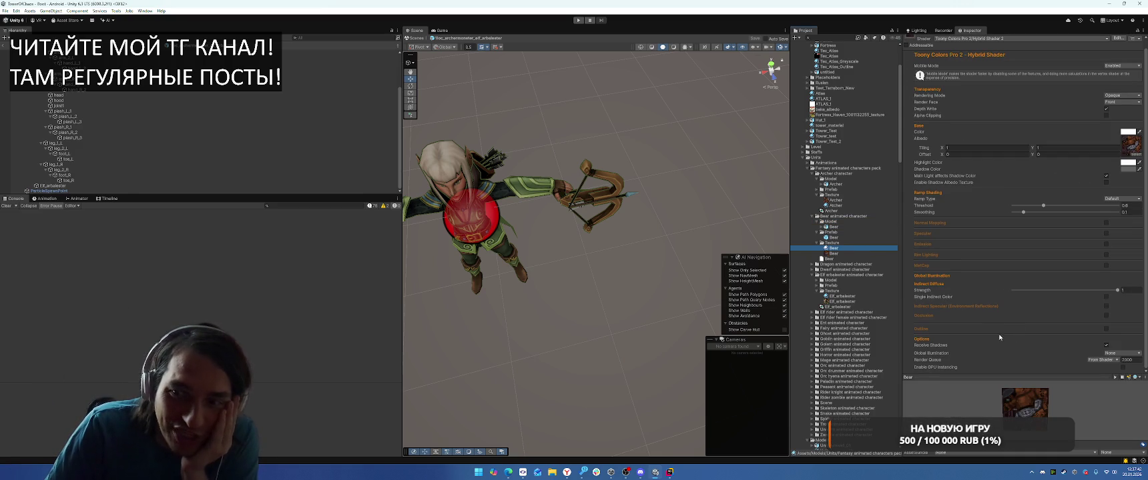
pyautogui.click(1105, 328)
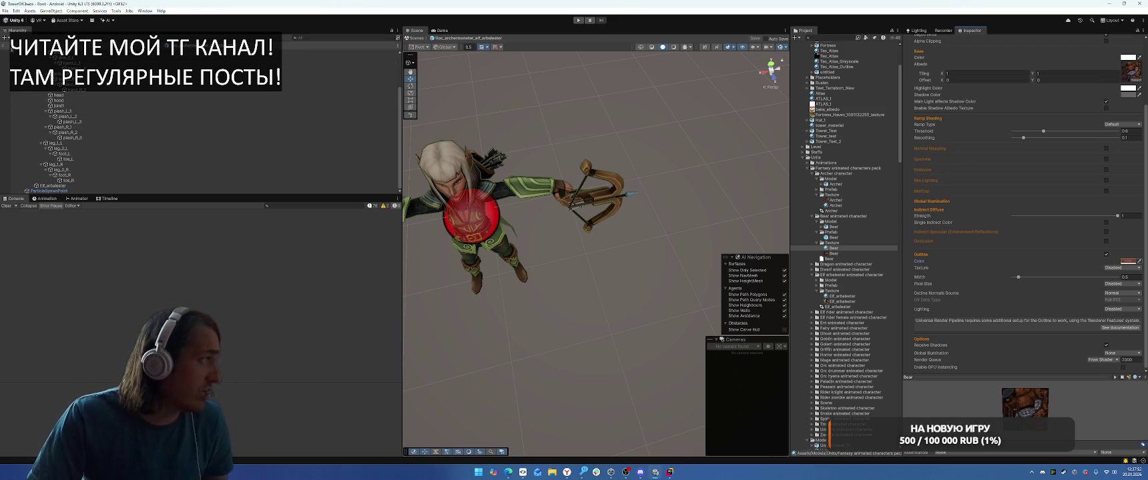
pyautogui.hotkey('ctrl', 'p')
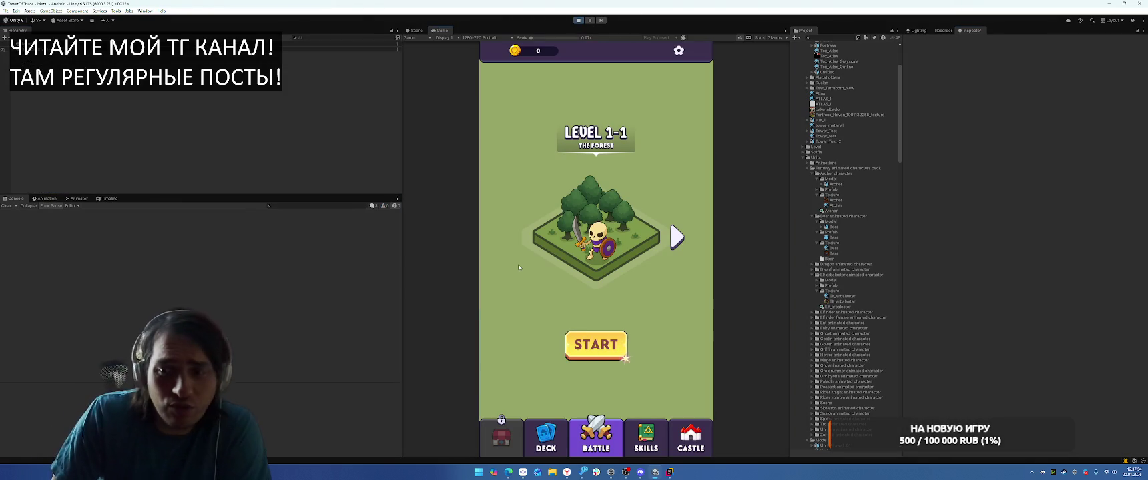
# Step: Start level 1-1 and choose the Terraborn faculty with the Cyclo Motus and Meteoris Vocare spells
pyautogui.click(614, 356)
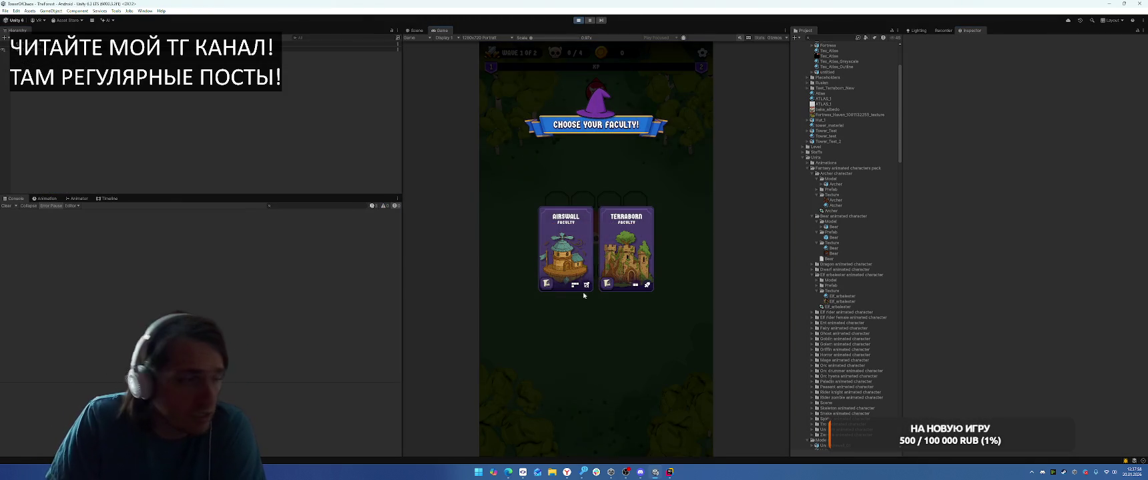
pyautogui.click(600, 269)
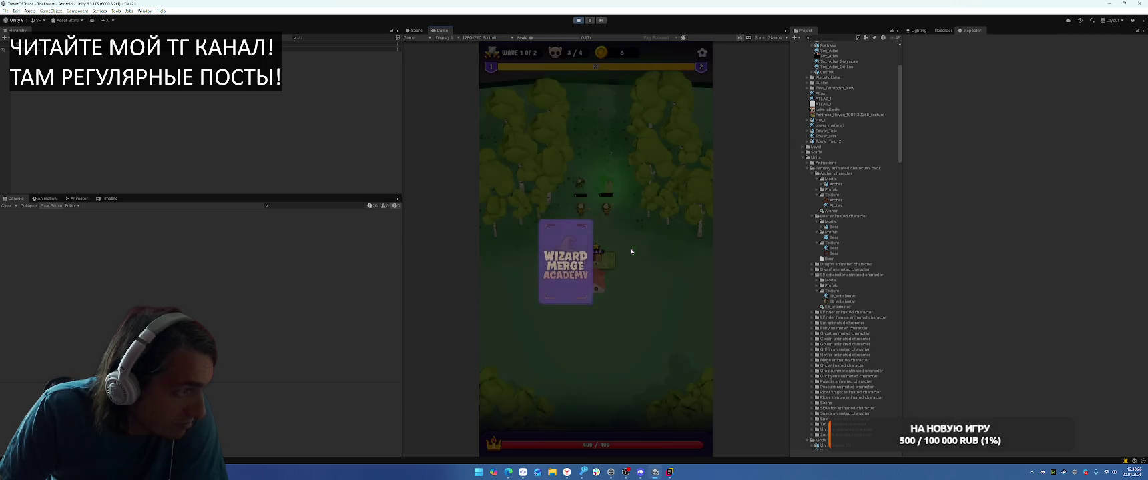
pyautogui.click(569, 260)
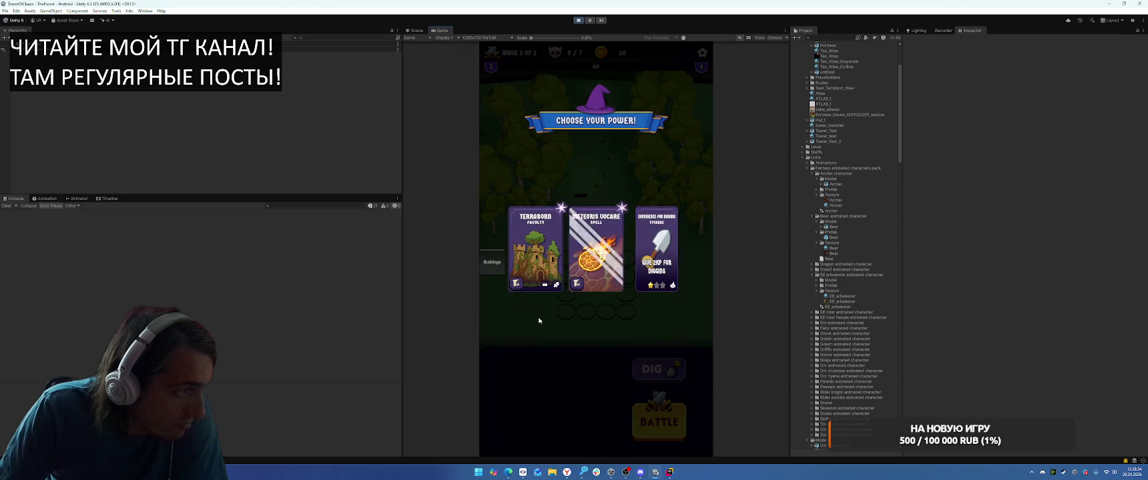
pyautogui.click(596, 261)
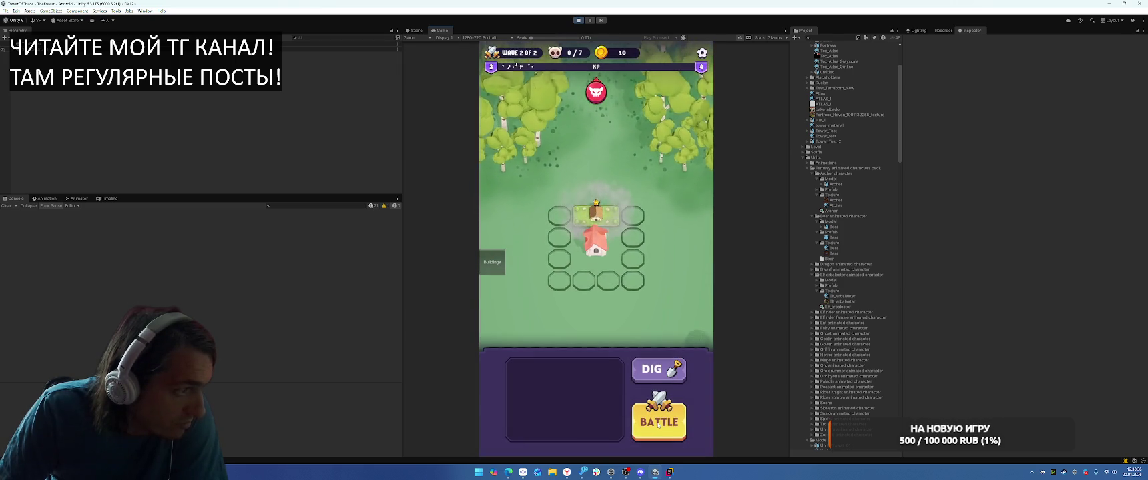
# Step: Begin the battle wave, then pause the game and return to the Scene view
pyautogui.click(658, 423)
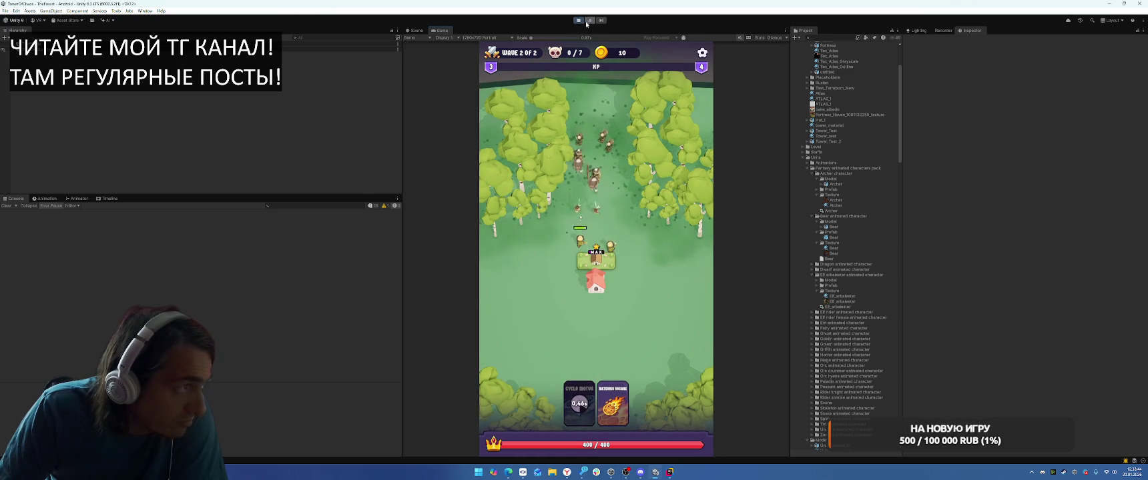
pyautogui.click(415, 31)
pyautogui.scroll(-8, 867, 200)
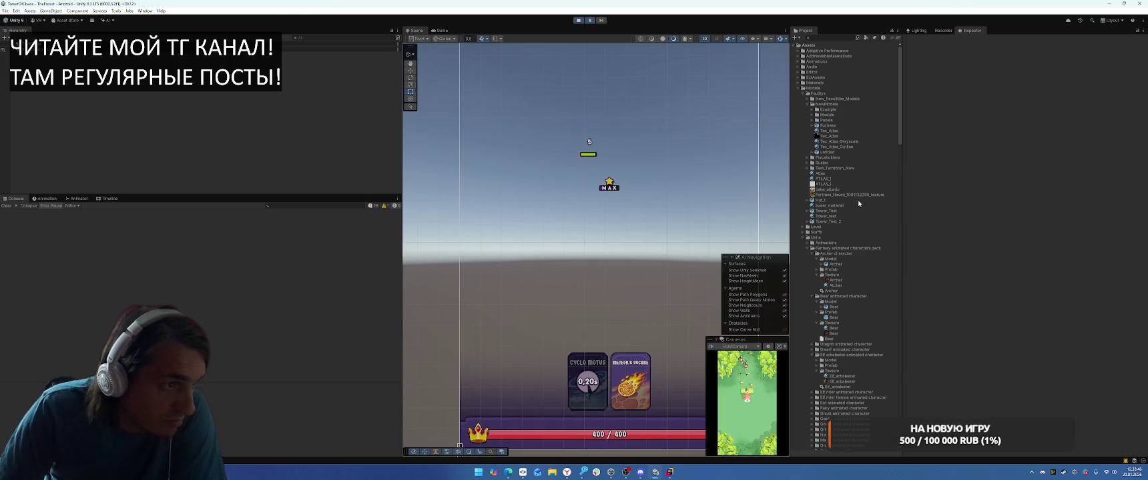
# Step: Exit Play mode, collapse the UI Effect folder and browse the Project prefabs toward the enemies
pyautogui.scroll(-12, 864, 229)
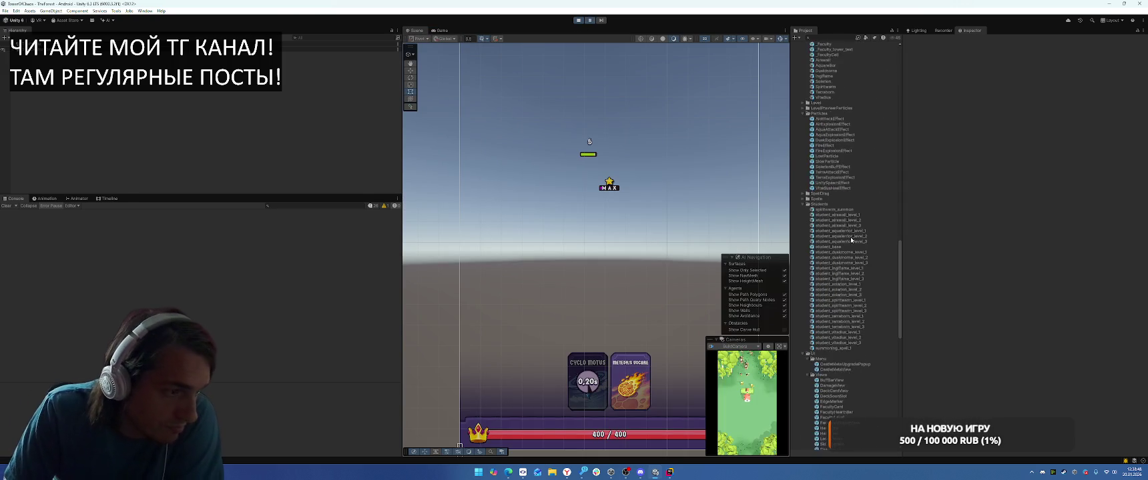
pyautogui.hotkey('ctrl', 'p')
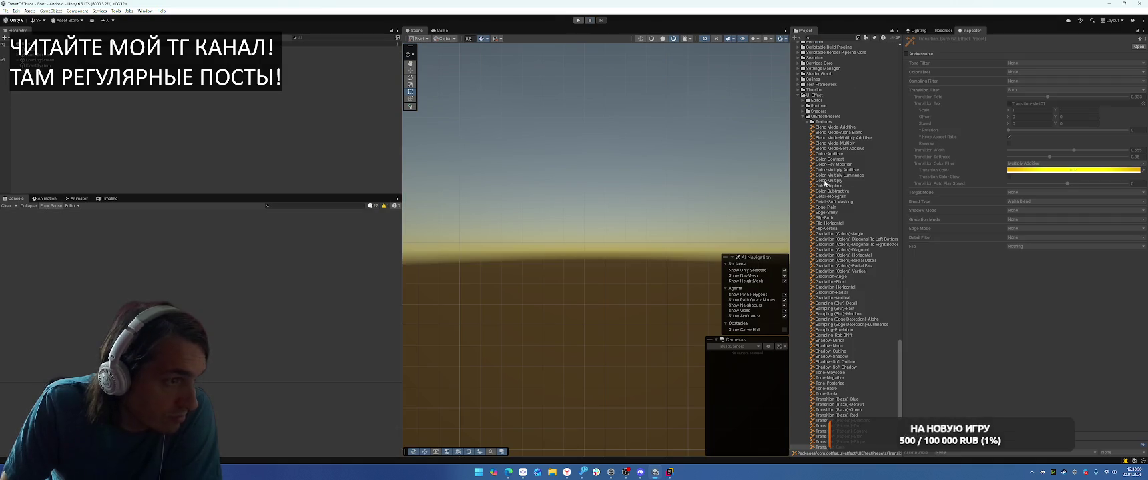
pyautogui.click(798, 95)
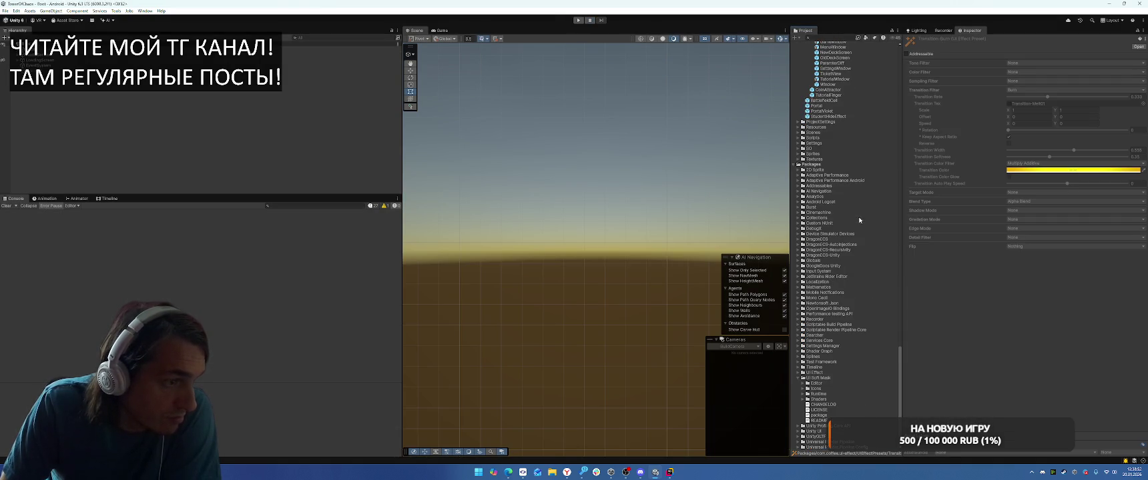
pyautogui.scroll(10, 859, 220)
pyautogui.click(835, 204)
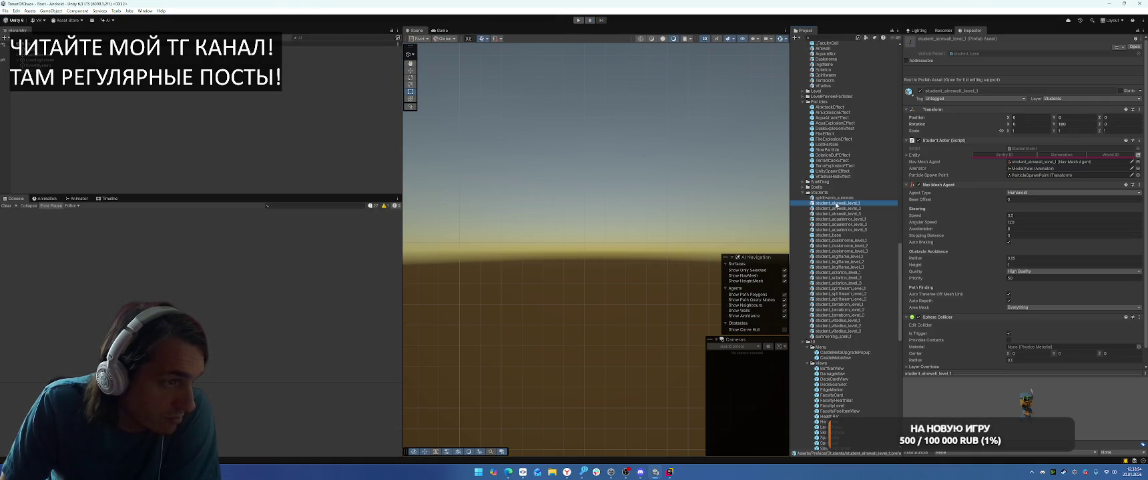
pyautogui.scroll(9, 827, 146)
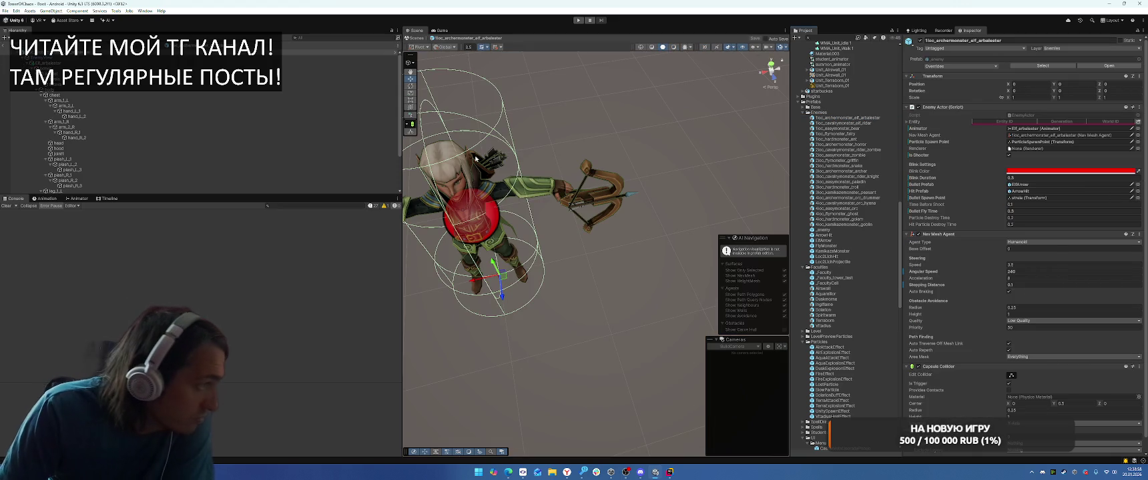
# Step: Open the elf rider prefab, enable Outline on its man mesh material, then open the fairy prefab
pyautogui.scroll(-1, 1002, 237)
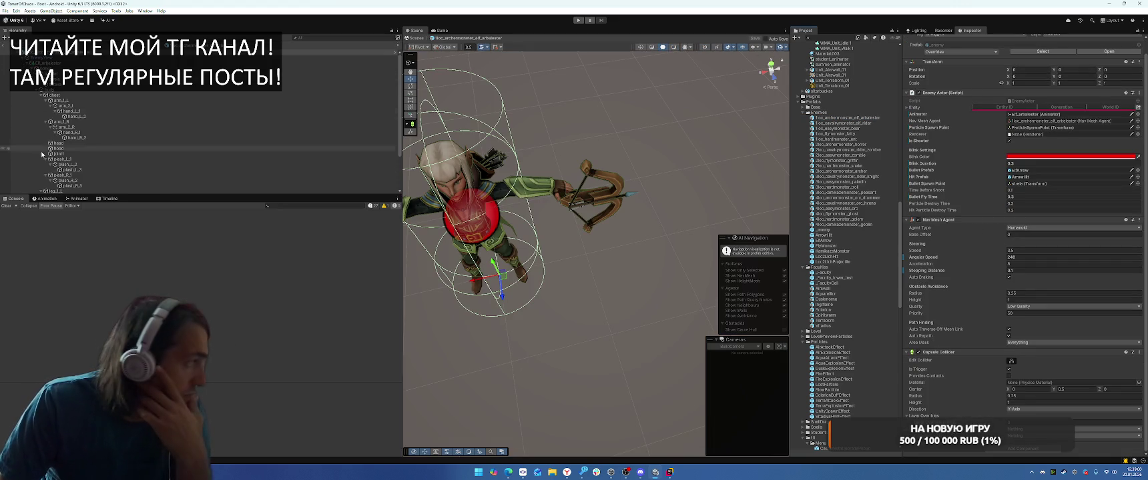
pyautogui.click(853, 123)
pyautogui.doubleClick(852, 124)
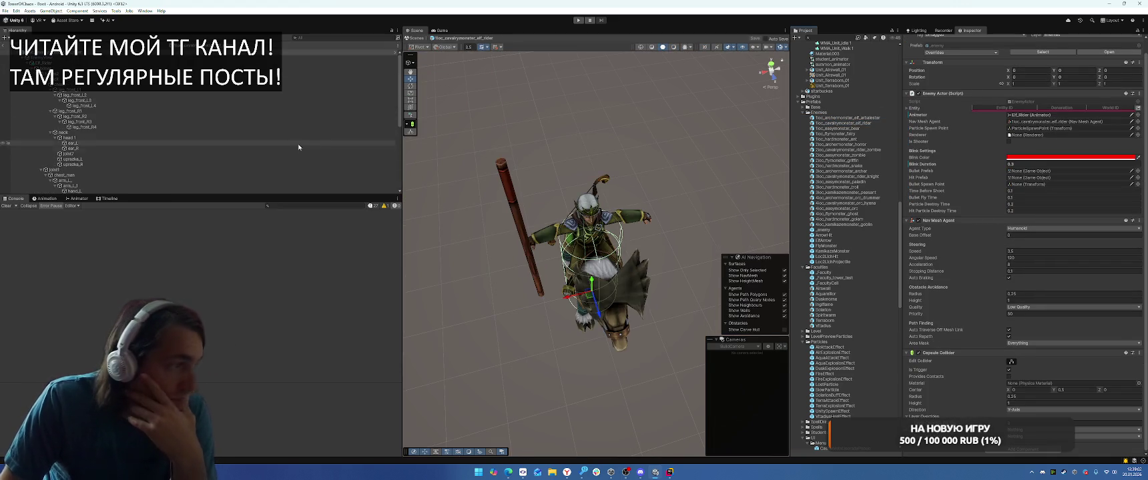
pyautogui.click(78, 186)
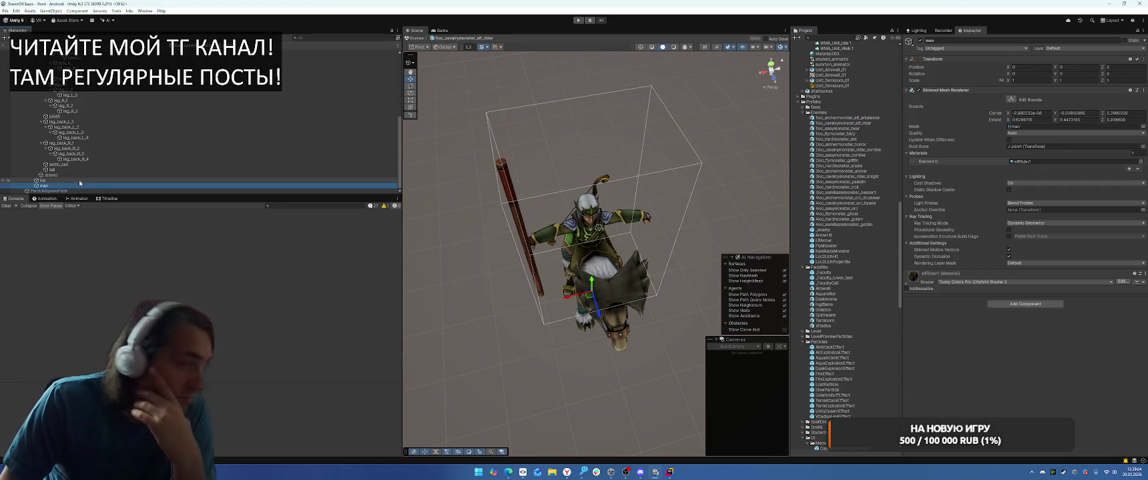
pyautogui.scroll(-5, 929, 293)
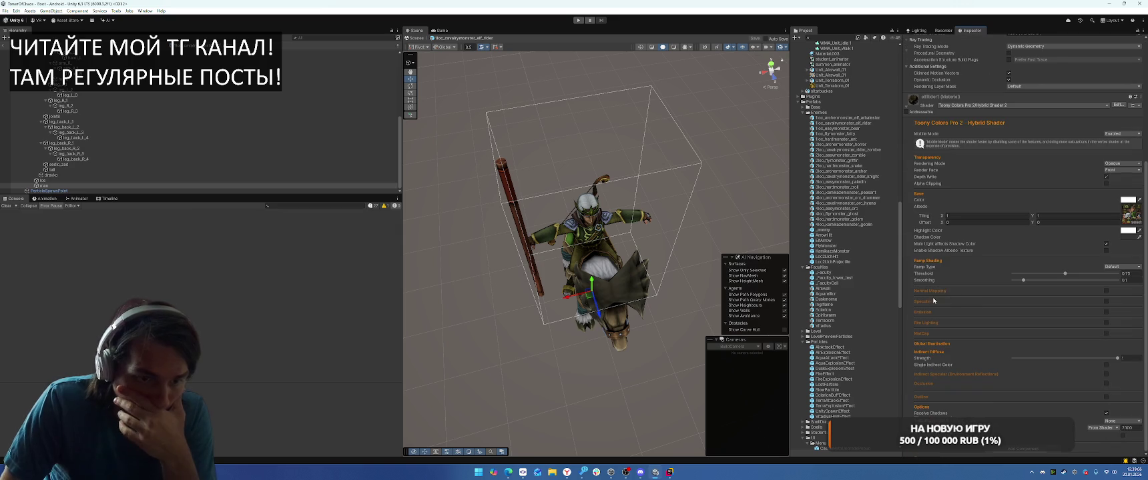
pyautogui.click(1106, 397)
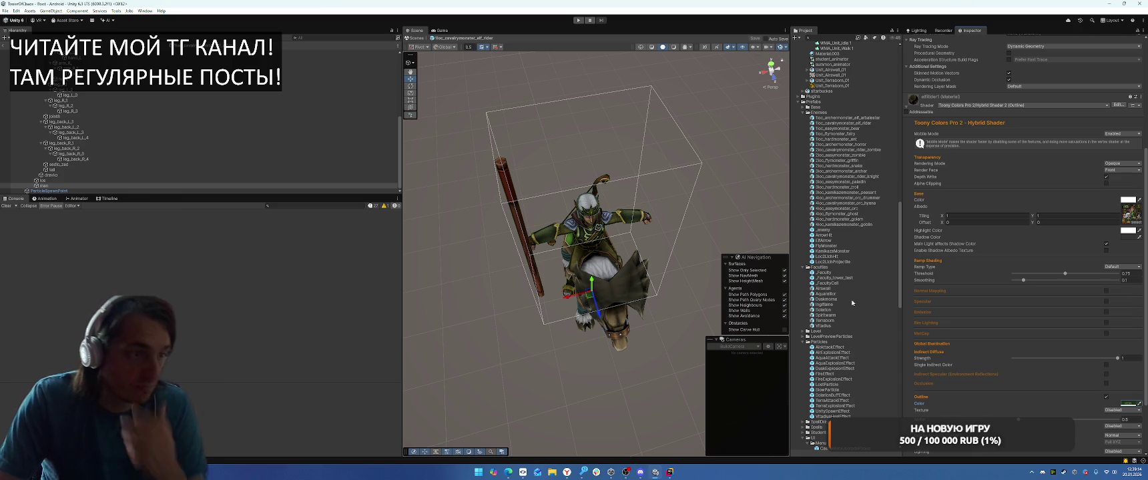
pyautogui.doubleClick(834, 133)
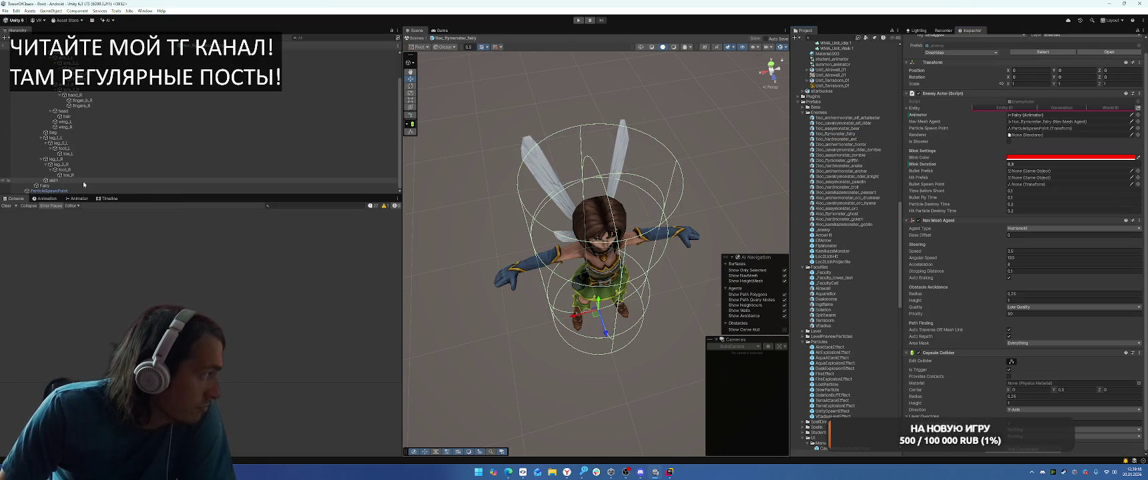
# Step: Enable the Fairy material's outline with width 0.5, then open the ent prefab
pyautogui.click(174, 186)
pyautogui.click(921, 280)
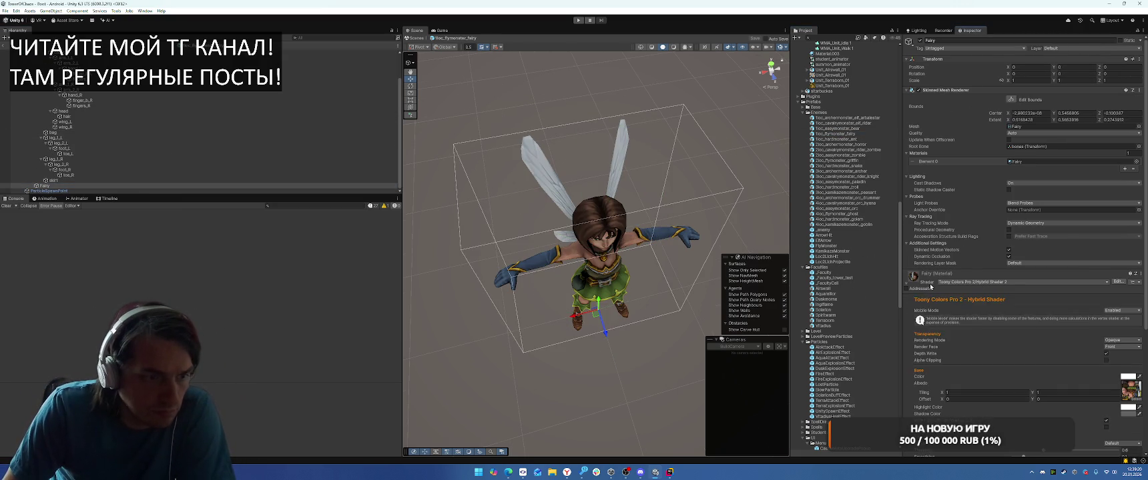
pyautogui.scroll(-5, 1127, 267)
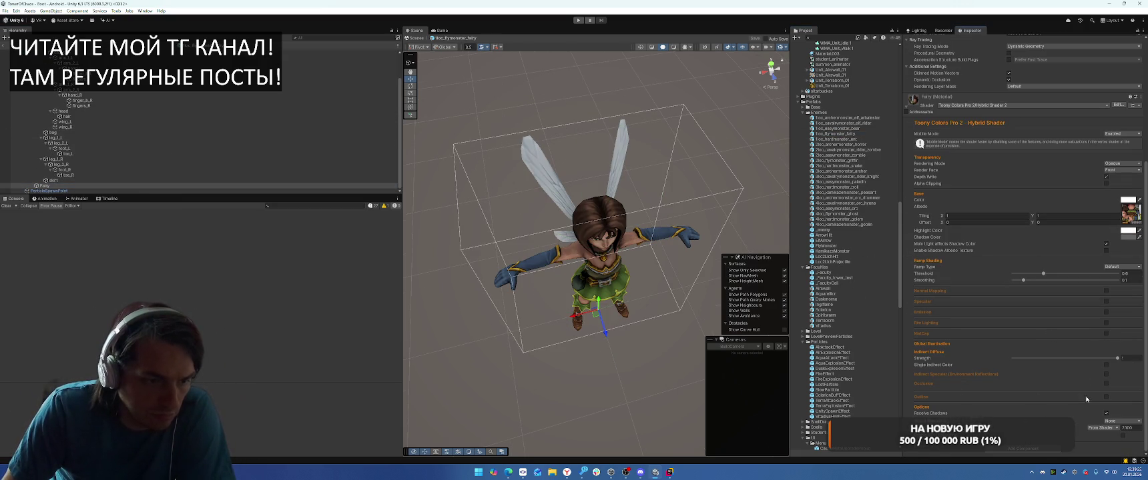
pyautogui.click(1105, 396)
pyautogui.write('0.5')
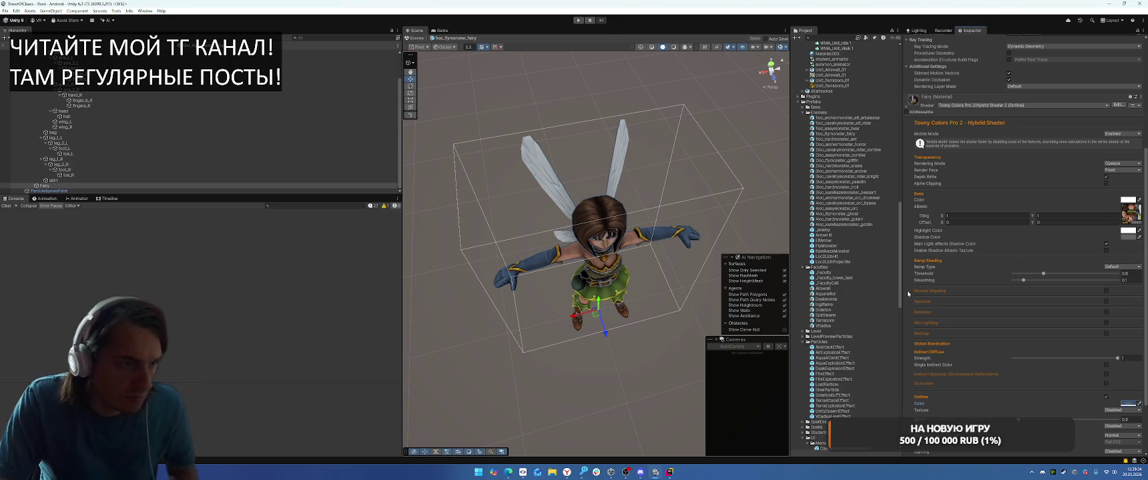
pyautogui.doubleClick(839, 139)
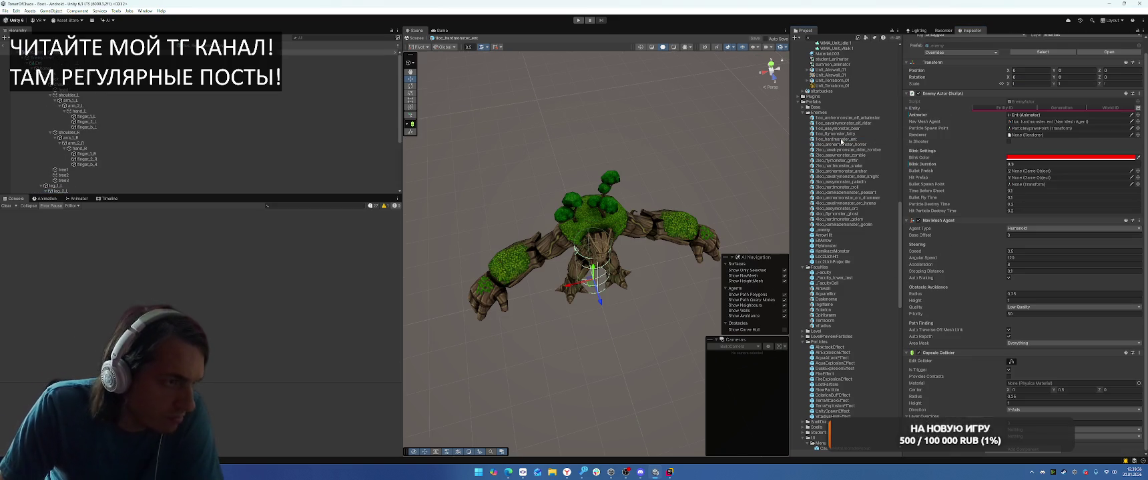
# Step: Enable the Ent material's outline at width 0.5, try its outline colour, then open the horror archer prefab
pyautogui.scroll(-3, 65, 189)
pyautogui.click(66, 181)
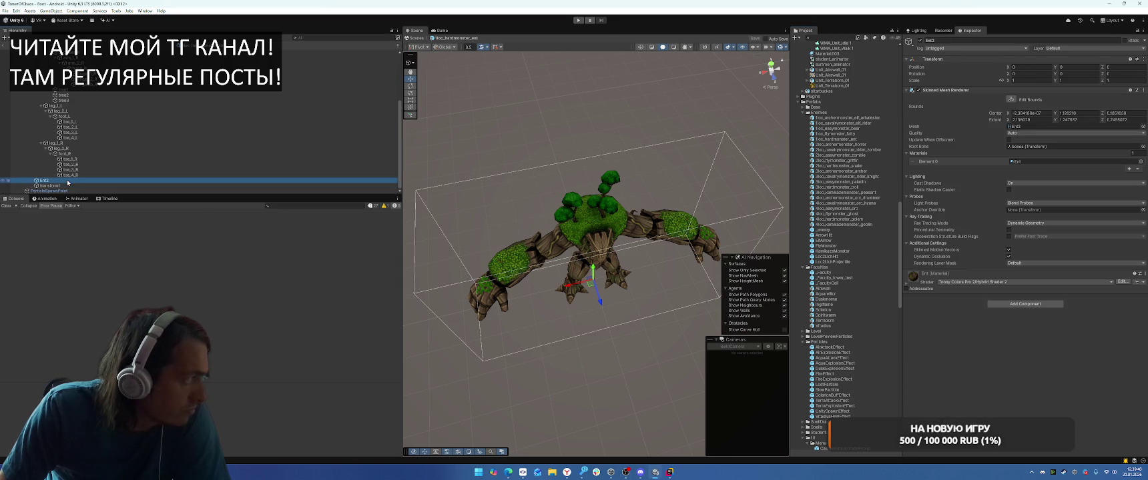
pyautogui.click(908, 275)
pyautogui.scroll(-5, 966, 292)
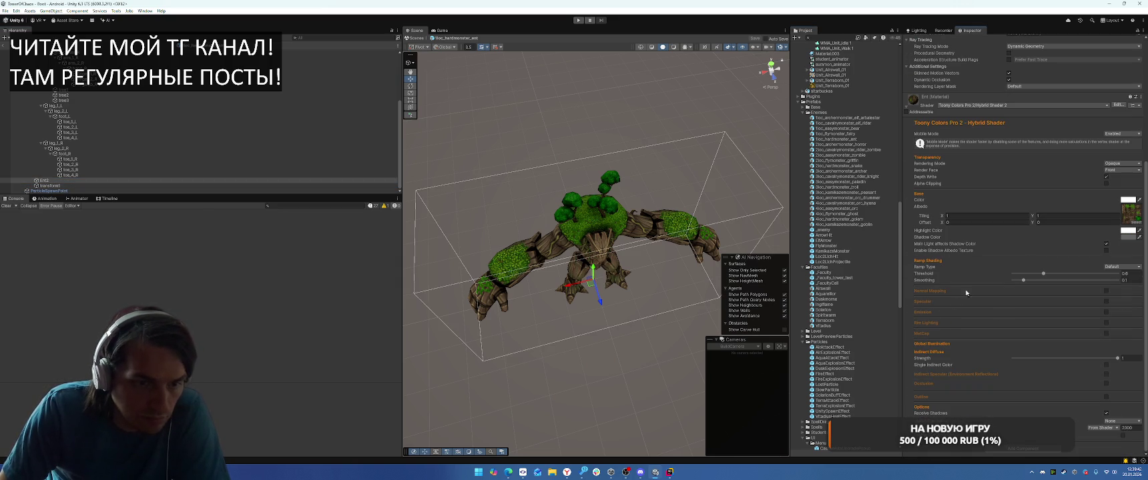
pyautogui.click(1107, 397)
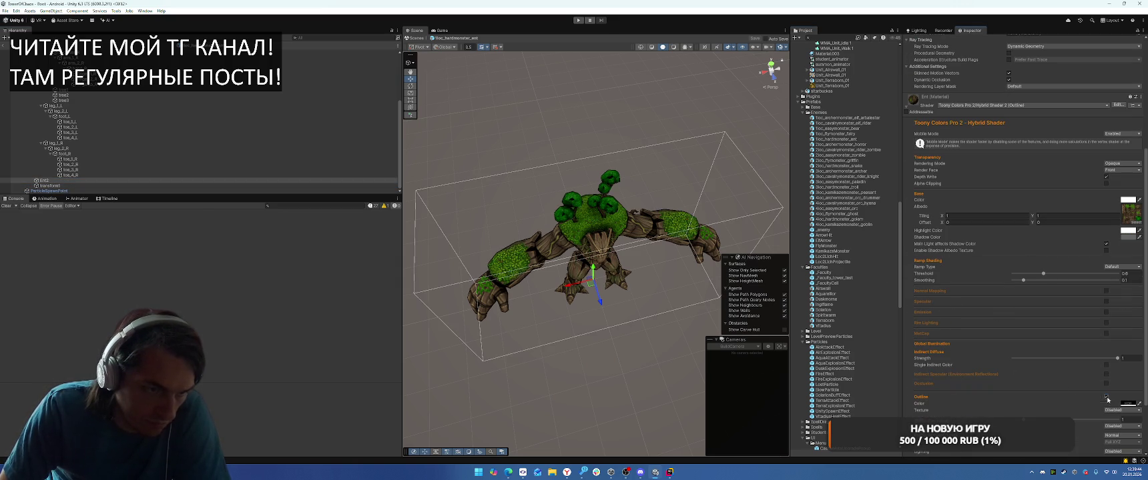
pyautogui.write('0.5')
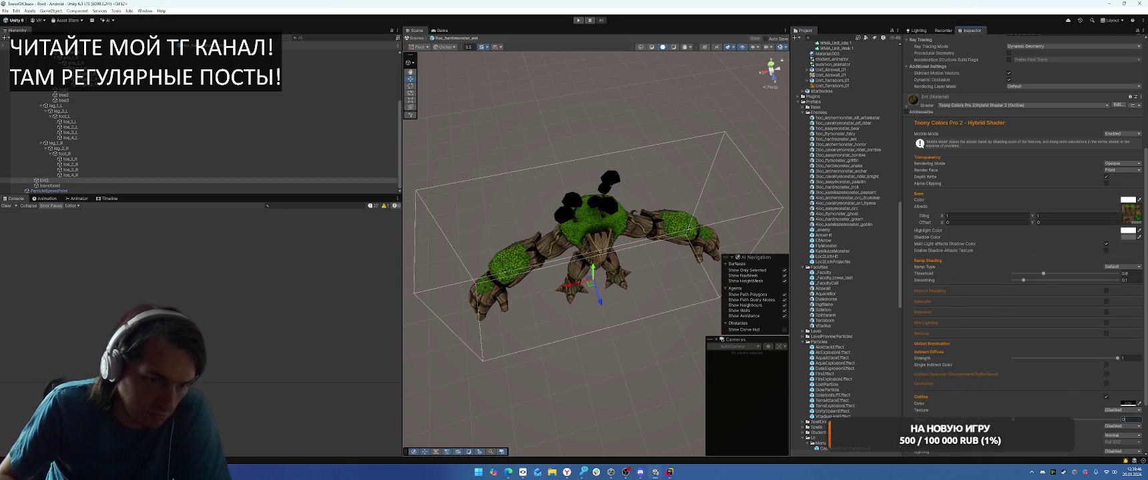
pyautogui.press('Return')
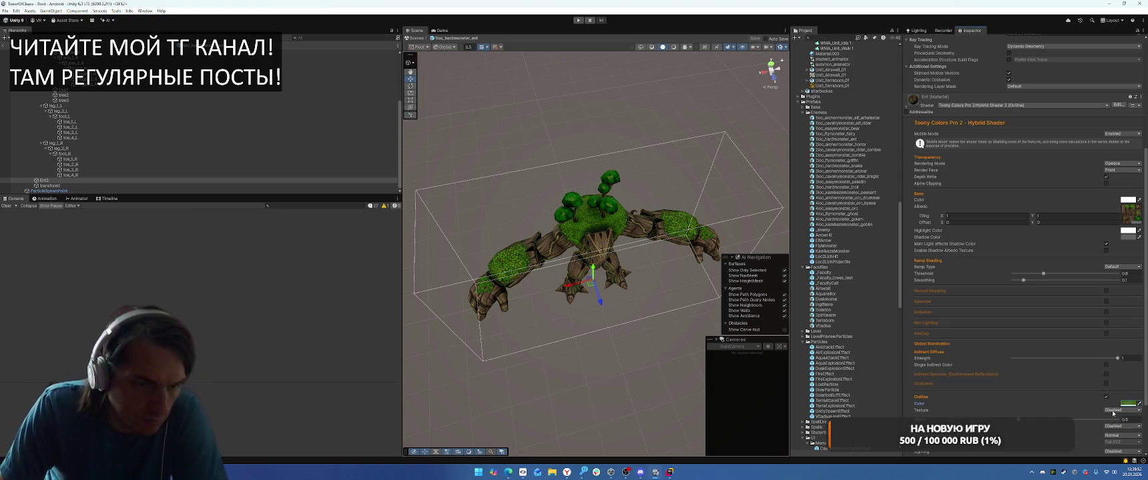
pyautogui.click(1139, 405)
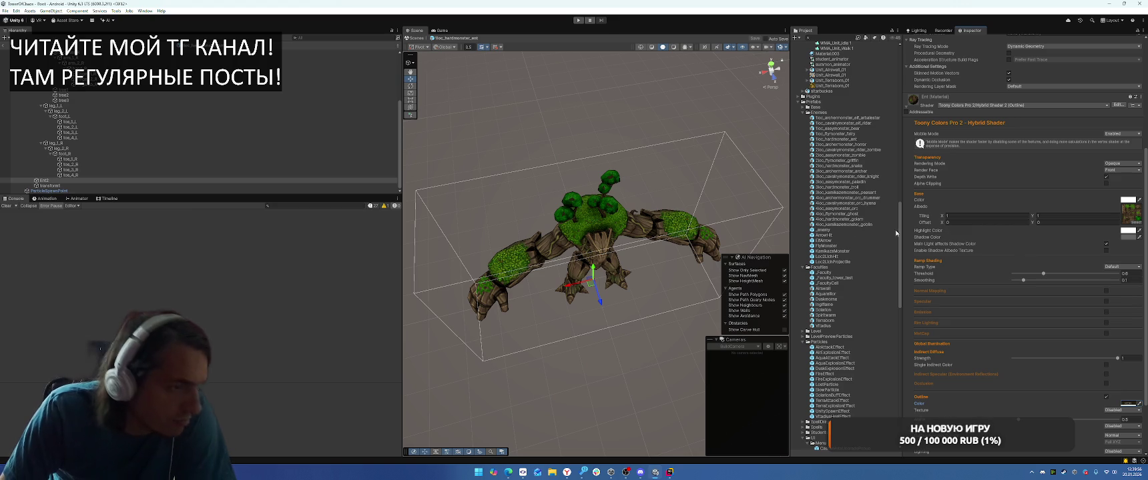
pyautogui.doubleClick(834, 145)
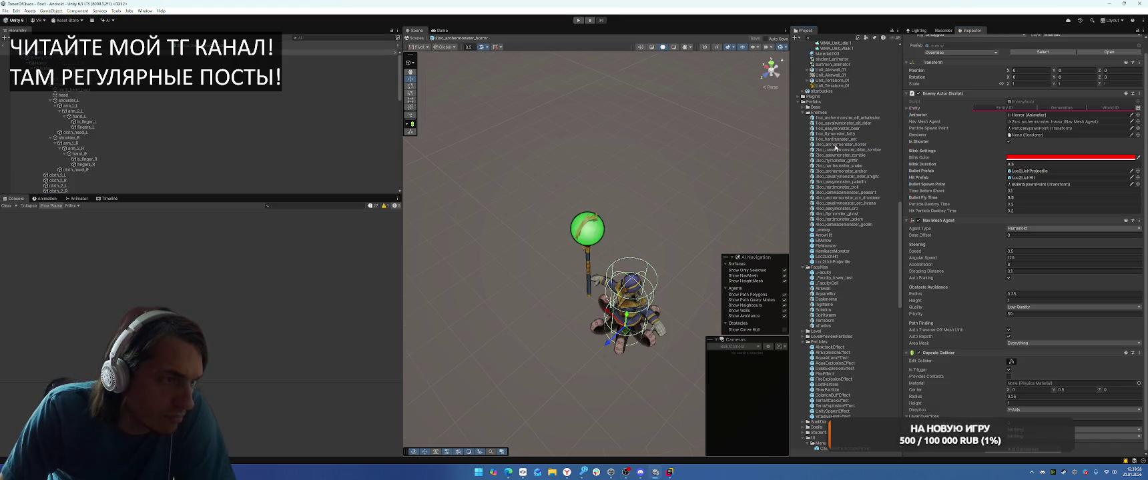
# Step: Enable the Horror material's outline at width 0.5, pick its outline colour, then open the zombie rider prefab
pyautogui.scroll(-3, 127, 172)
pyautogui.click(43, 185)
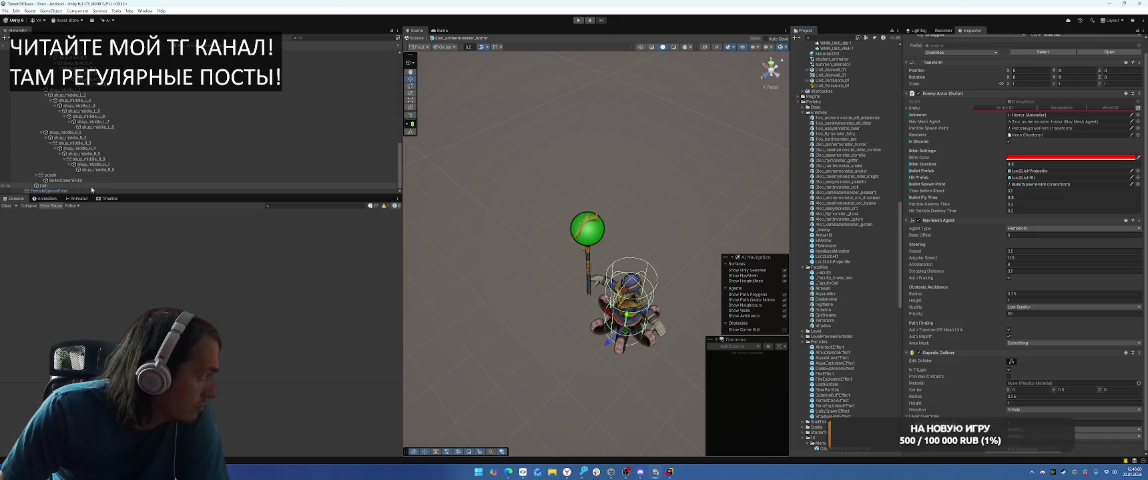
pyautogui.scroll(-5, 934, 401)
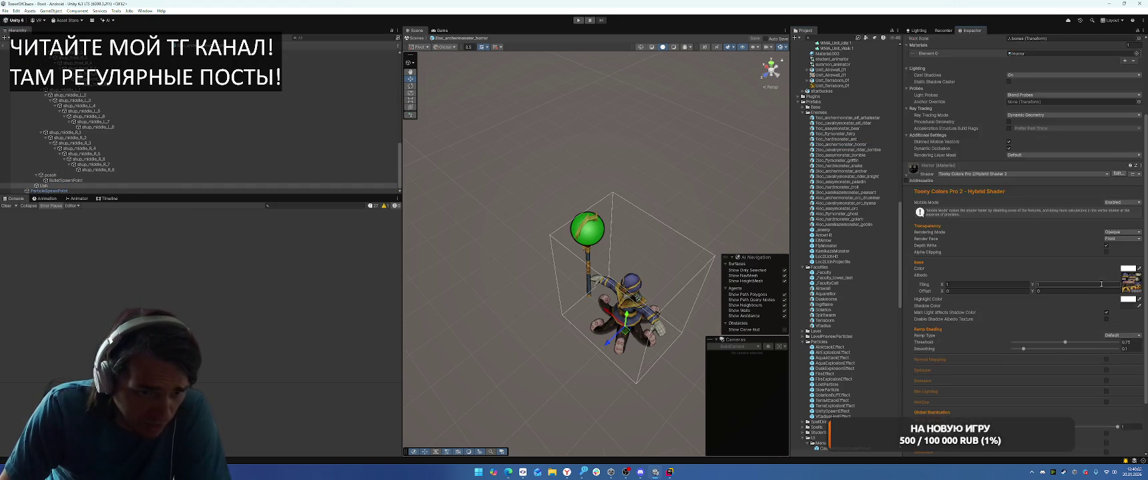
pyautogui.click(1106, 397)
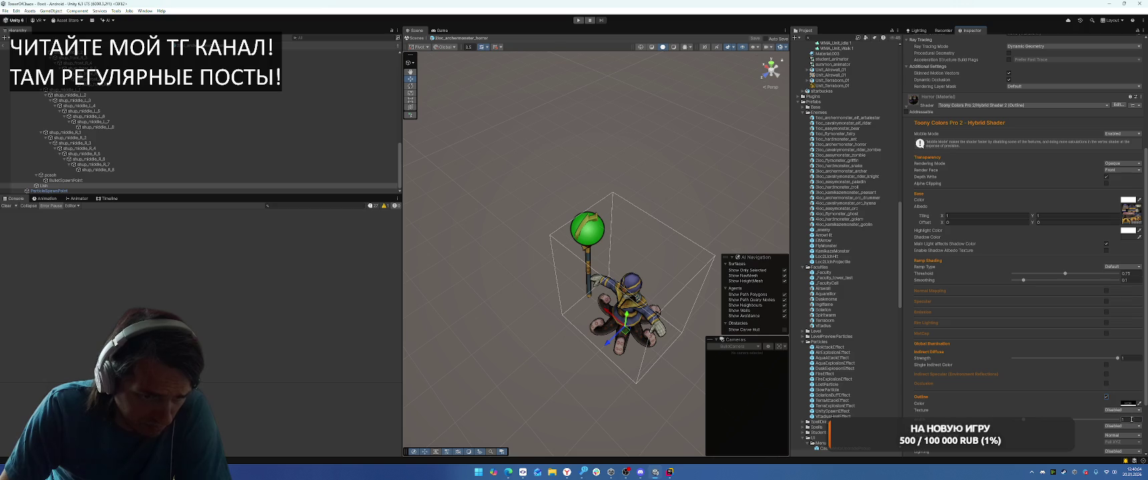
pyautogui.write('0.5')
pyautogui.press('Return')
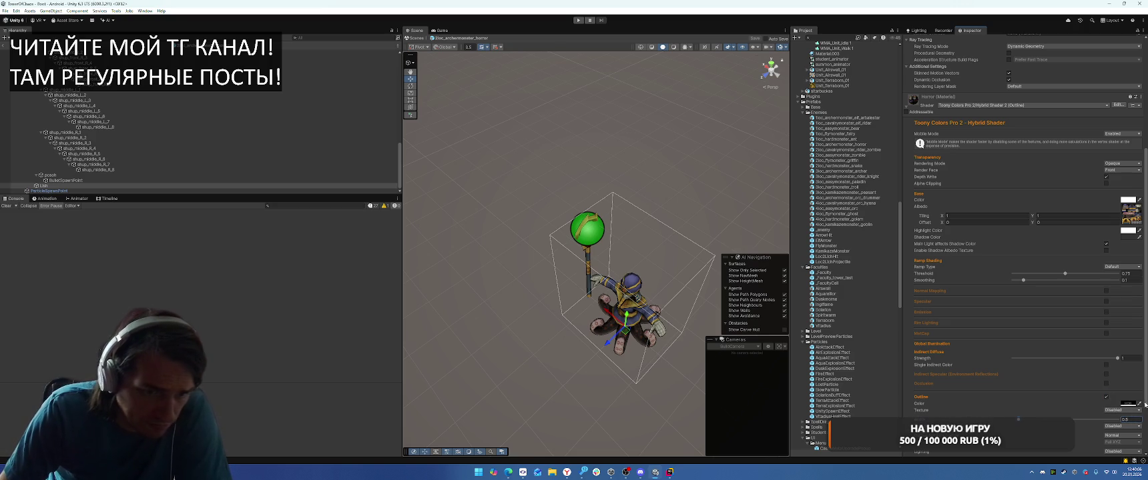
pyautogui.click(1141, 403)
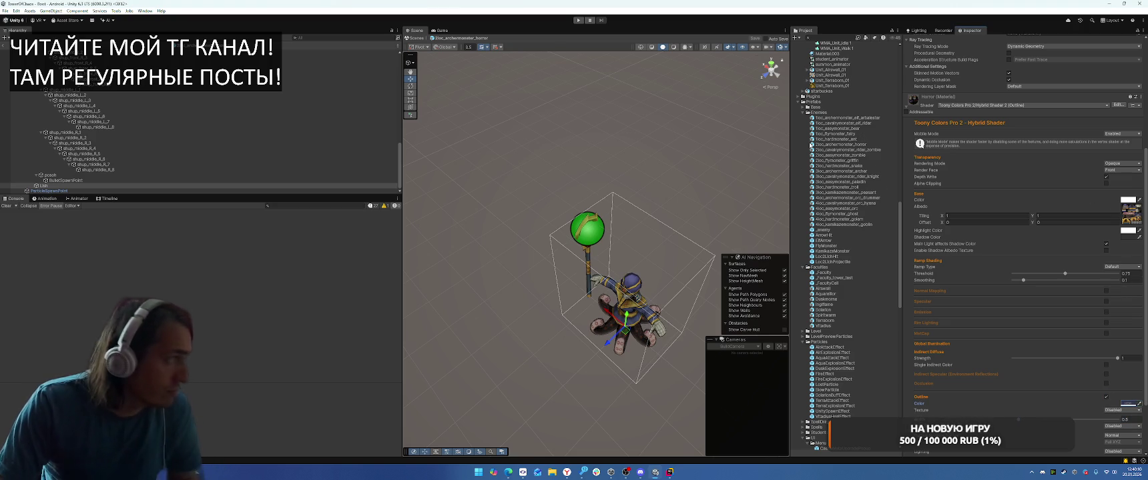
pyautogui.doubleClick(860, 150)
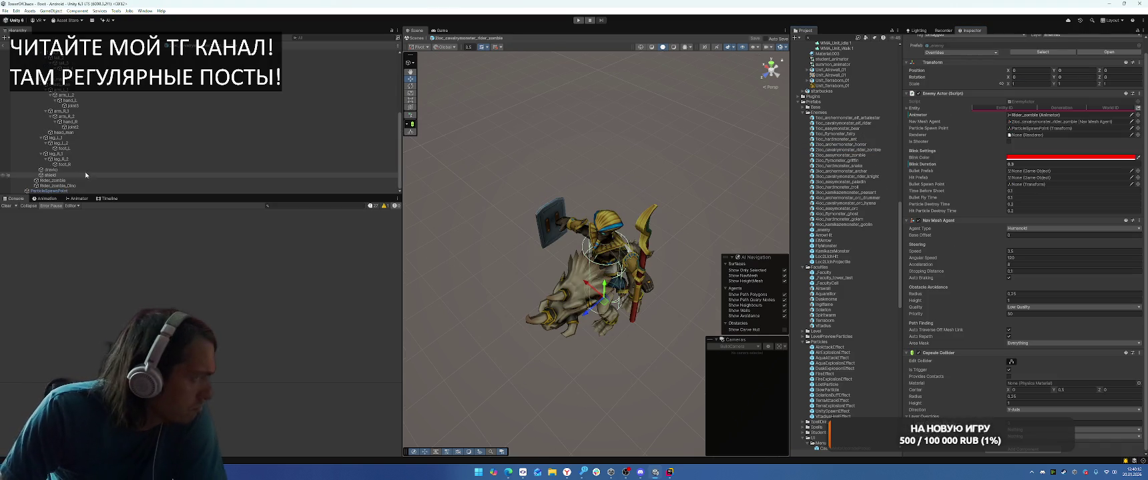
# Step: Enable Outline on the Rider_zombie_1 material with width 0.5, then select Rider_zombie_Dino
pyautogui.click(54, 180)
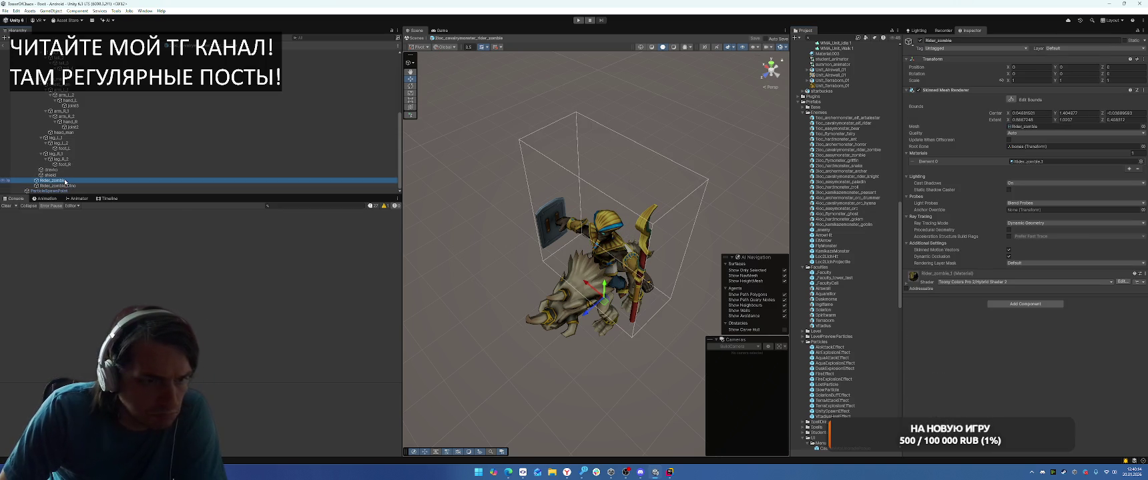
pyautogui.click(948, 274)
pyautogui.scroll(-5, 1021, 267)
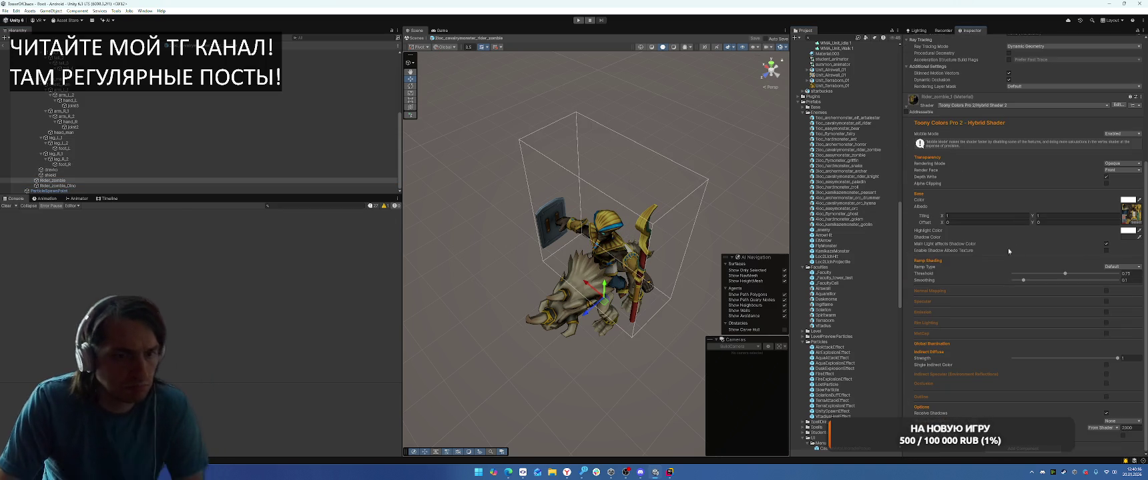
pyautogui.keyDown('ctrl'); pyautogui.click(60, 185); pyautogui.keyUp('ctrl')
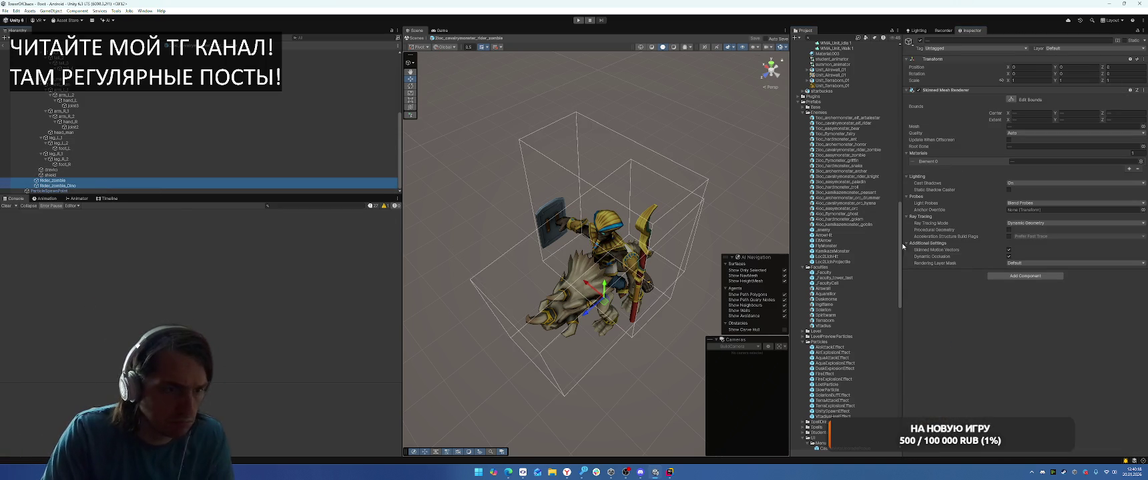
pyautogui.click(109, 180)
pyautogui.scroll(-5, 1033, 241)
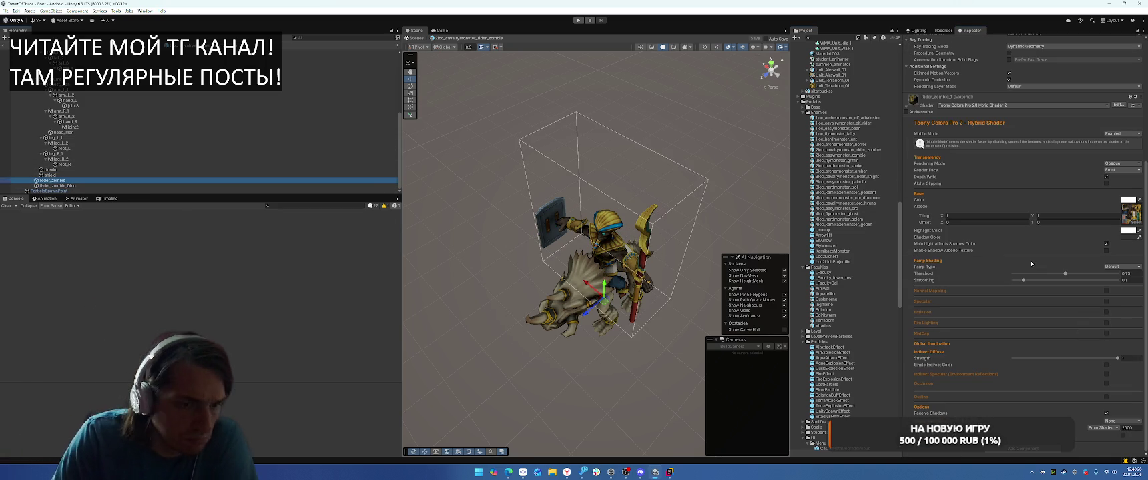
pyautogui.click(1106, 396)
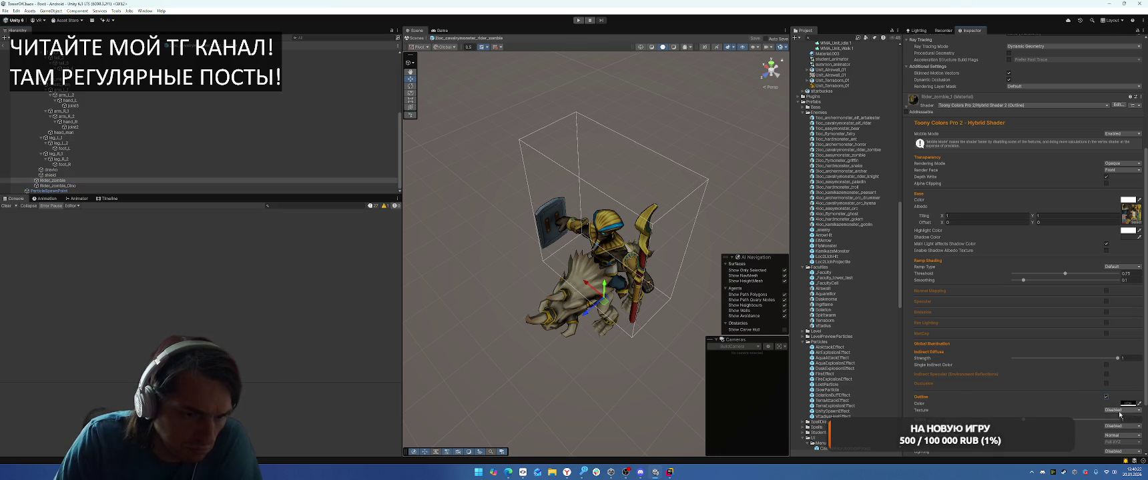
pyautogui.doubleClick(1125, 419)
pyautogui.write('0.5')
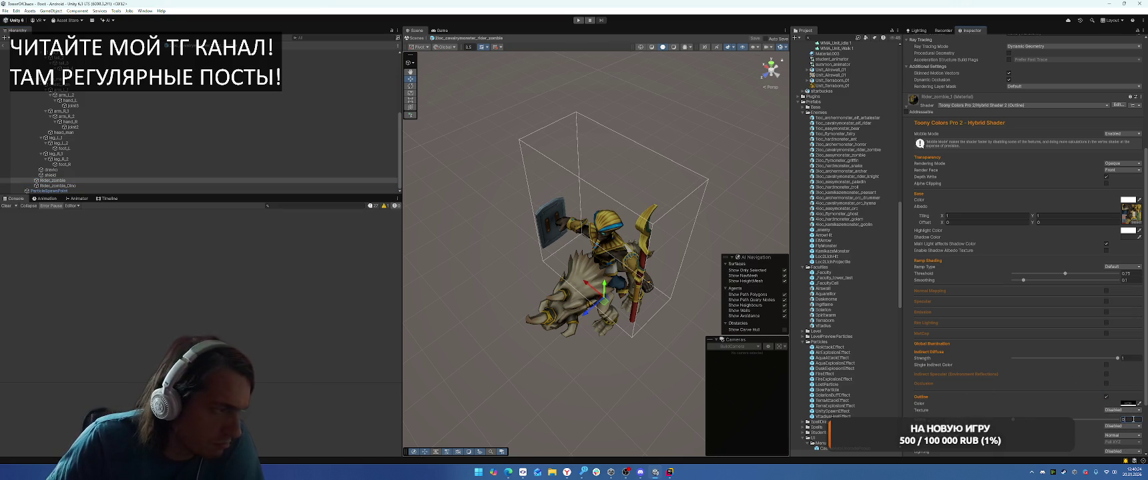
pyautogui.press('Return')
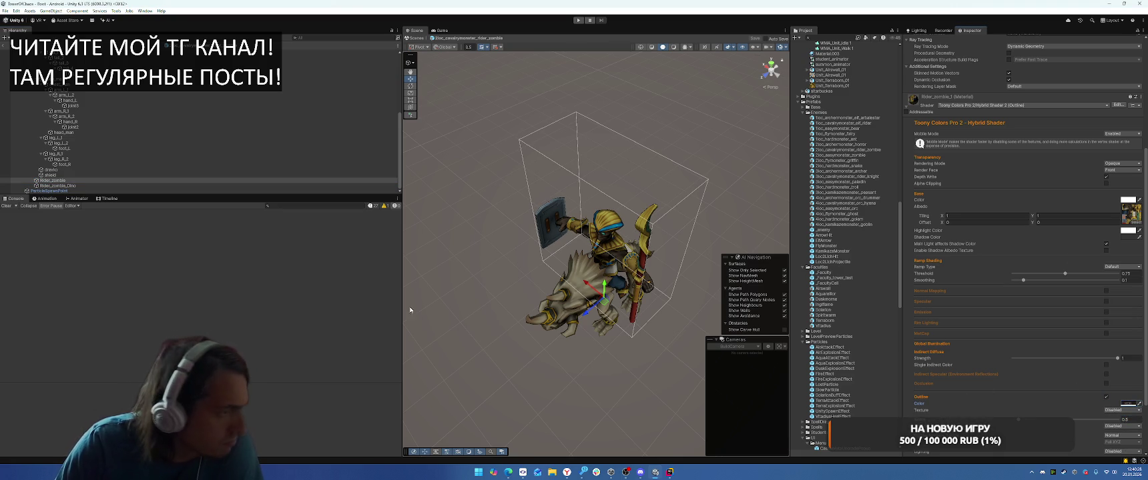
pyautogui.click(139, 186)
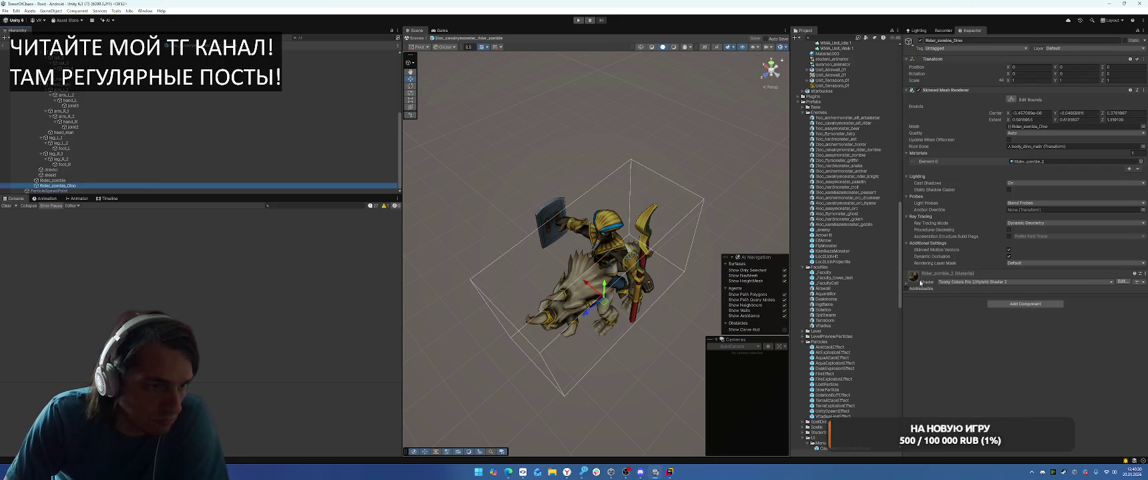
# Step: Set the dino mount material's outline width to 0.5, then open the 2loc_easymonster_zombie prefab
pyautogui.scroll(-2, 966, 305)
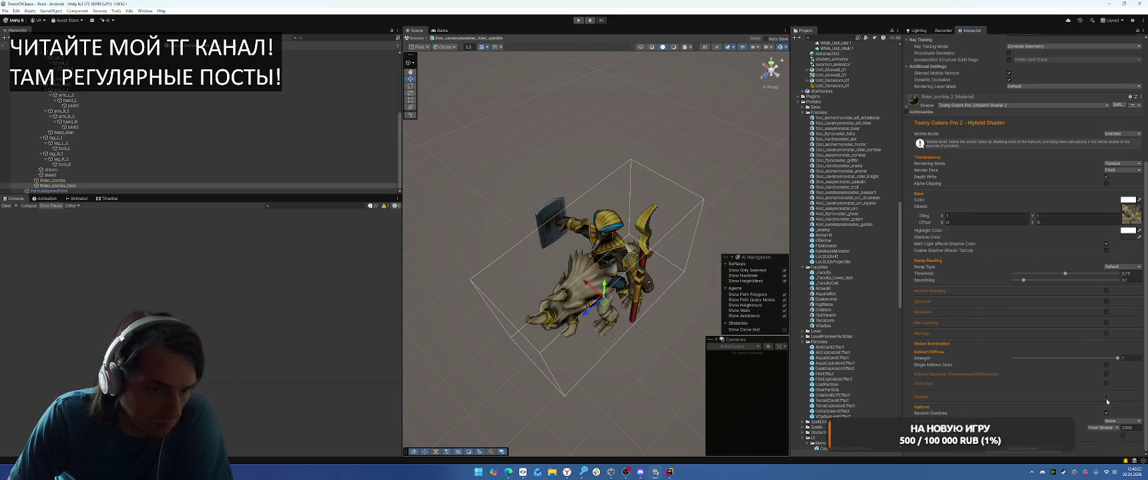
pyautogui.click(1128, 419)
pyautogui.write('0.5')
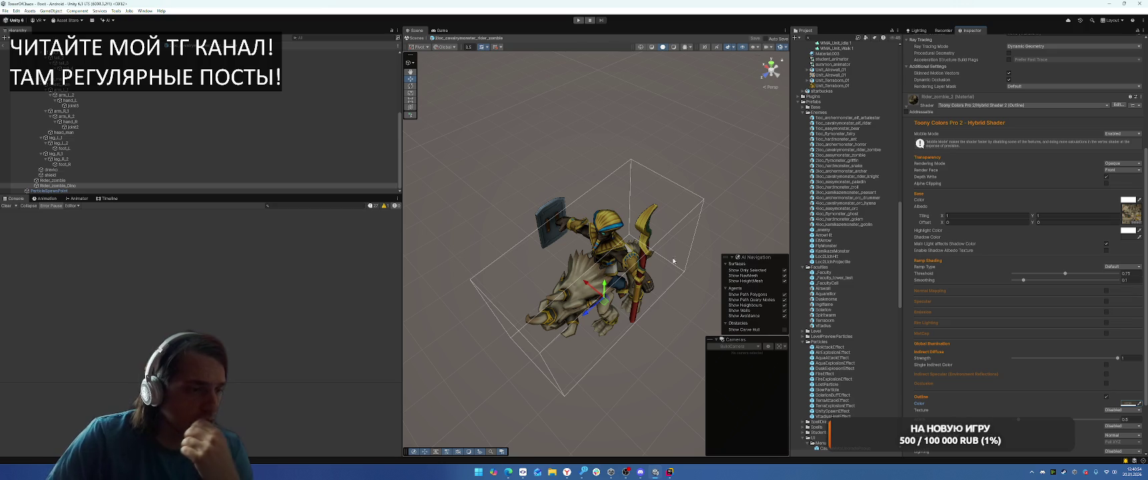
pyautogui.scroll(-1, 854, 176)
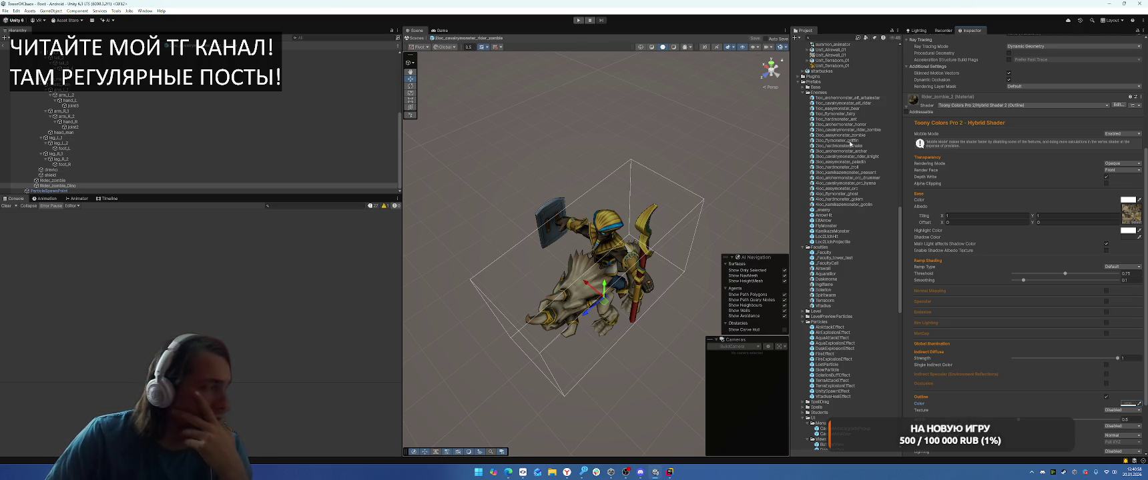
pyautogui.doubleClick(842, 135)
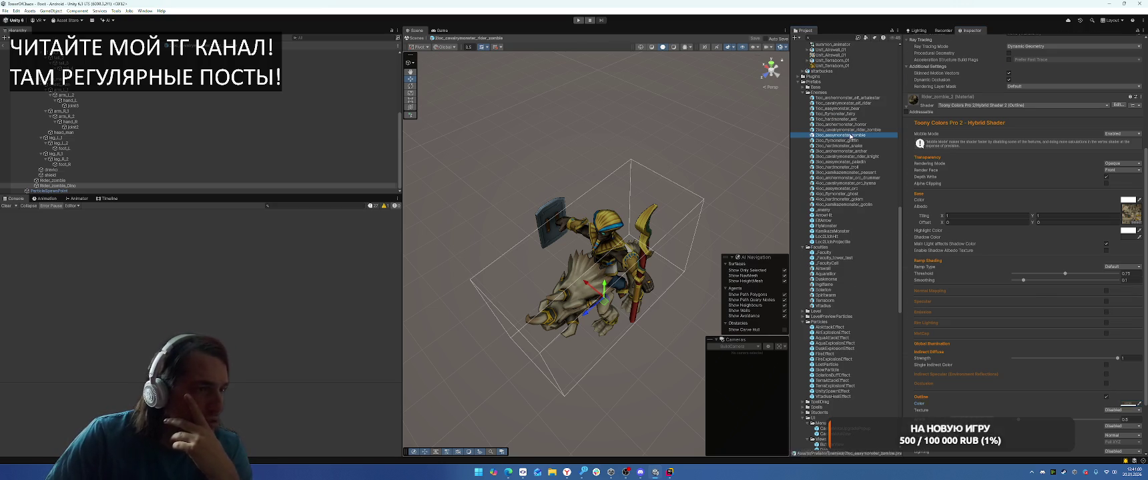
# Step: Enable the Zombie material's outline at width 0.5, then open the griffin prefab
pyautogui.click(93, 185)
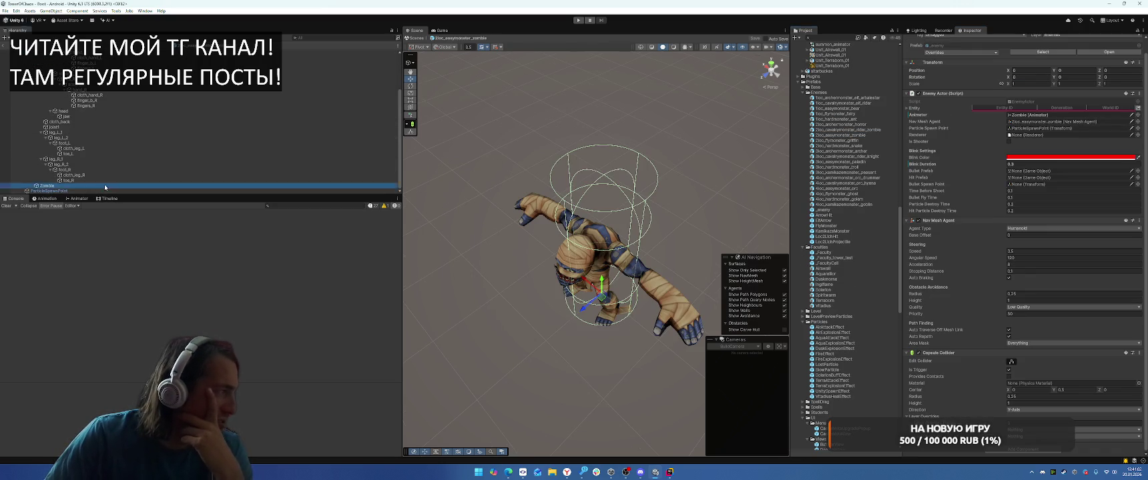
pyautogui.click(924, 285)
pyautogui.scroll(-4, 988, 360)
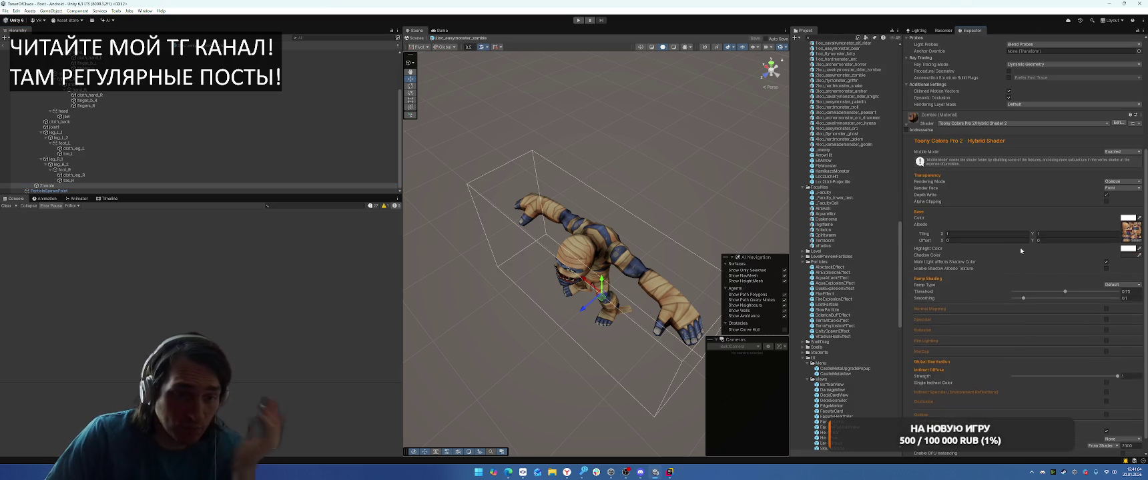
pyautogui.click(1107, 416)
pyautogui.scroll(-2, 1114, 387)
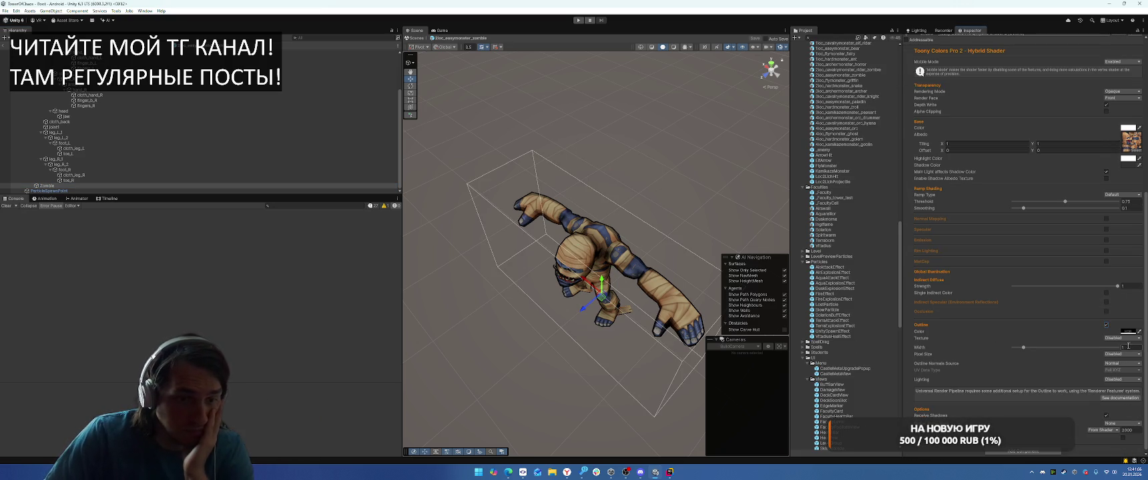
pyautogui.write('0.5')
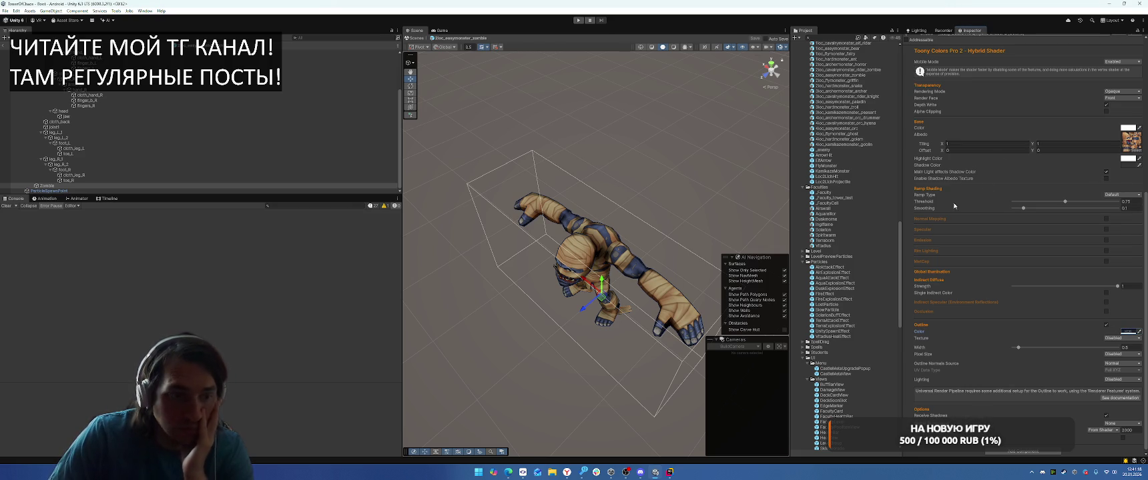
pyautogui.scroll(5, 864, 203)
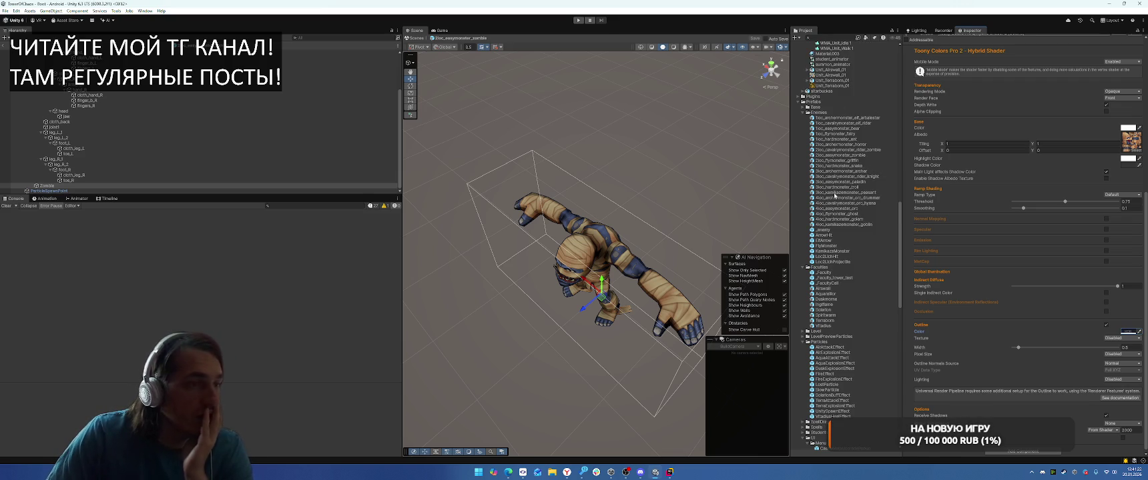
pyautogui.doubleClick(842, 160)
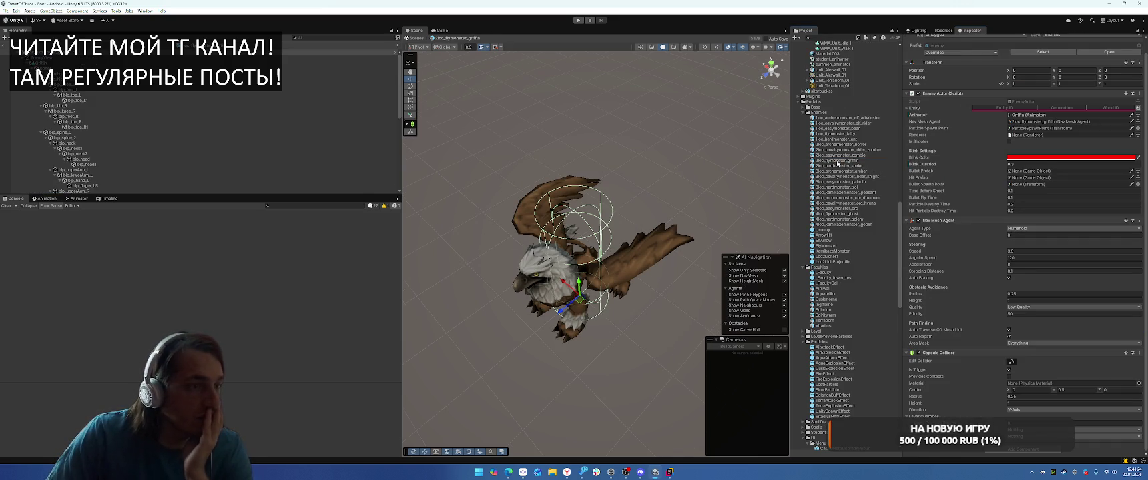
# Step: Enable the Griffin material's outline, enter width 0.0, then open the 2loc_hardmonster_snake prefab
pyautogui.click(67, 186)
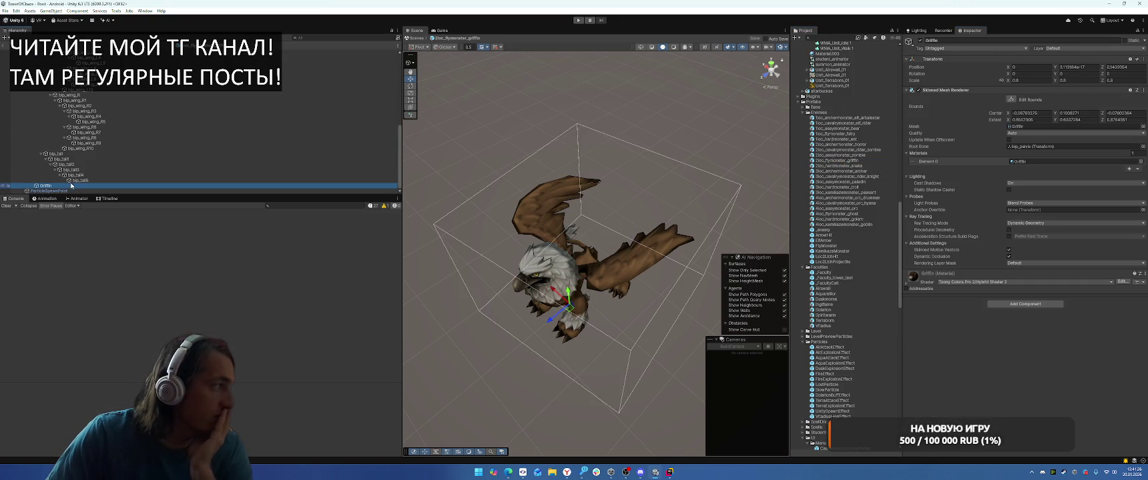
pyautogui.scroll(-7, 867, 220)
pyautogui.click(925, 286)
pyautogui.scroll(-5, 990, 295)
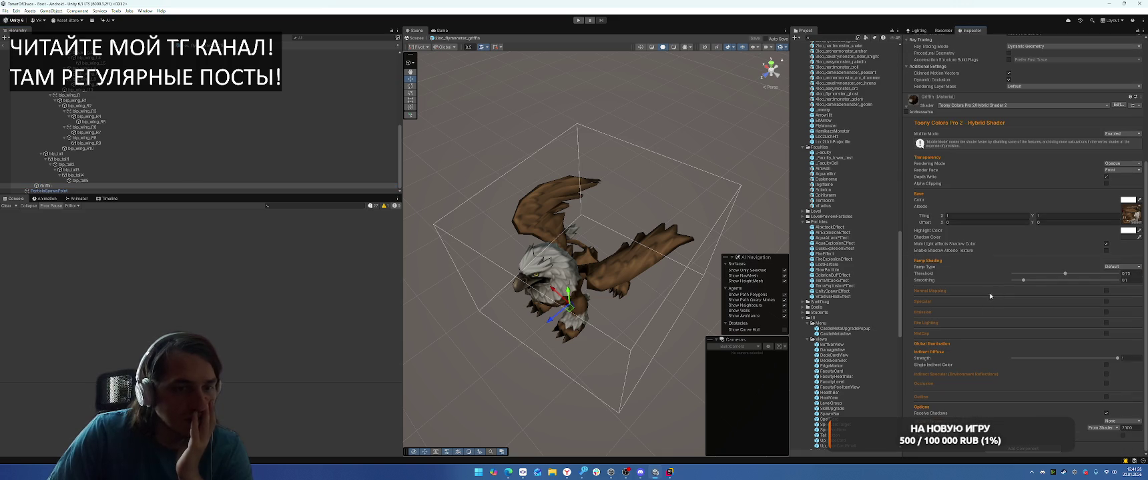
pyautogui.click(1107, 397)
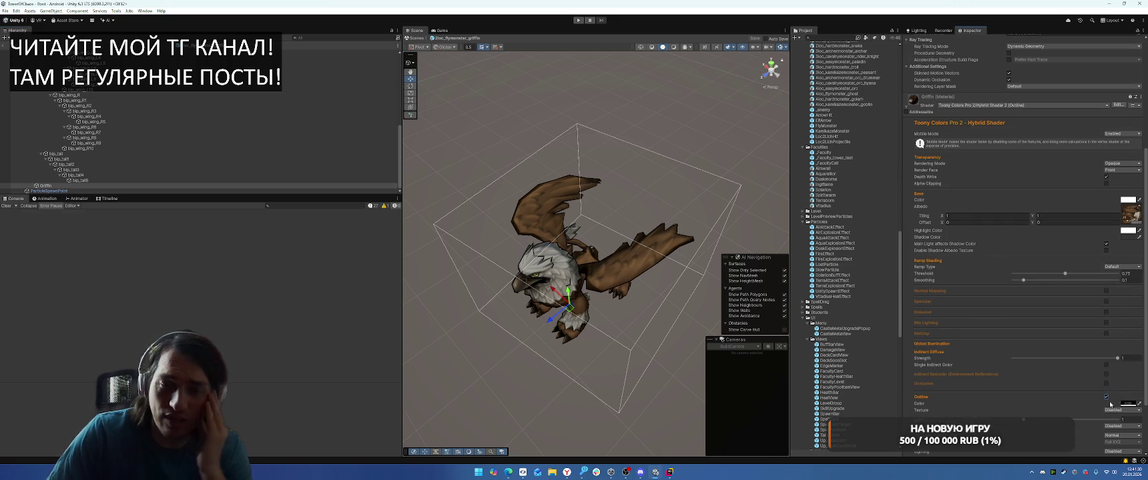
pyautogui.write('0.0')
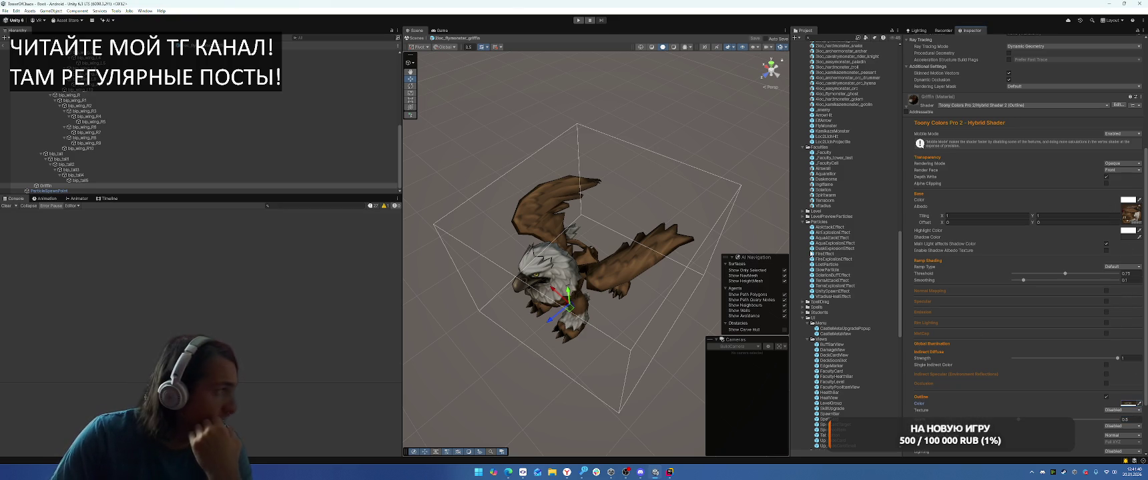
pyautogui.doubleClick(842, 49)
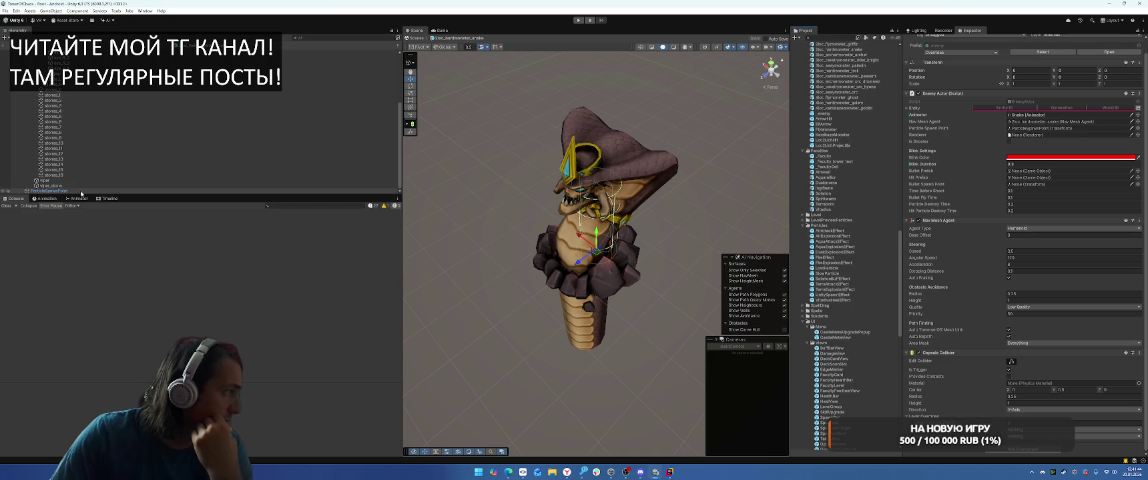
# Step: Enable the outline on the viper mesh's Snake material
pyautogui.click(80, 180)
pyautogui.click(941, 274)
pyautogui.scroll(-5, 1025, 321)
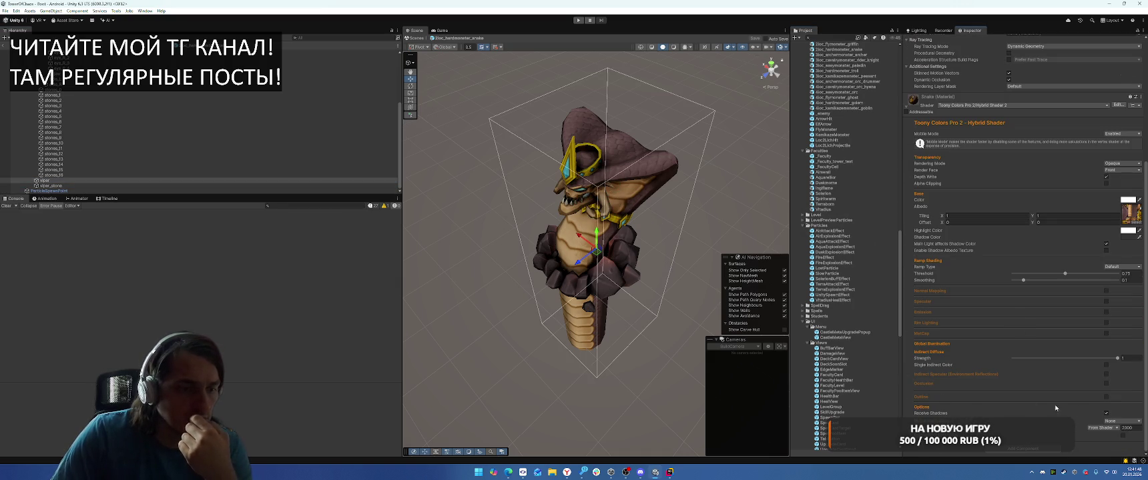
pyautogui.click(1106, 397)
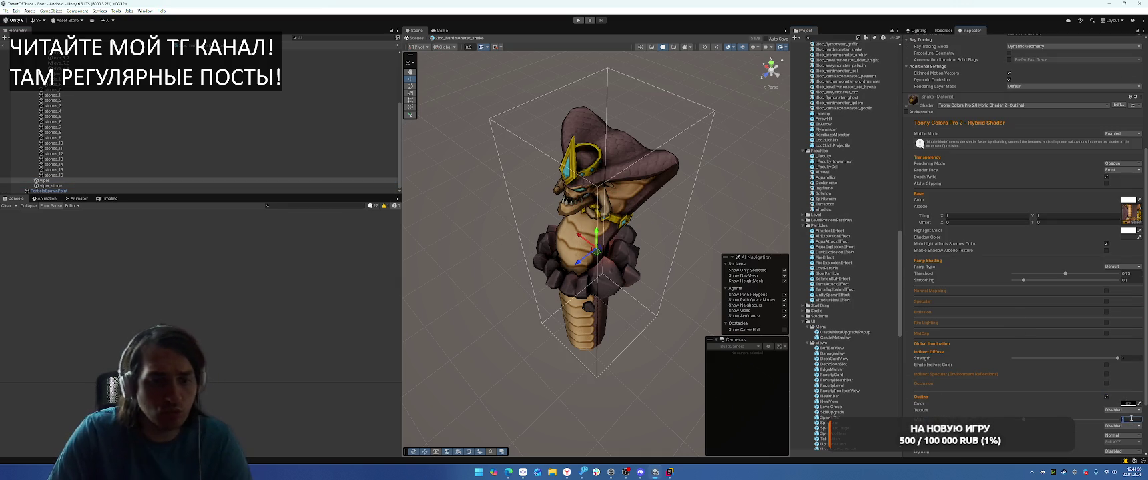
pyautogui.write('.0')
pyautogui.click(1138, 405)
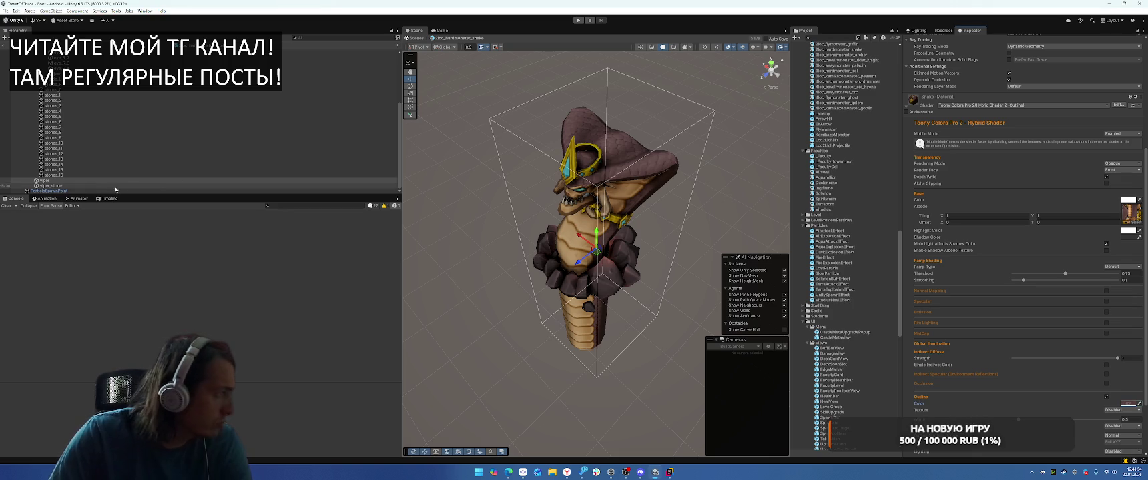
# Step: Outline viper_stone's Snake_stone material at width 0.5, then open the archer prefab
pyautogui.press('Down')
pyautogui.scroll(-5, 1007, 301)
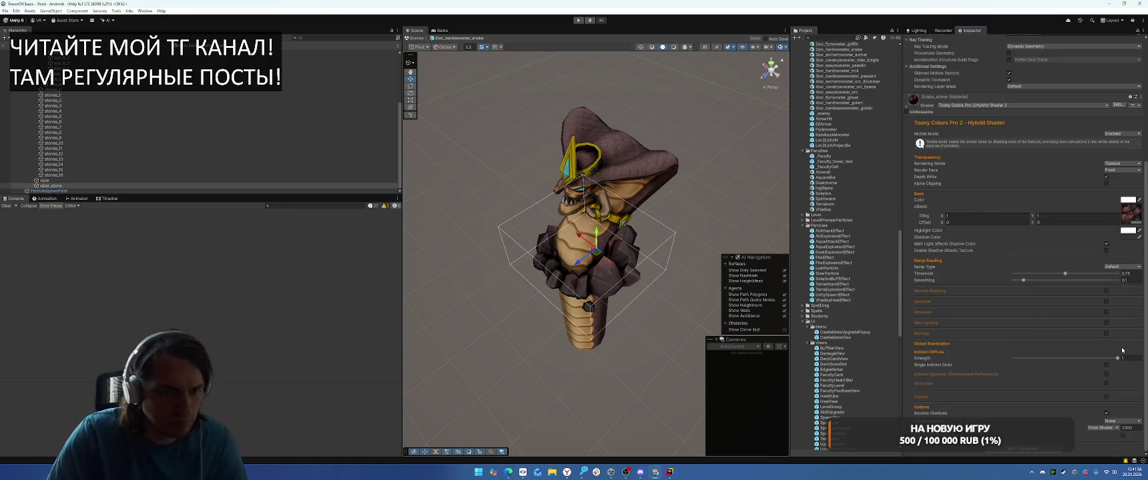
pyautogui.click(1107, 398)
pyautogui.click(1124, 420)
pyautogui.write('0.5')
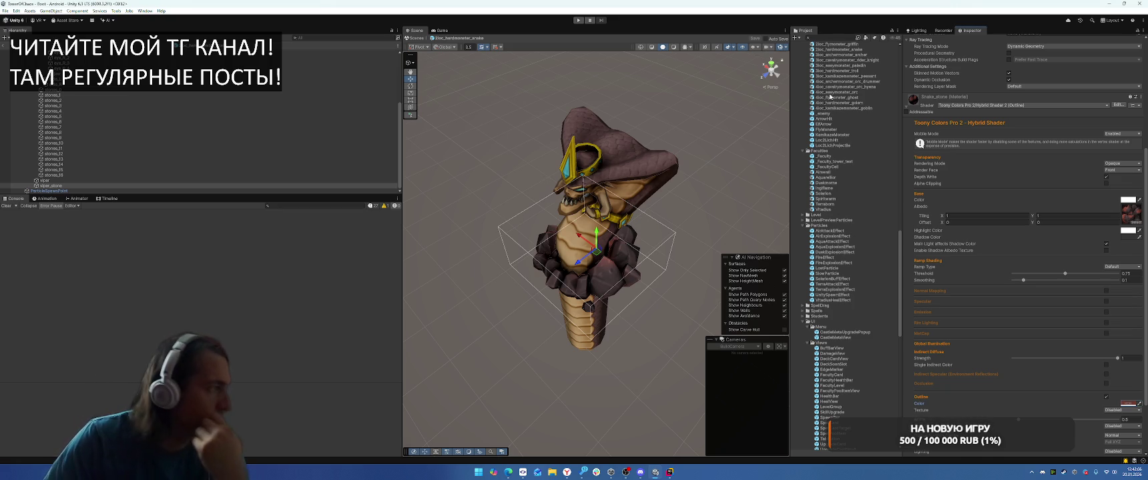
pyautogui.doubleClick(842, 55)
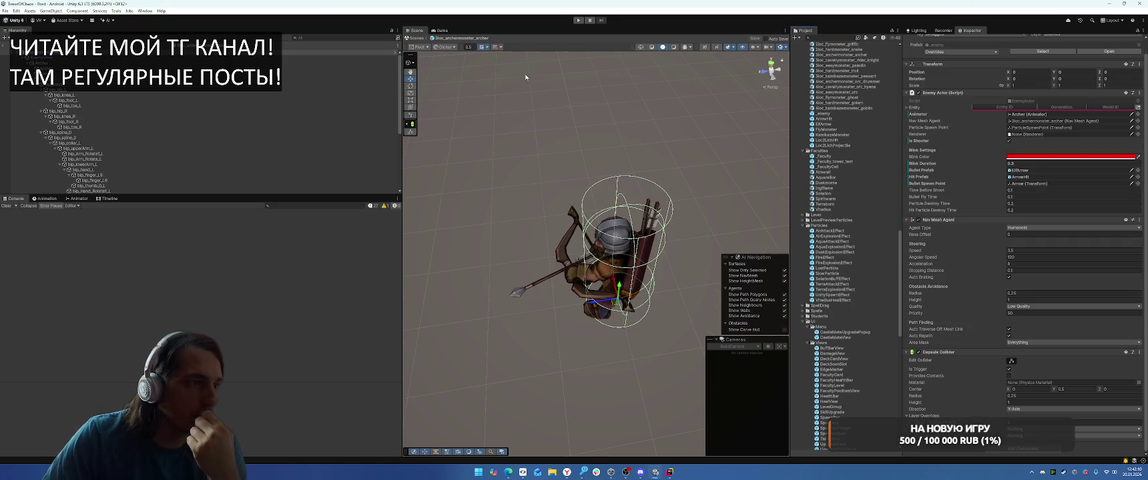
# Step: Look through the archer's lak2, arrow, lak and bip_head objects, then select the Archer mesh
pyautogui.click(58, 186)
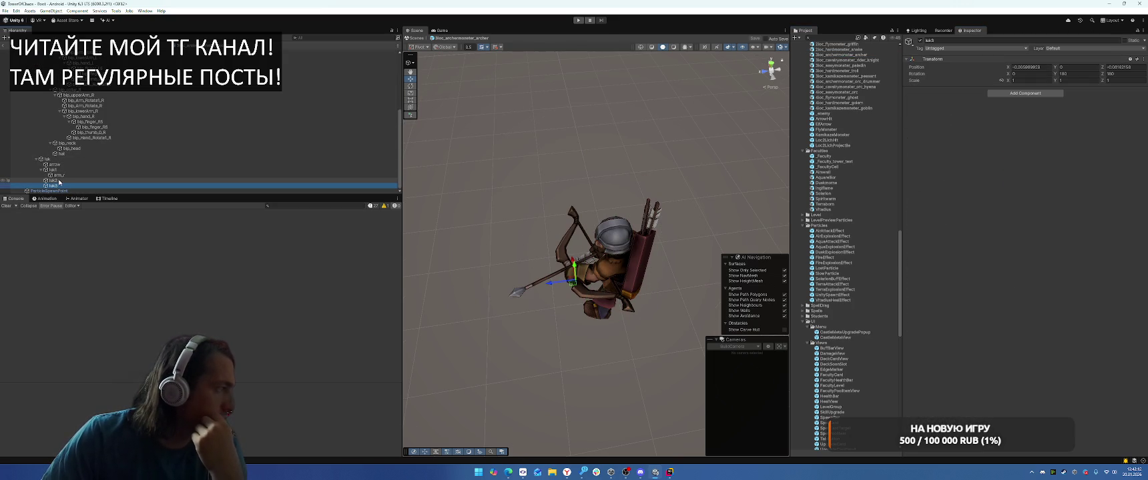
pyautogui.click(73, 180)
pyautogui.click(87, 164)
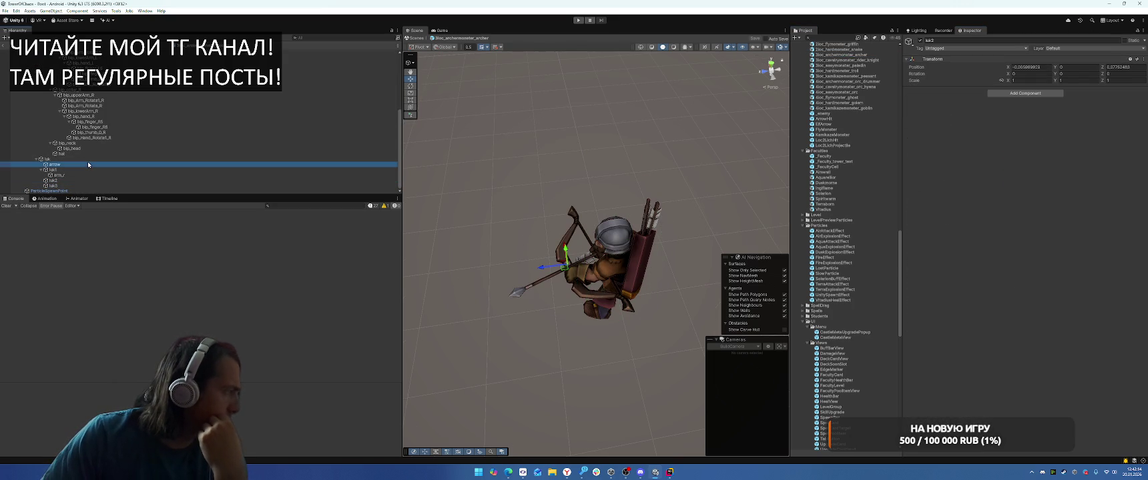
pyautogui.click(87, 159)
pyautogui.click(91, 149)
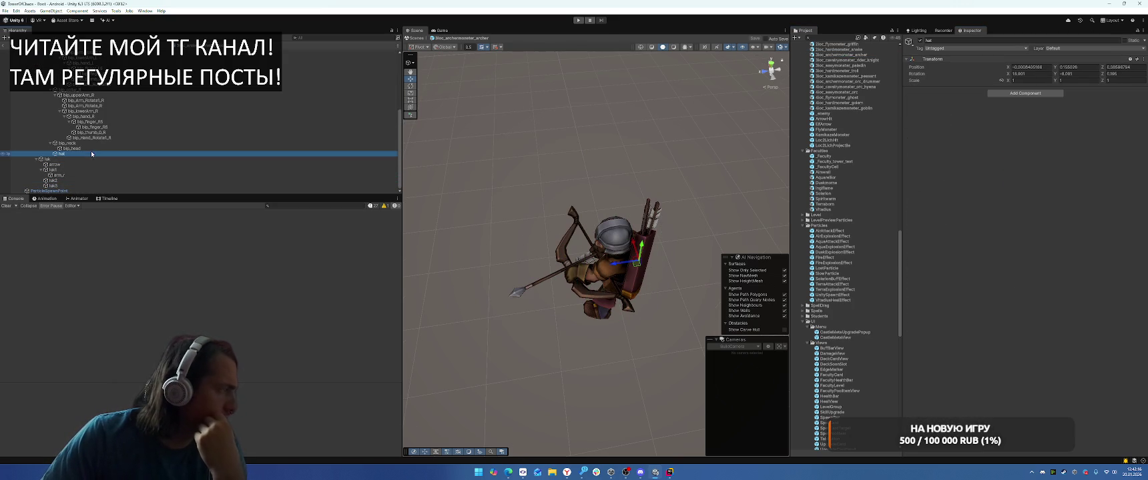
pyautogui.scroll(3, 208, 154)
pyautogui.click(73, 68)
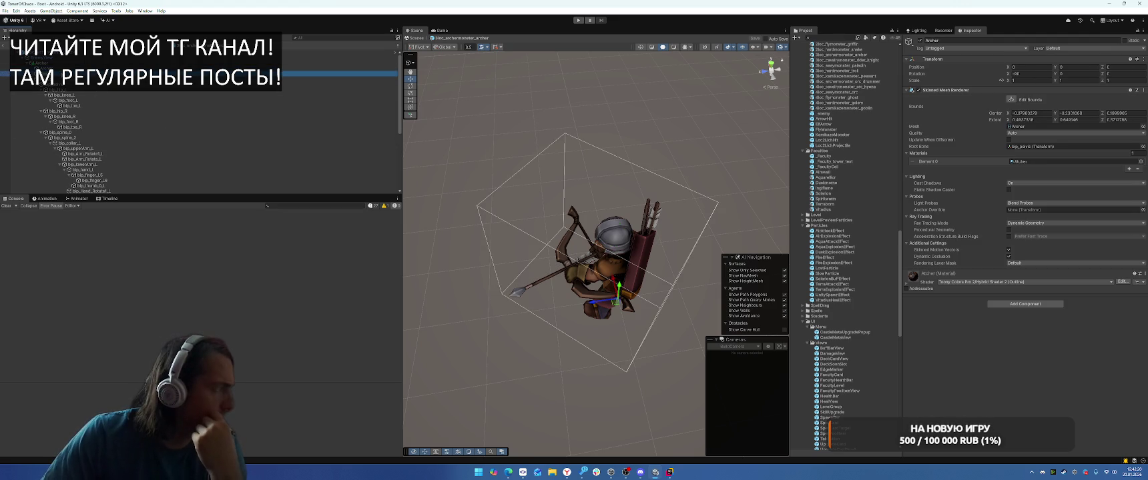
# Step: Review the Archer material's shader settings, then open the cavalry rider knight prefab
pyautogui.click(906, 288)
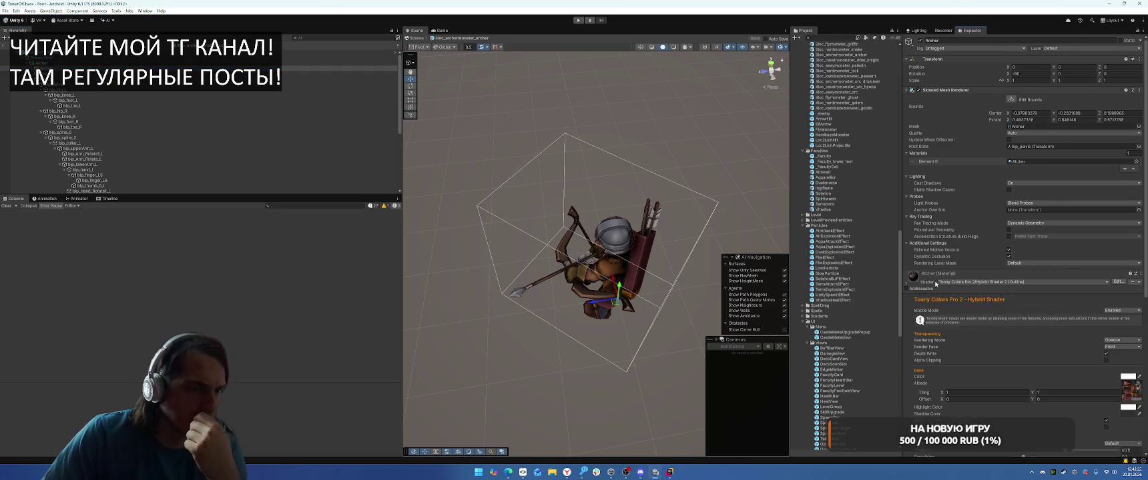
pyautogui.scroll(-6, 1006, 278)
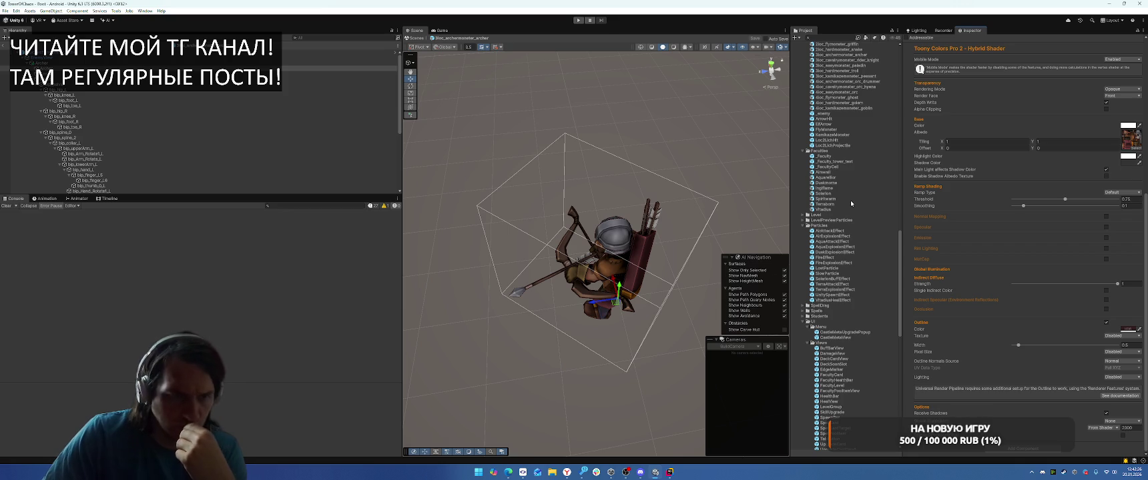
pyautogui.scroll(4, 850, 200)
pyautogui.scroll(4, 1021, 200)
pyautogui.scroll(4, 866, 181)
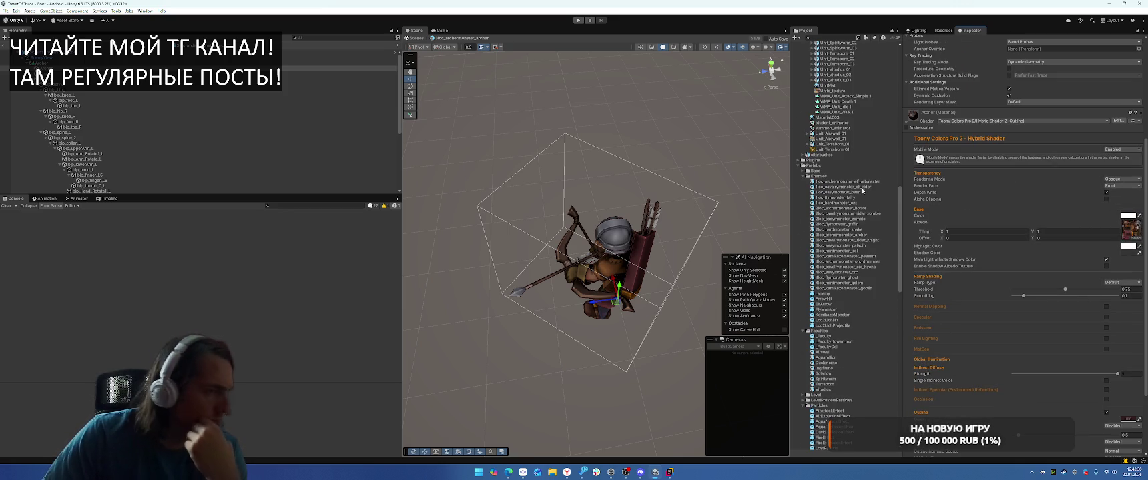
pyautogui.doubleClick(842, 240)
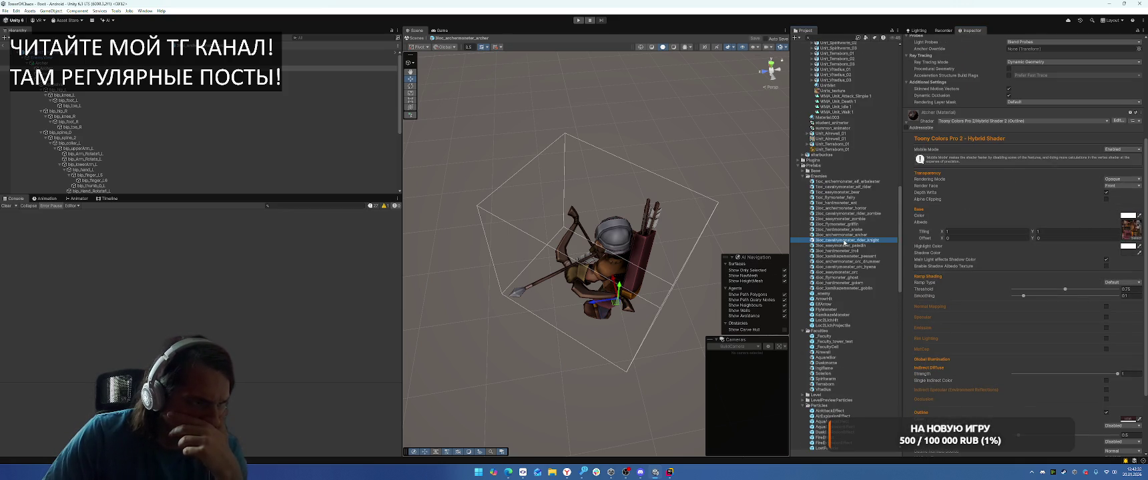
# Step: Outline the rider's Rider_knight_1 material at width 0.5, coloured from its albedo texture
pyautogui.scroll(-5, 86, 153)
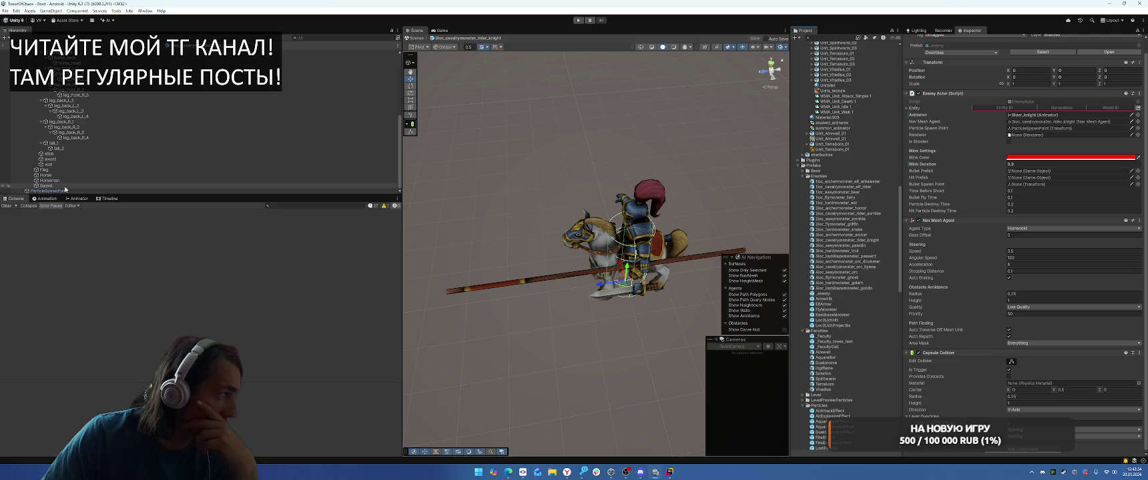
pyautogui.scroll(1, 64, 189)
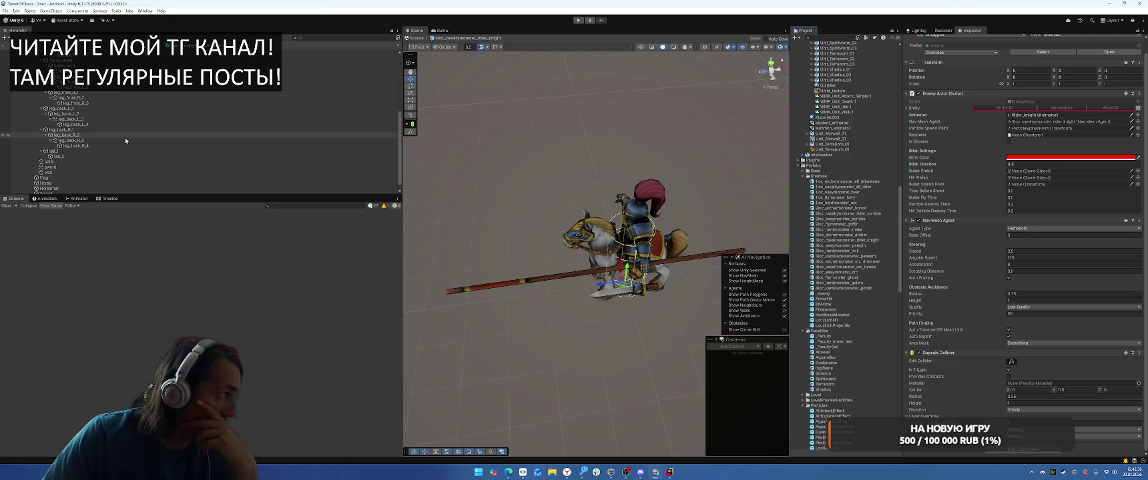
pyautogui.click(44, 178)
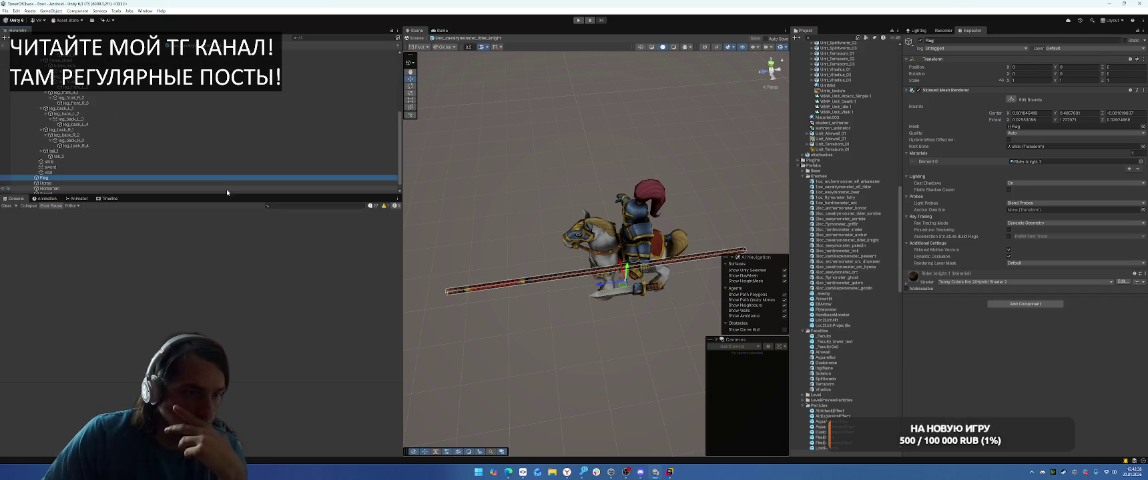
pyautogui.click(947, 273)
pyautogui.scroll(-5, 967, 263)
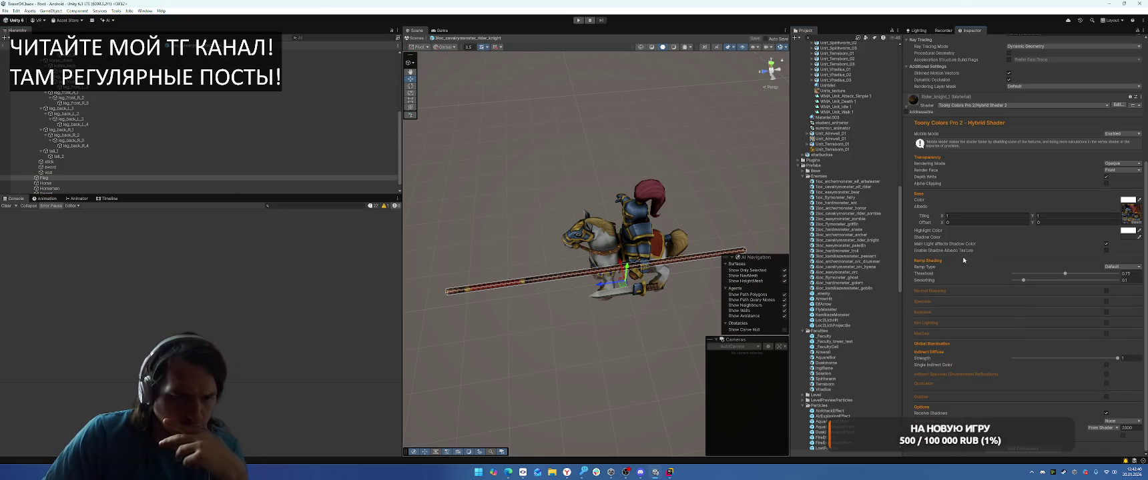
pyautogui.click(1105, 397)
pyautogui.click(1138, 404)
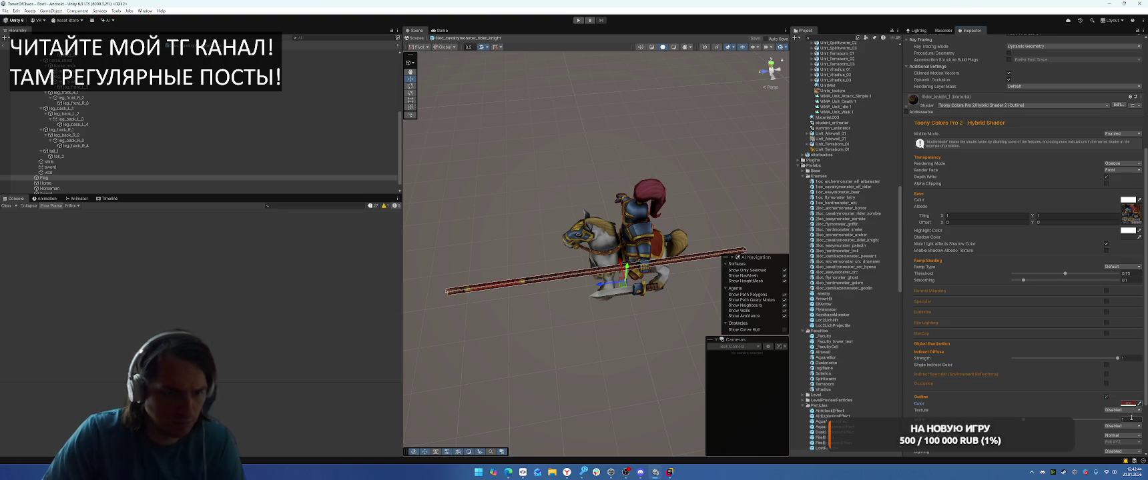
pyautogui.moveTo(1023, 420); pyautogui.dragTo(1018, 419)
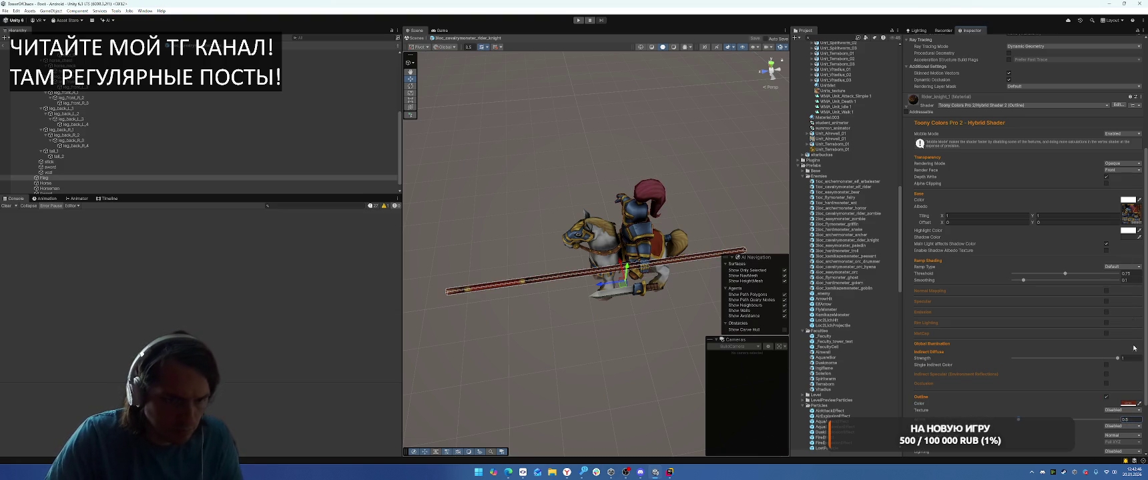
pyautogui.click(1124, 224)
pyautogui.click(1139, 404)
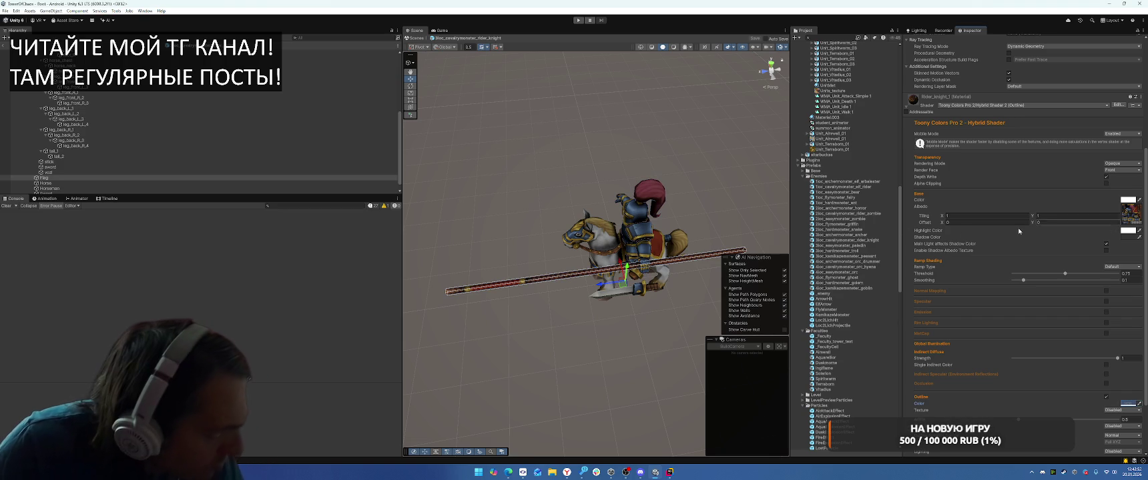
# Step: Enable and colour the outline on the Horse's Rider_knight_2 material
pyautogui.click(164, 183)
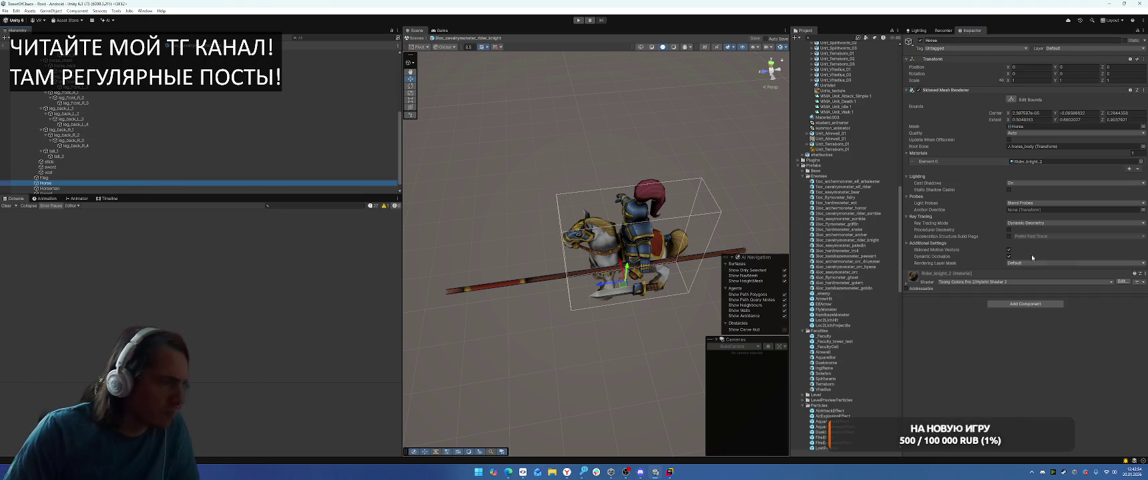
pyautogui.click(936, 299)
pyautogui.scroll(-1, 936, 299)
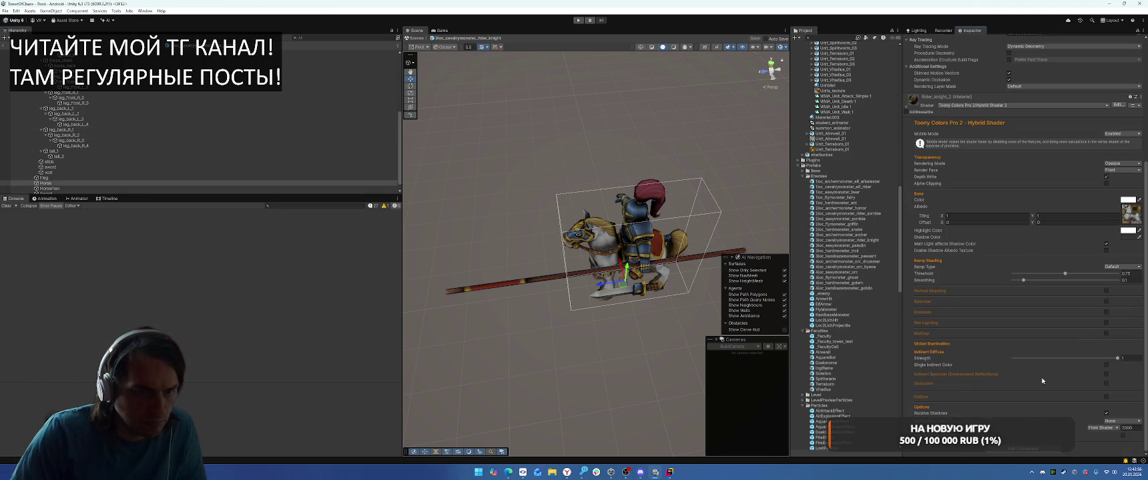
pyautogui.click(1105, 397)
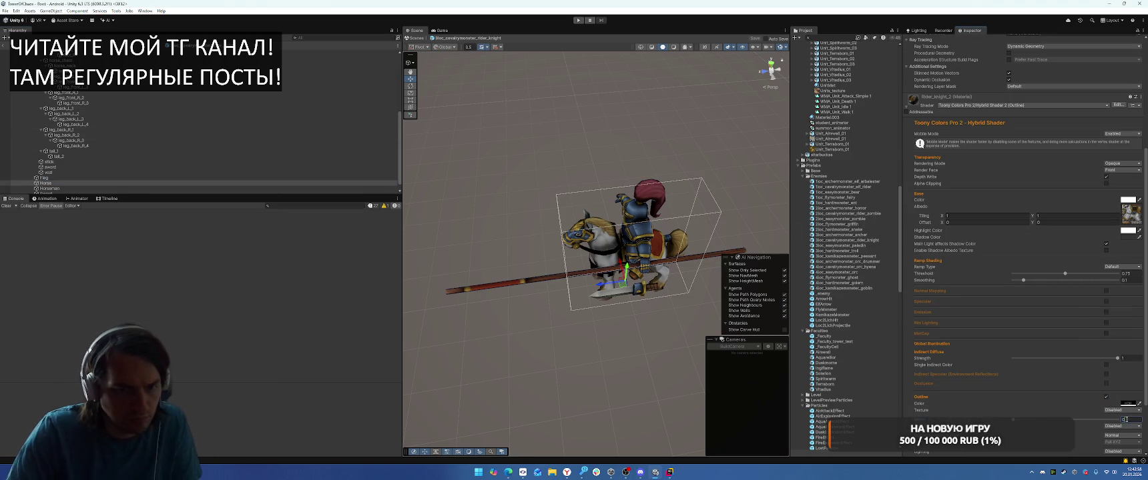
pyautogui.click(1138, 404)
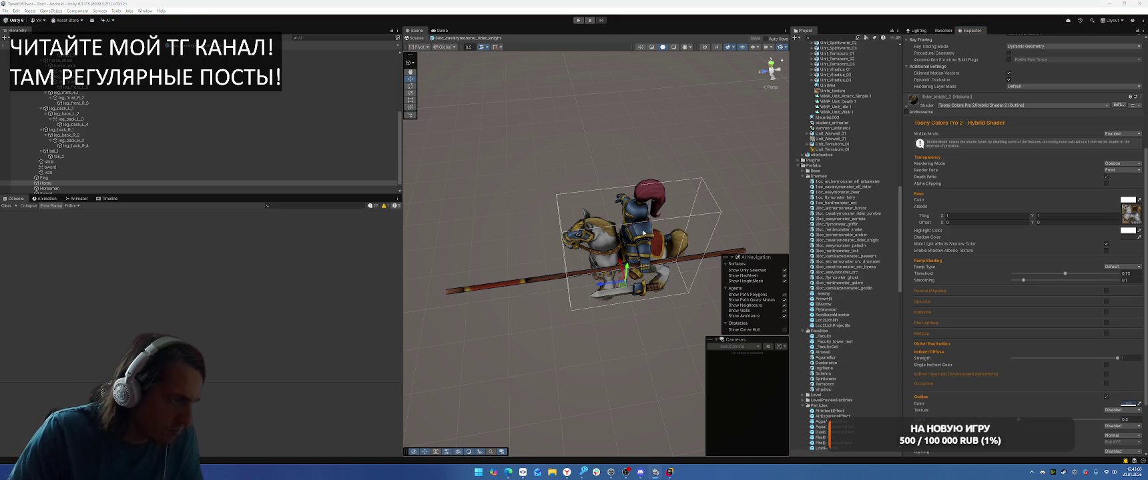
# Step: Check the Horseman, Flag and Sword outlines, then open the paladin prefab
pyautogui.click(78, 188)
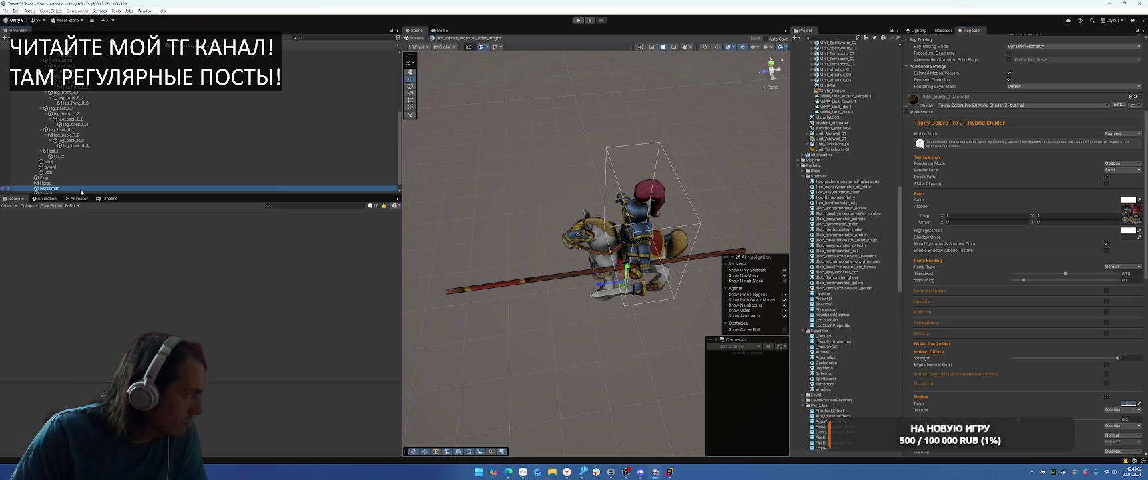
pyautogui.scroll(-3, 965, 274)
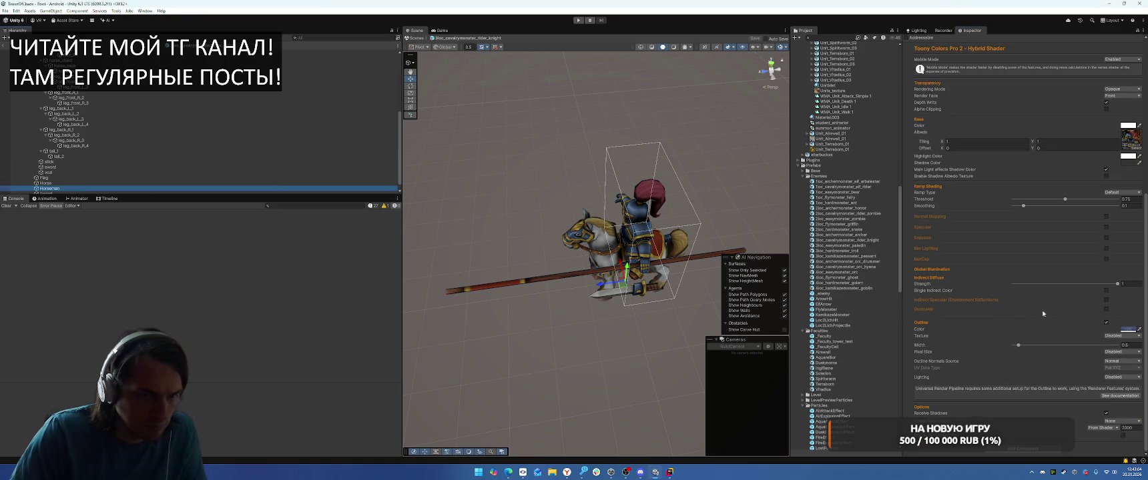
pyautogui.click(100, 179)
pyautogui.scroll(-1, 78, 183)
pyautogui.click(78, 187)
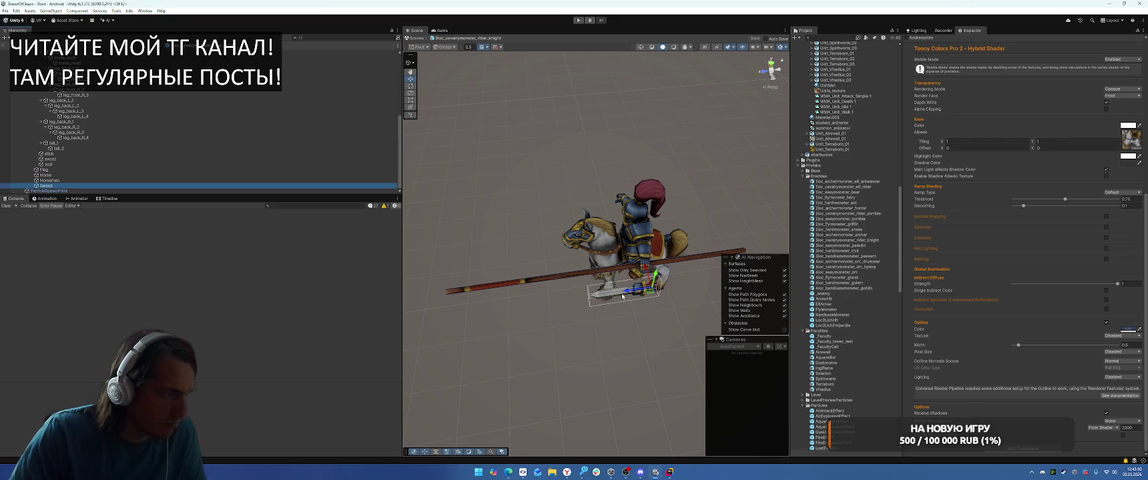
pyautogui.scroll(2, 103, 132)
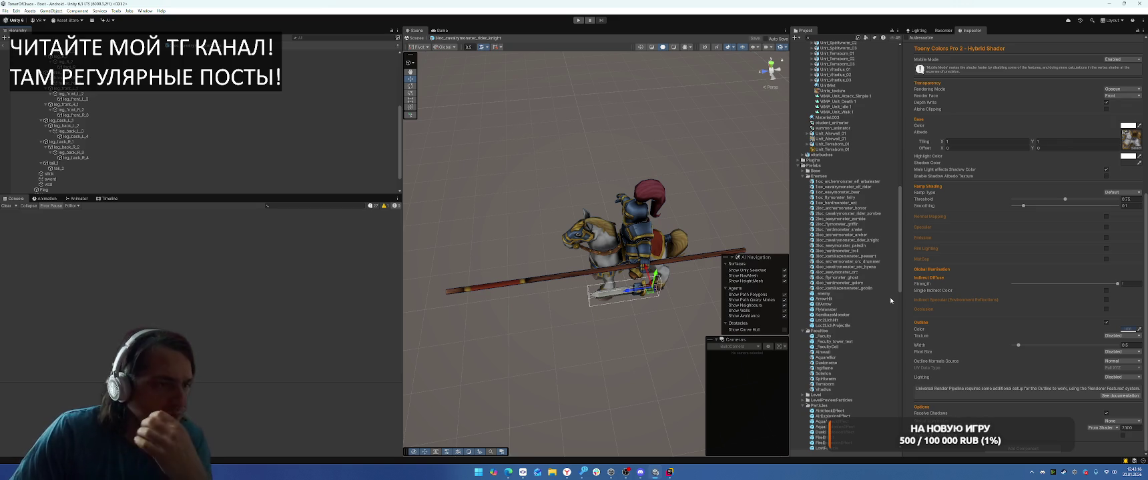
pyautogui.doubleClick(842, 246)
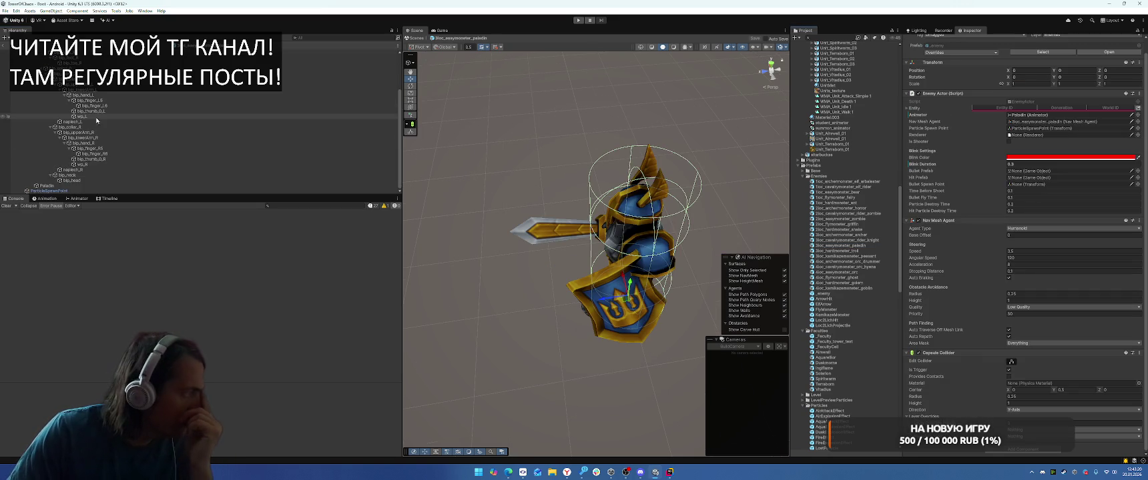
# Step: Give the Paladin mesh's material an outline of width 0.5
pyautogui.click(78, 188)
pyautogui.scroll(-10, 1015, 344)
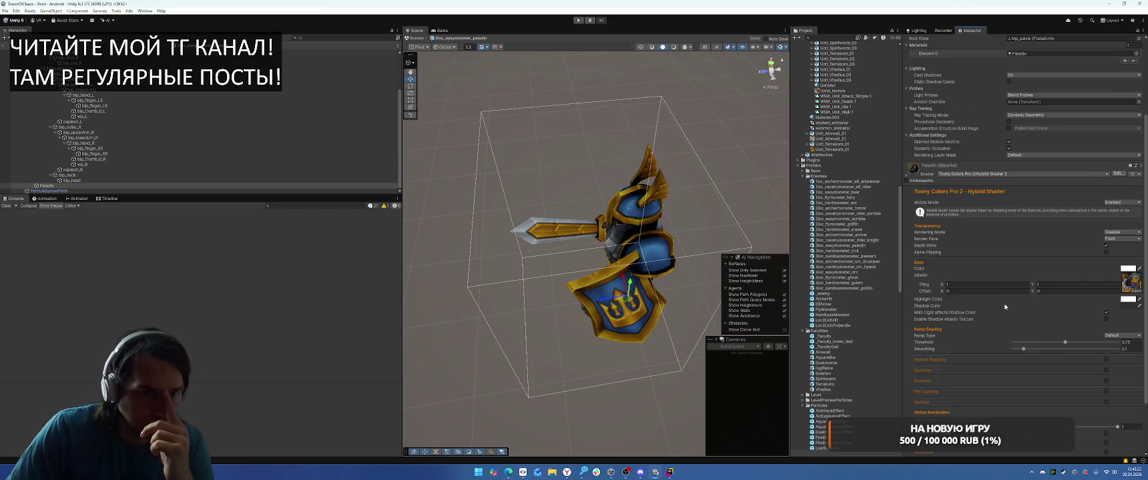
pyautogui.click(1106, 397)
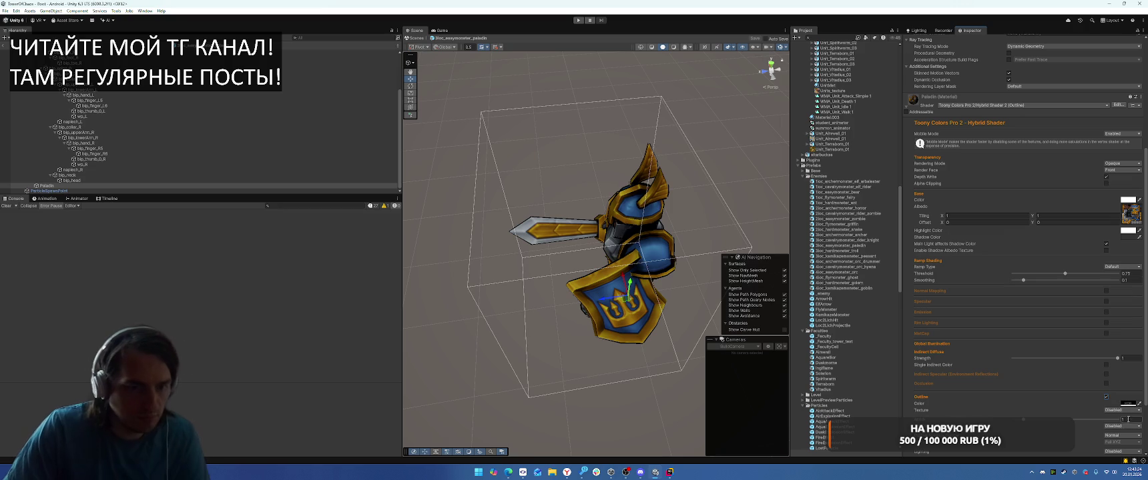
pyautogui.write('0.5')
pyautogui.press('Return')
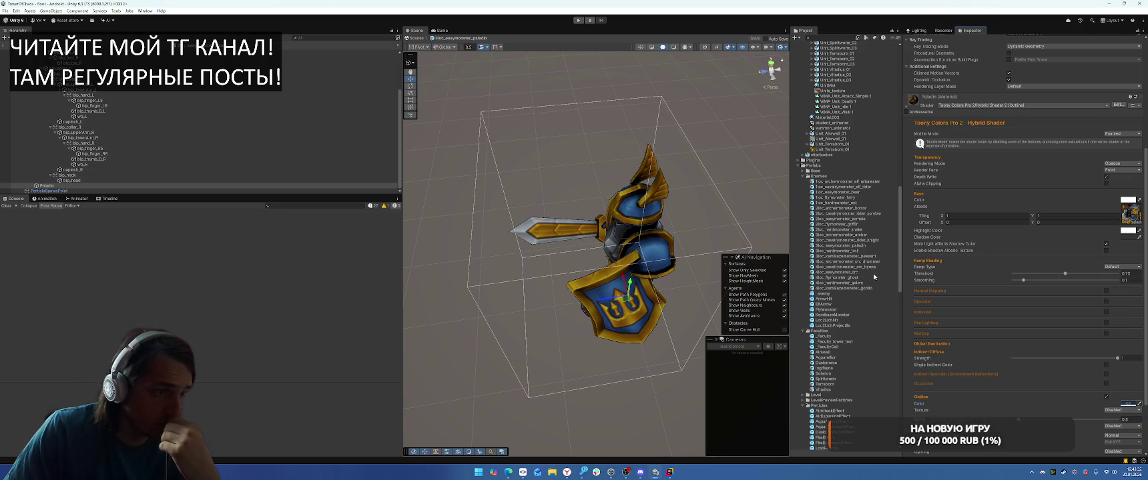
# Step: In the troll prefab, give the Troll material an outline of width 0.5
pyautogui.doubleClick(837, 251)
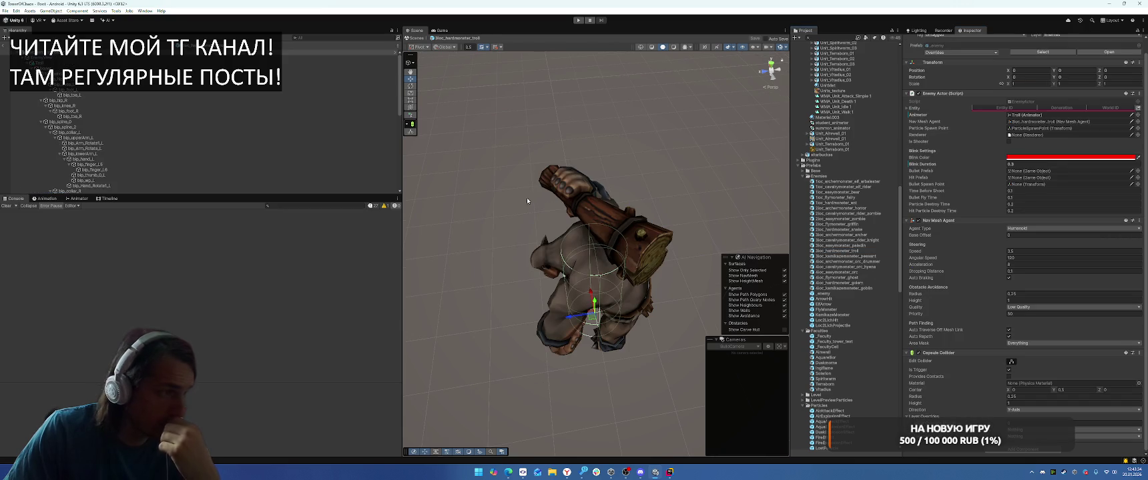
pyautogui.scroll(-3, 180, 125)
pyautogui.click(64, 106)
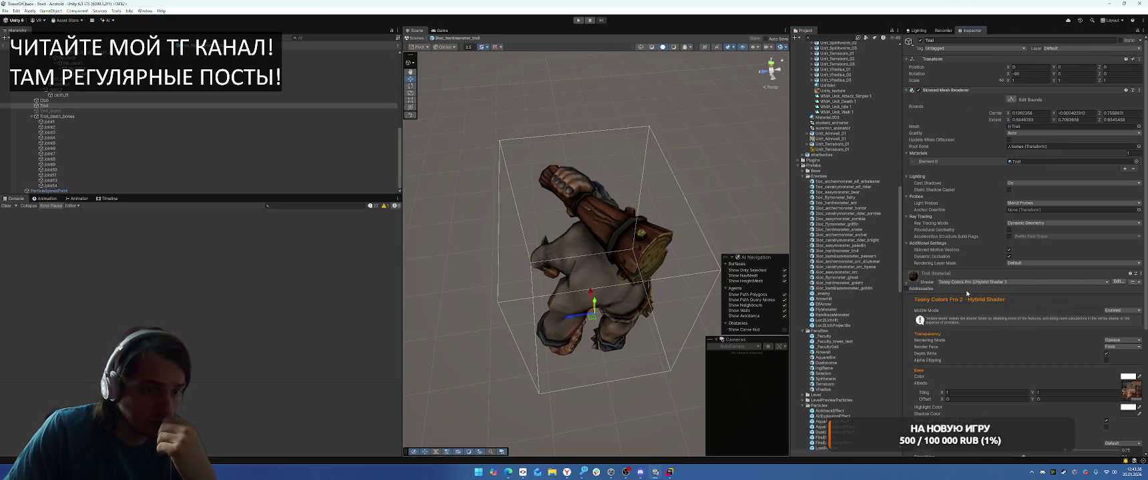
pyautogui.scroll(-5, 1054, 321)
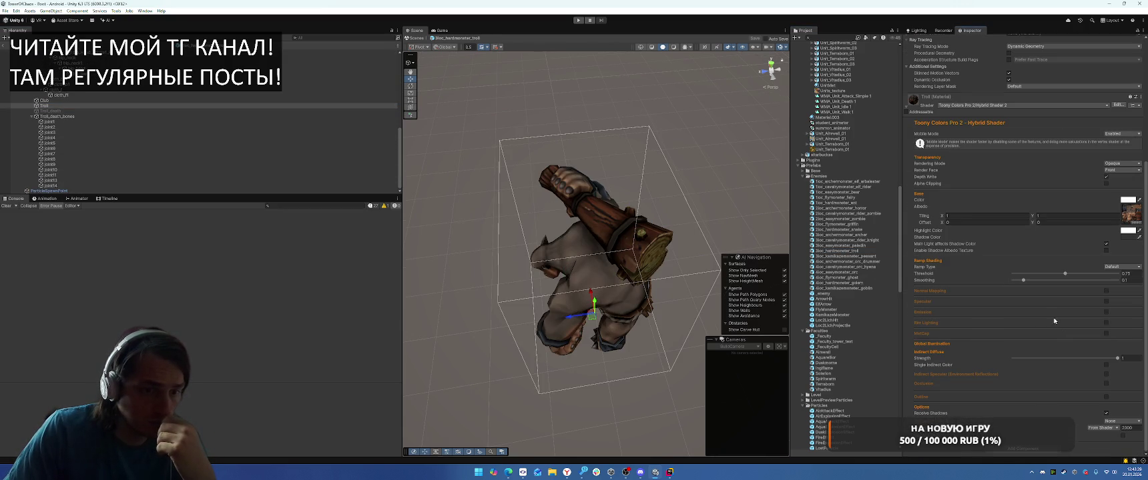
pyautogui.click(1106, 397)
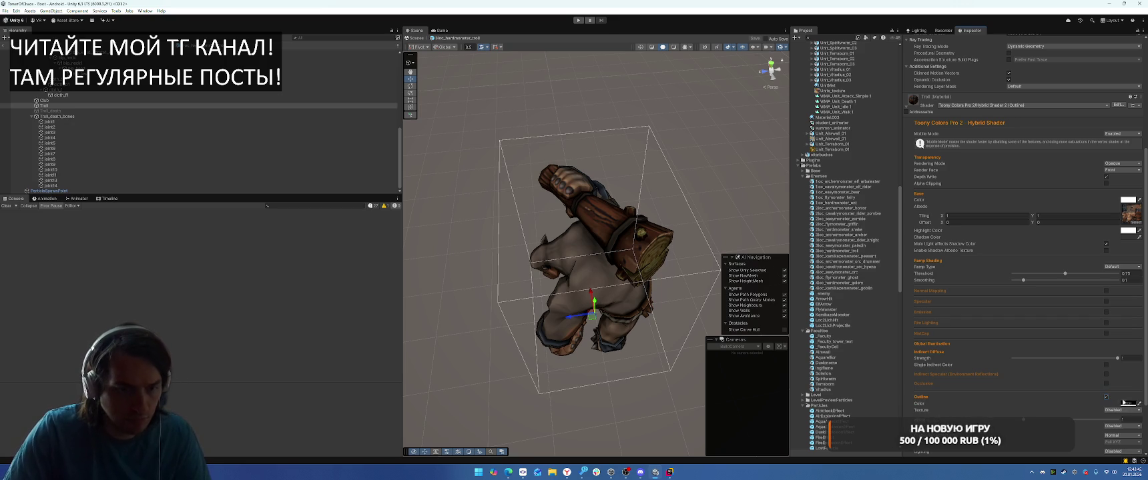
pyautogui.write('0')
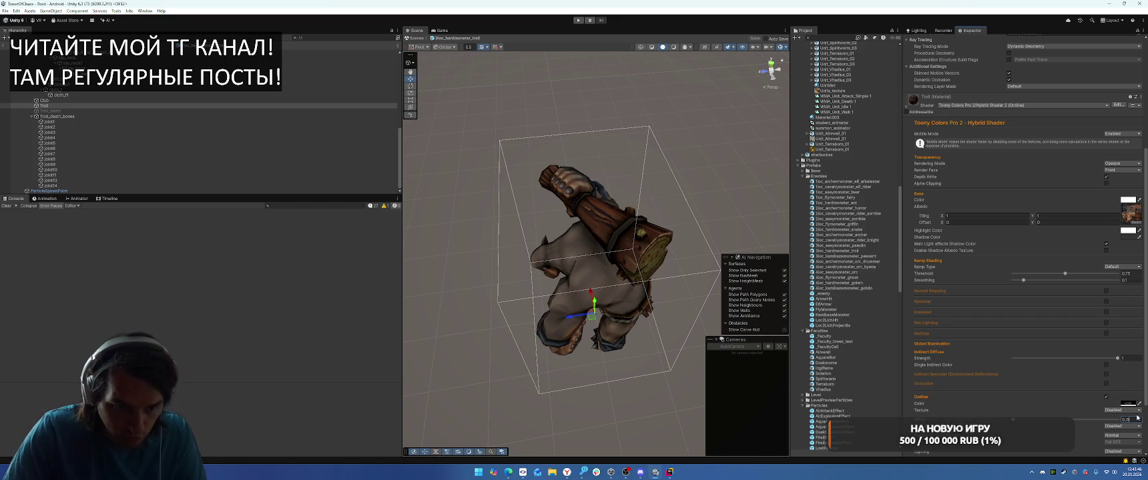
pyautogui.write('.5')
pyautogui.press('Return')
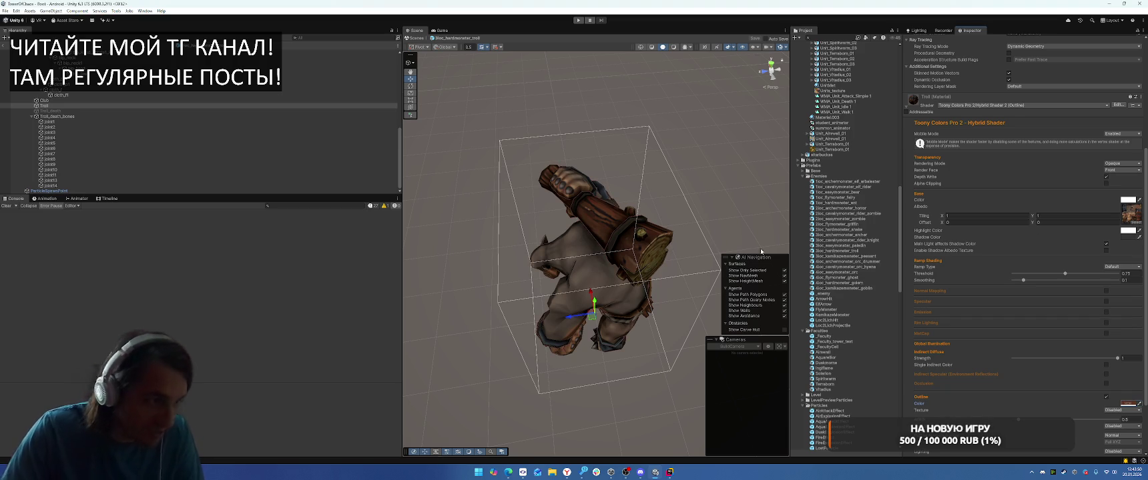
# Step: In the kamikaze peasant prefab, enable the outline on the Peasant material
pyautogui.doubleClick(846, 256)
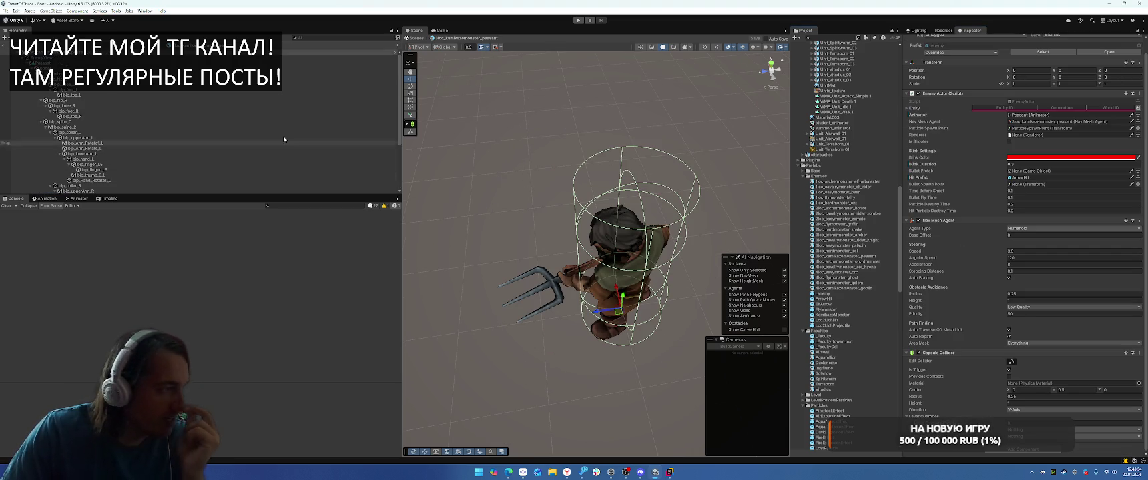
pyautogui.click(200, 180)
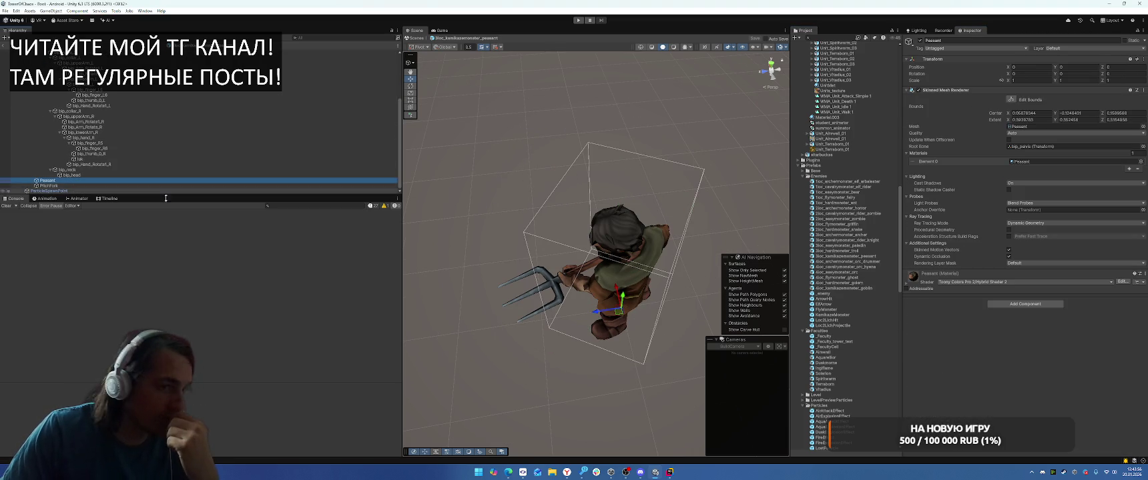
pyautogui.click(943, 286)
pyautogui.scroll(-5, 961, 294)
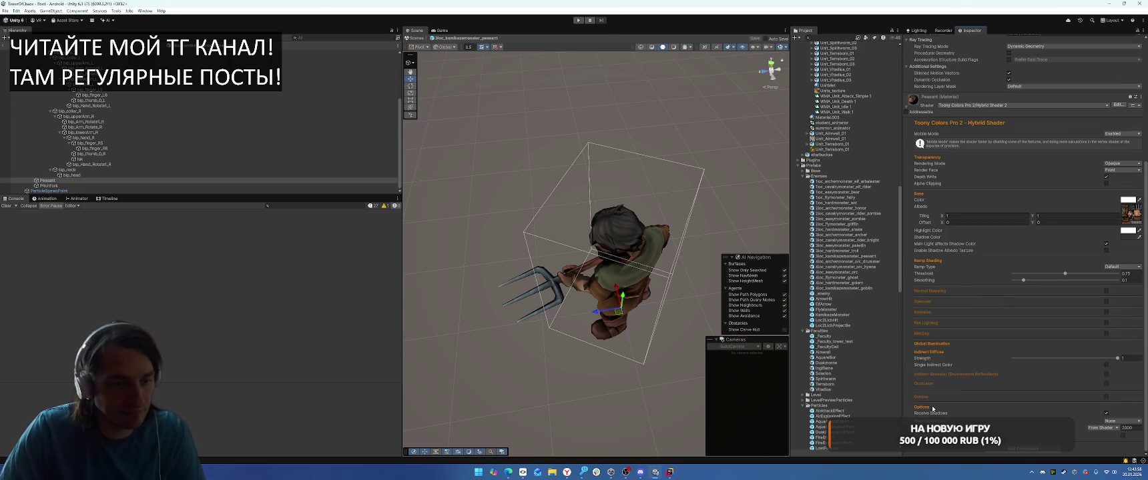
pyautogui.click(1106, 397)
pyautogui.write('0.0')
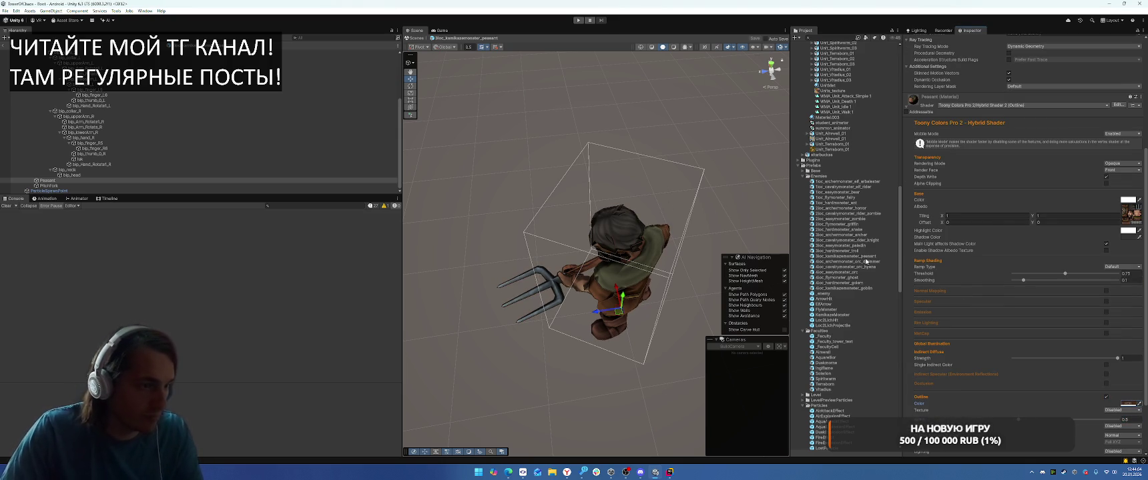
# Step: In the orc drummer prefab, give the Orc_drummer material a 0.5-width outline
pyautogui.doubleClick(846, 261)
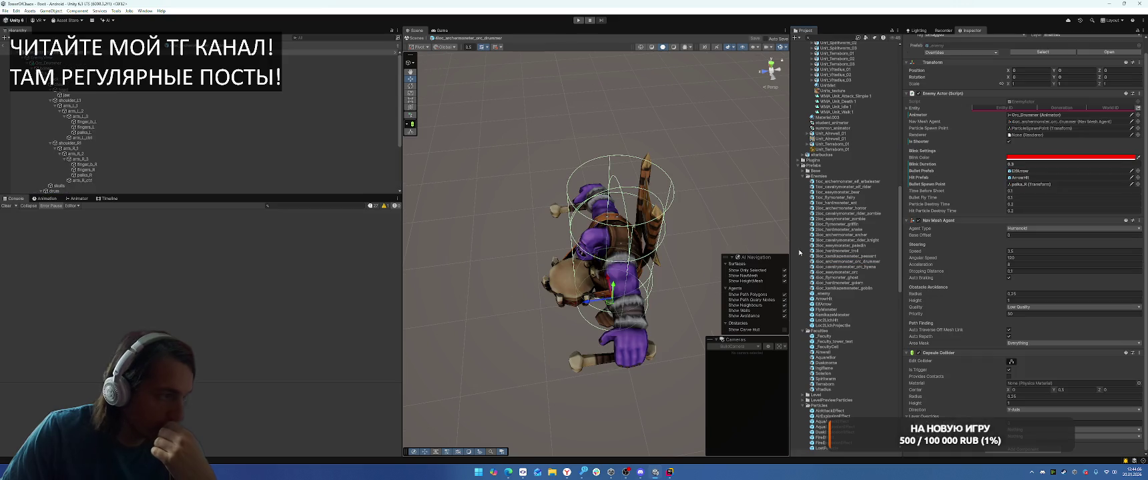
pyautogui.click(166, 185)
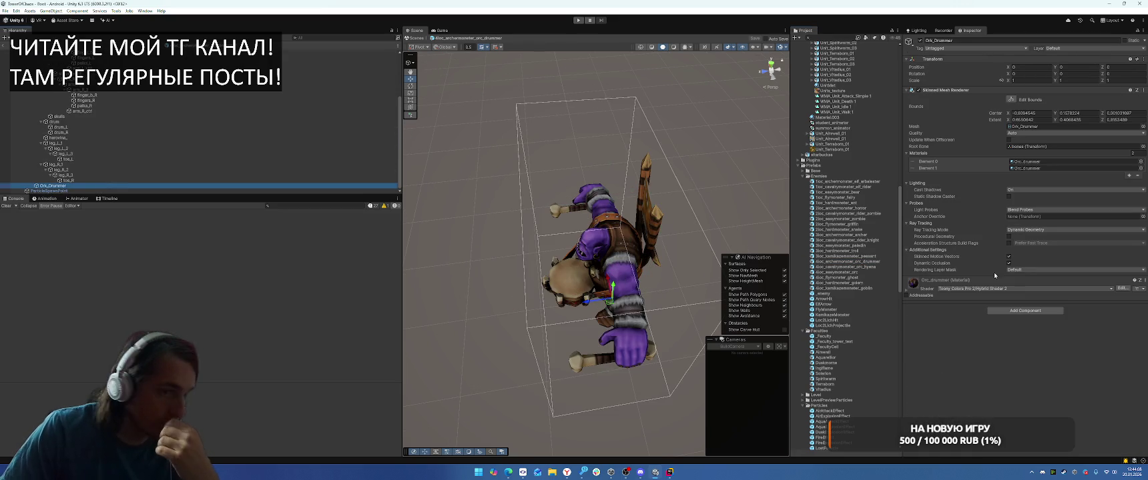
pyautogui.click(925, 290)
pyautogui.scroll(-5, 948, 374)
pyautogui.click(1105, 397)
pyautogui.write('0.5')
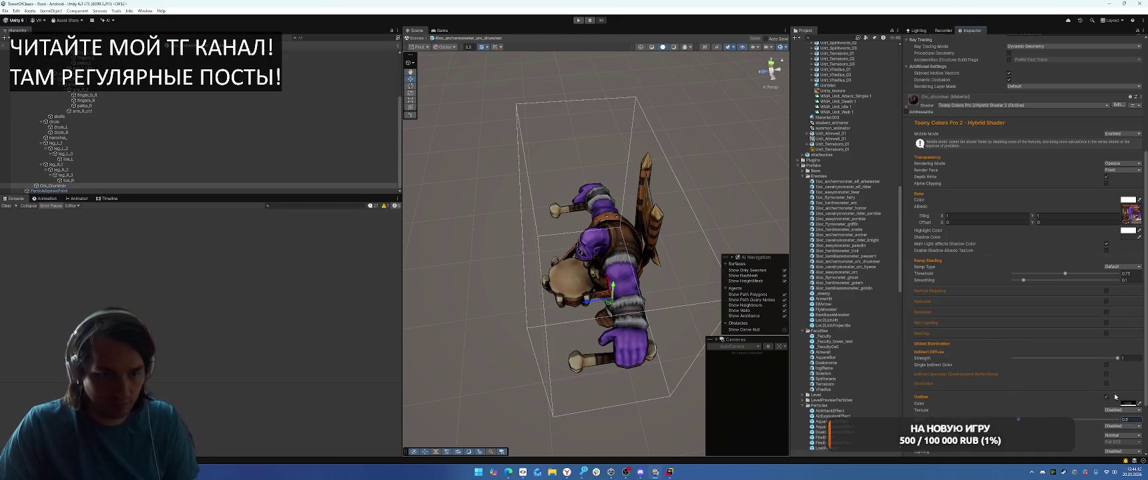
pyautogui.press('Return')
# Step: Sample a brown outline colour from the drummer's texture, then open the hyena rider prefab
pyautogui.click(1130, 217)
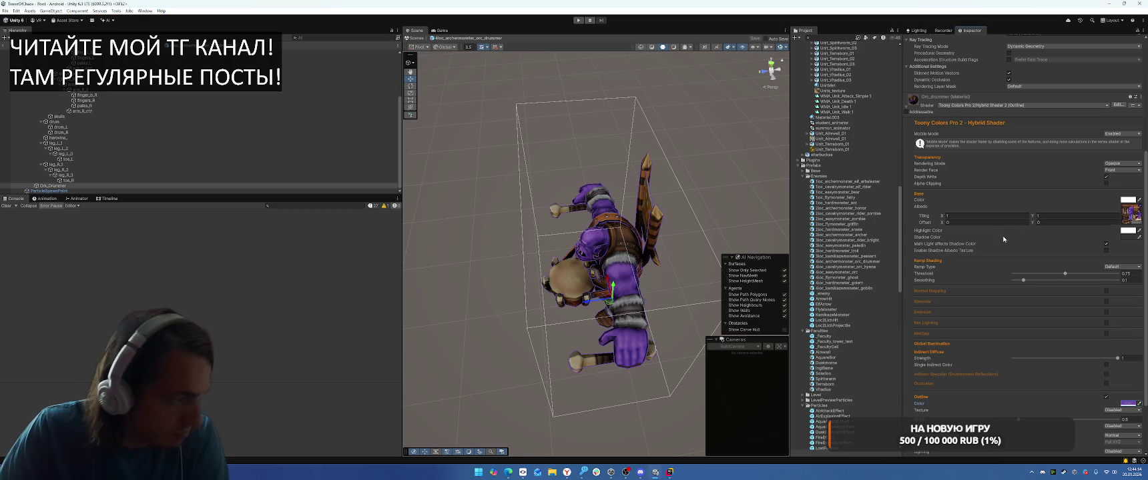
pyautogui.click(1138, 405)
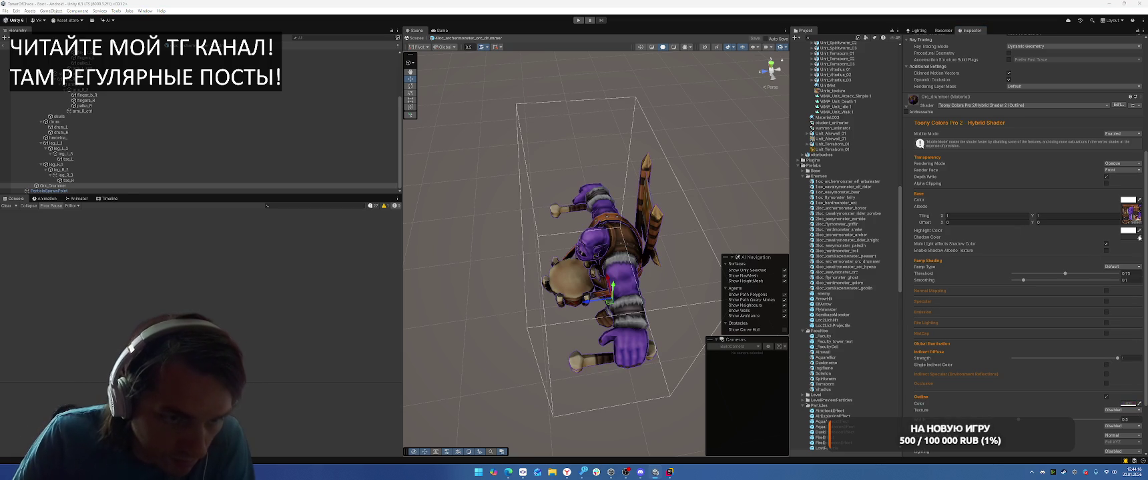
pyautogui.click(1126, 218)
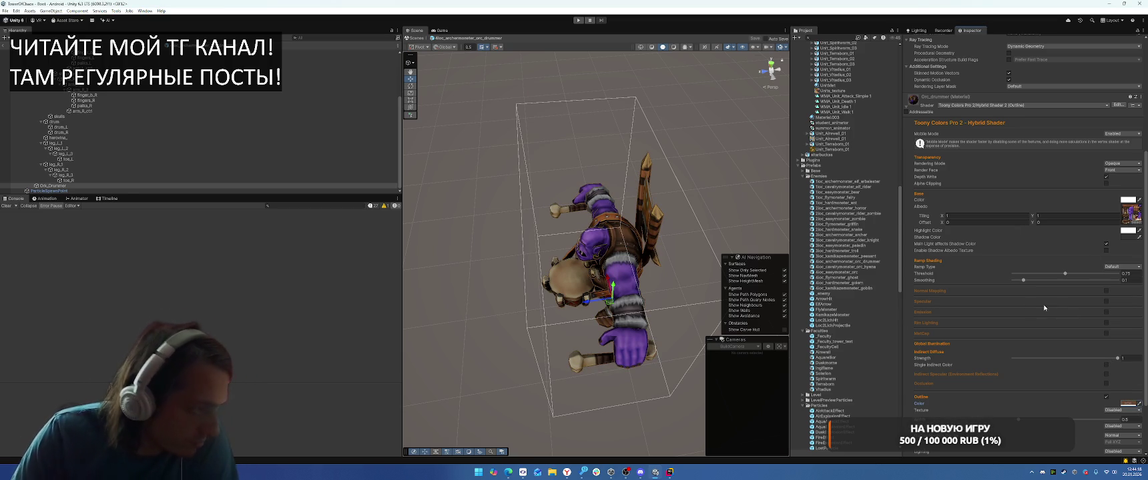
pyautogui.click(838, 272)
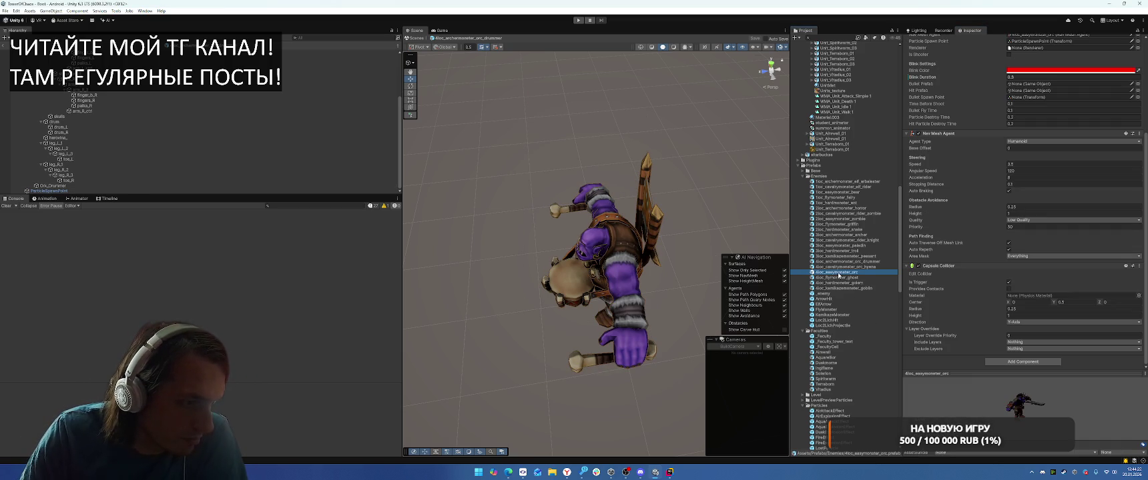
pyautogui.doubleClick(838, 267)
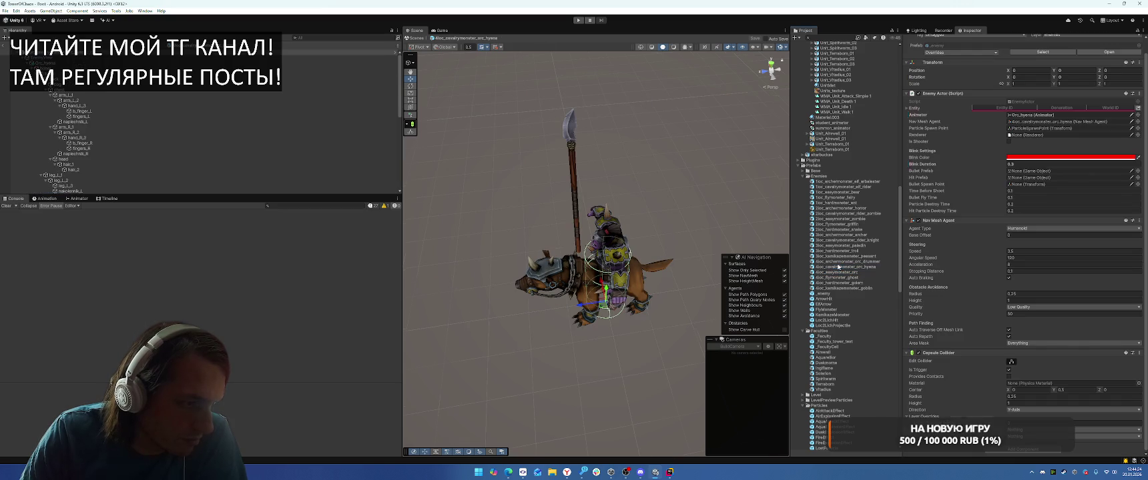
# Step: Give the hyena's Orc_hyena_1 material an outline 0.5 wide
pyautogui.scroll(-3, 89, 168)
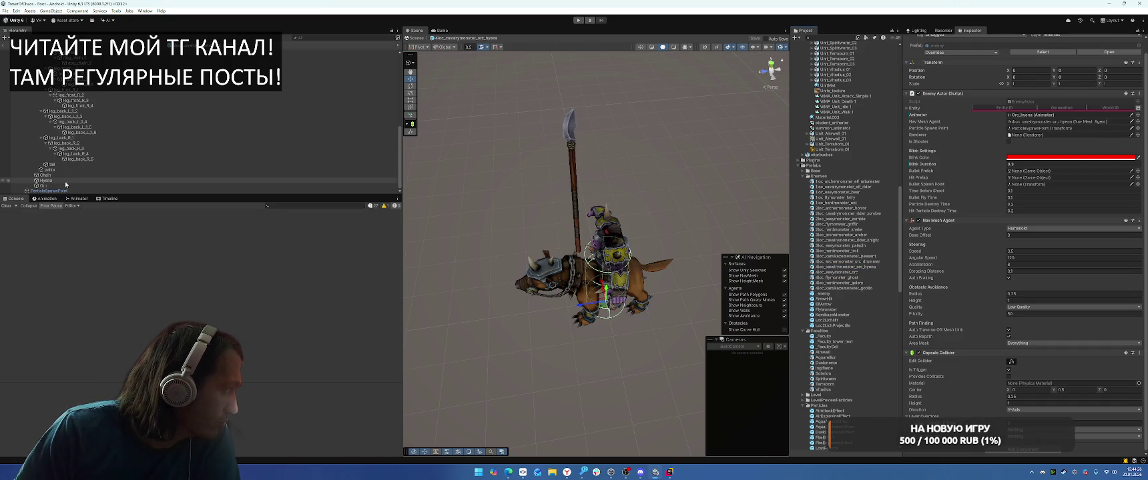
pyautogui.click(62, 181)
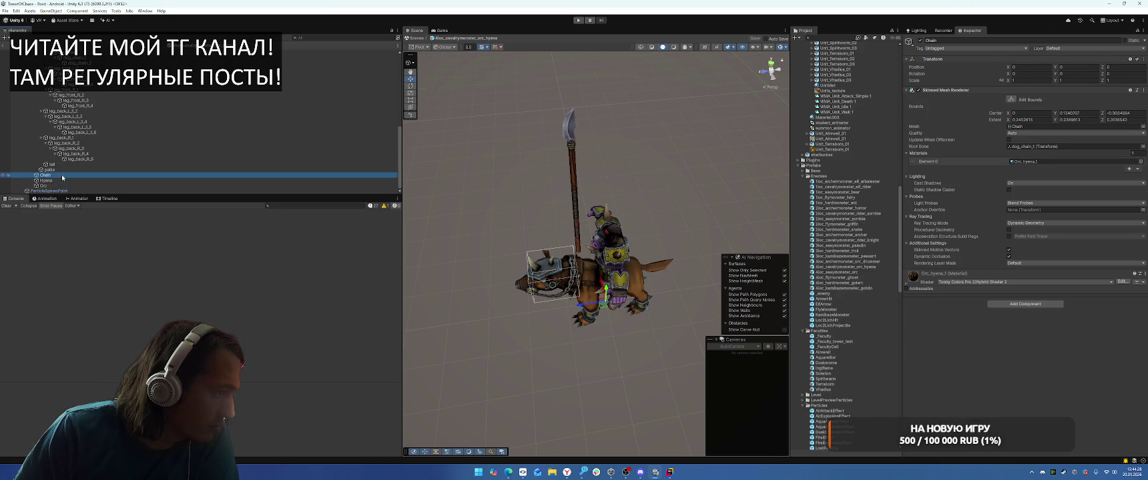
pyautogui.click(941, 274)
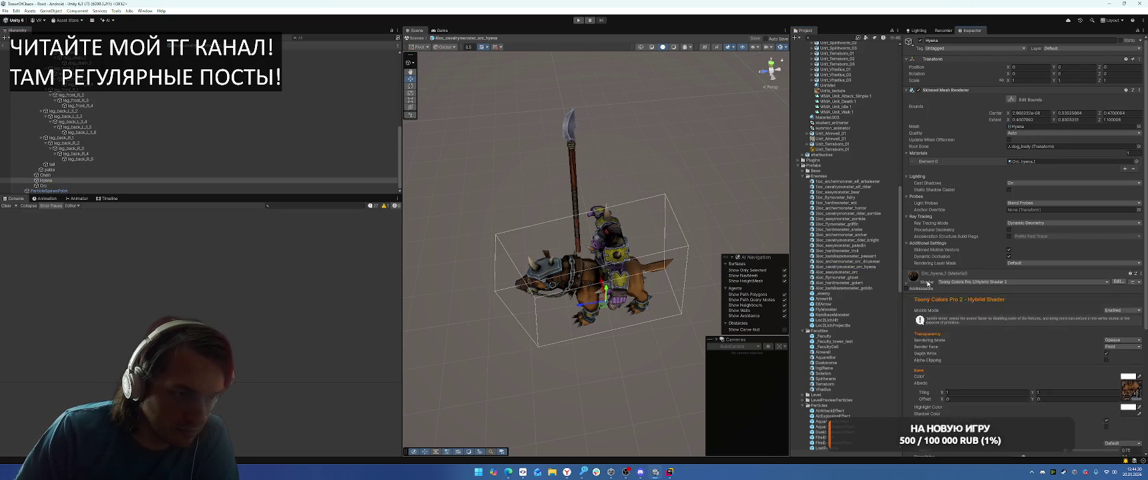
pyautogui.scroll(-5, 1110, 374)
pyautogui.click(1105, 397)
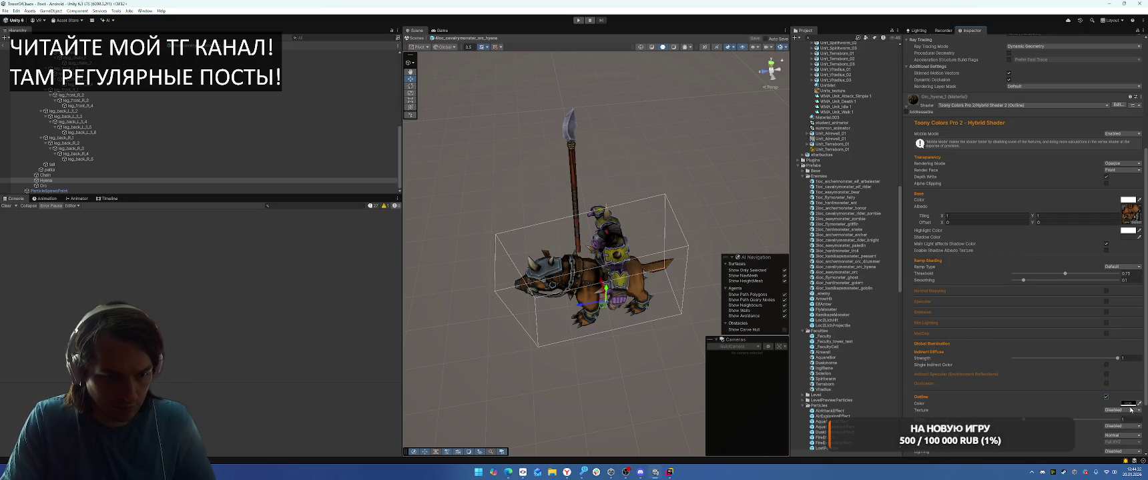
pyautogui.write('04')
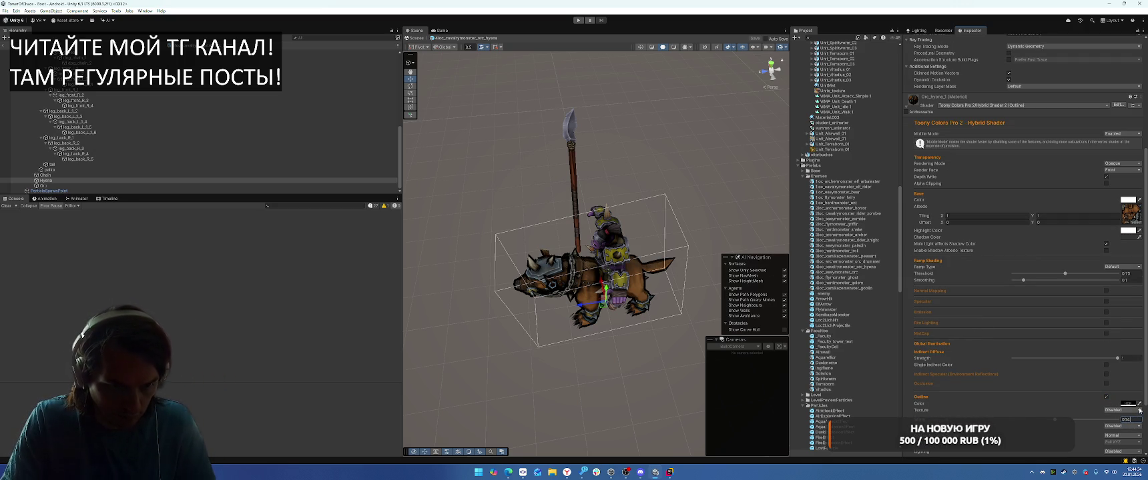
pyautogui.press('BackSpace')
pyautogui.press('BackSpace')
pyautogui.press('BackSpace')
pyautogui.write('.5')
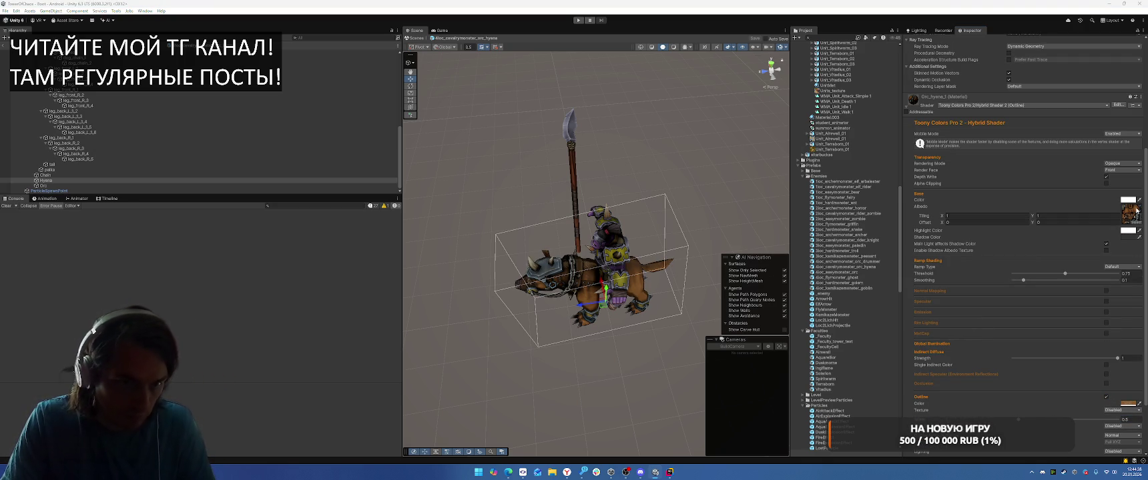
# Step: Enable the orc rider's Orc_hyena outline, make the Chain outline light grey, then open the basic orc
pyautogui.click(75, 186)
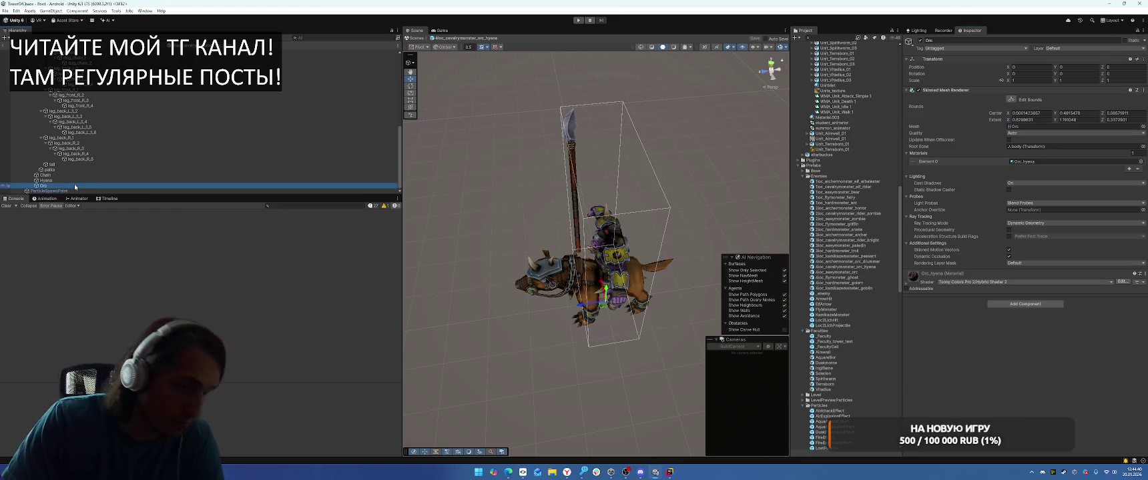
pyautogui.click(908, 274)
pyautogui.scroll(-5, 964, 290)
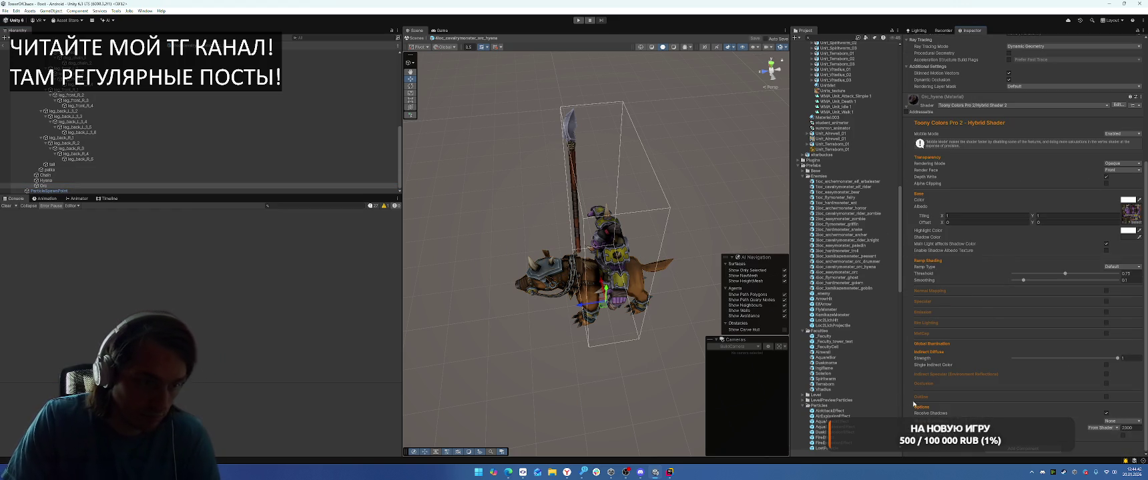
pyautogui.click(1106, 397)
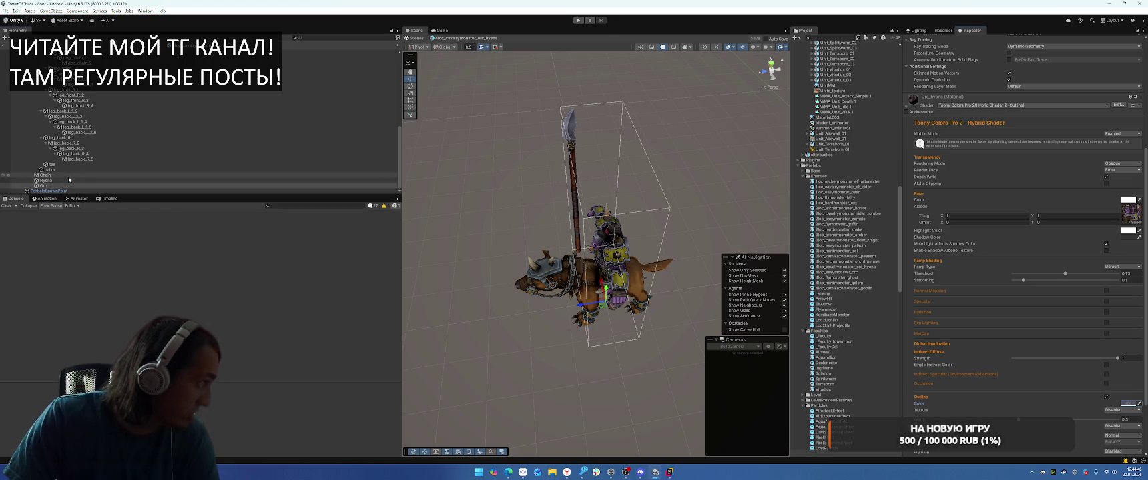
pyautogui.click(45, 175)
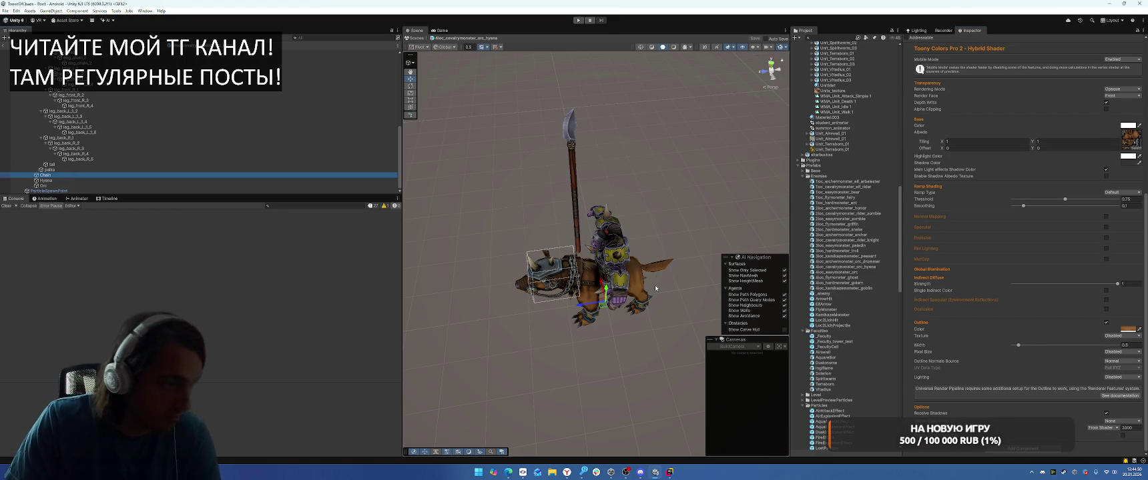
pyautogui.click(1139, 330)
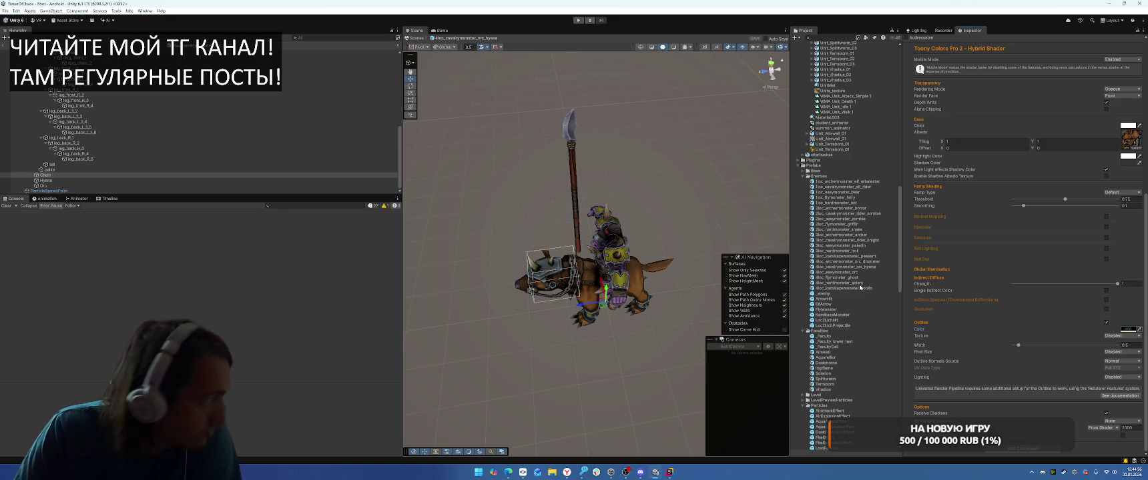
pyautogui.doubleClick(839, 271)
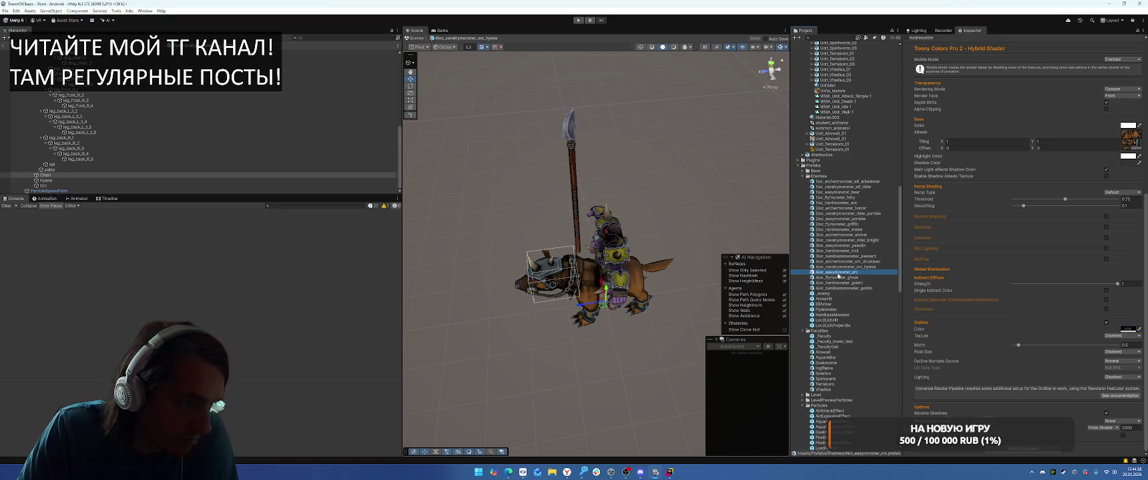
# Step: Enable a white outline on the basic orc's Orc material
pyautogui.click(85, 185)
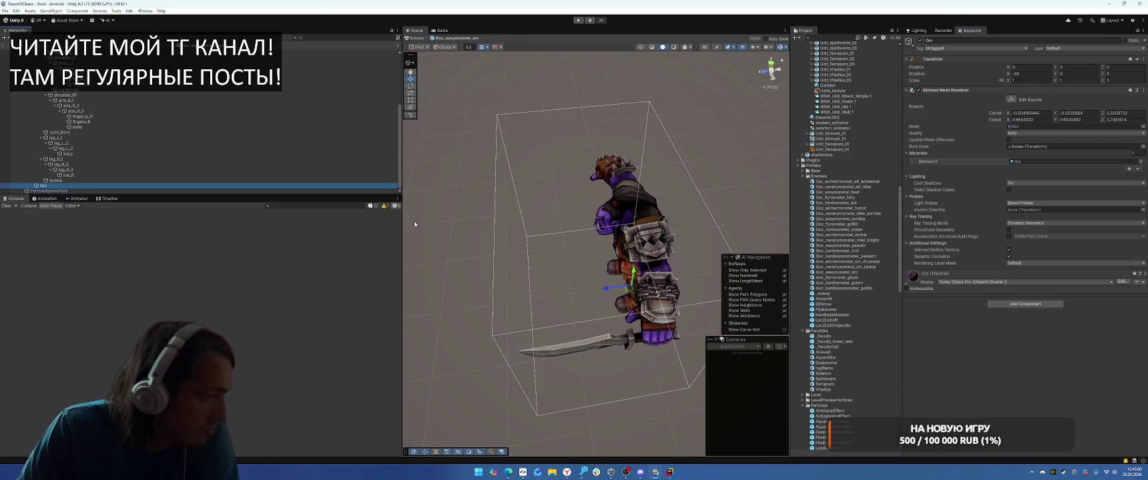
pyautogui.click(944, 289)
pyautogui.scroll(-5, 975, 301)
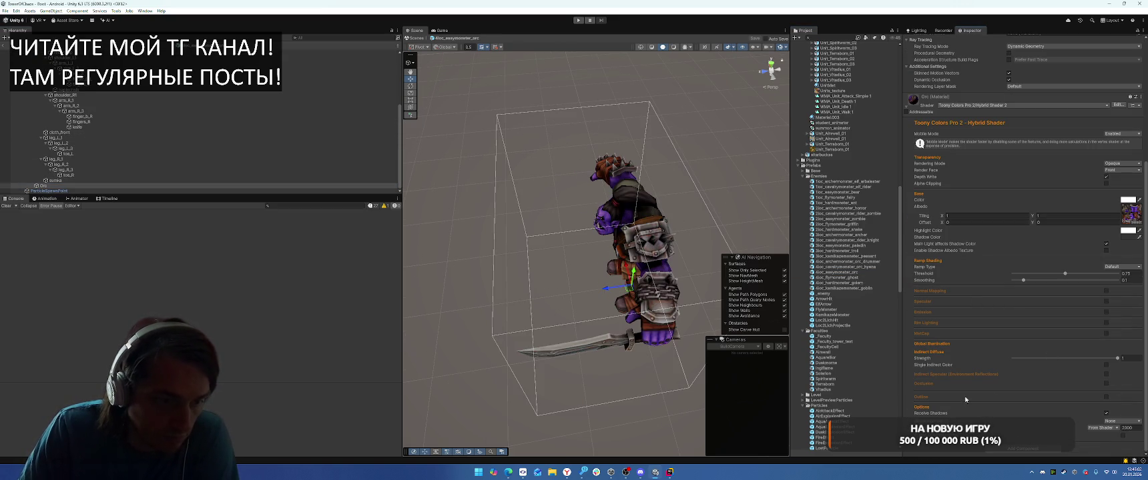
pyautogui.click(1106, 397)
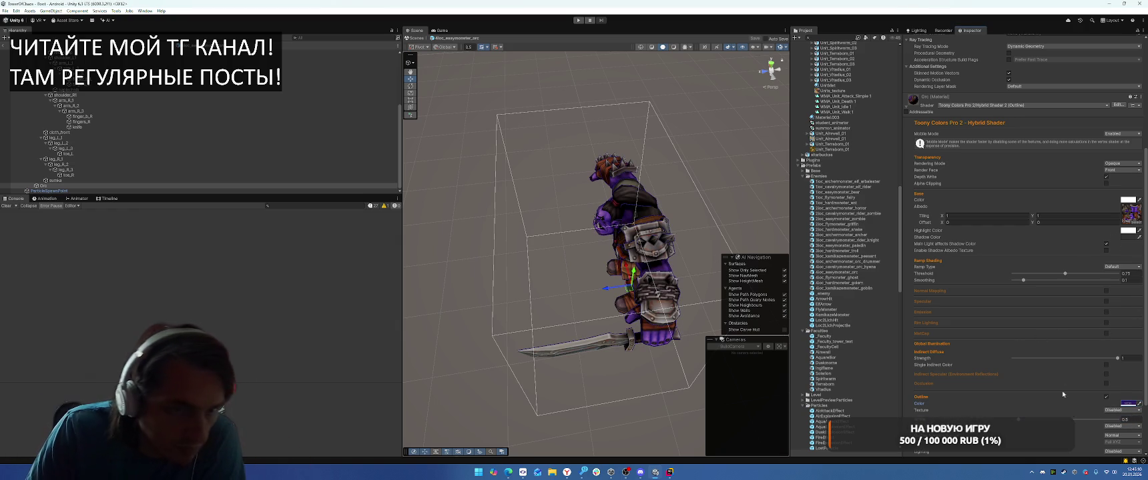
pyautogui.click(1140, 405)
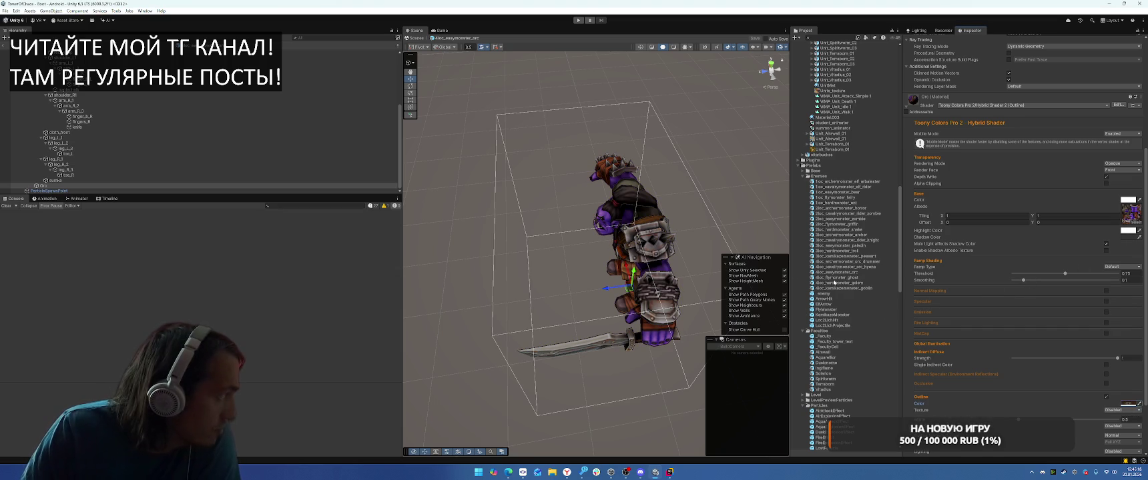
# Step: In the ghost prefab, give the Ghost material a 0.5-width outline, then open the golem prefab
pyautogui.doubleClick(830, 279)
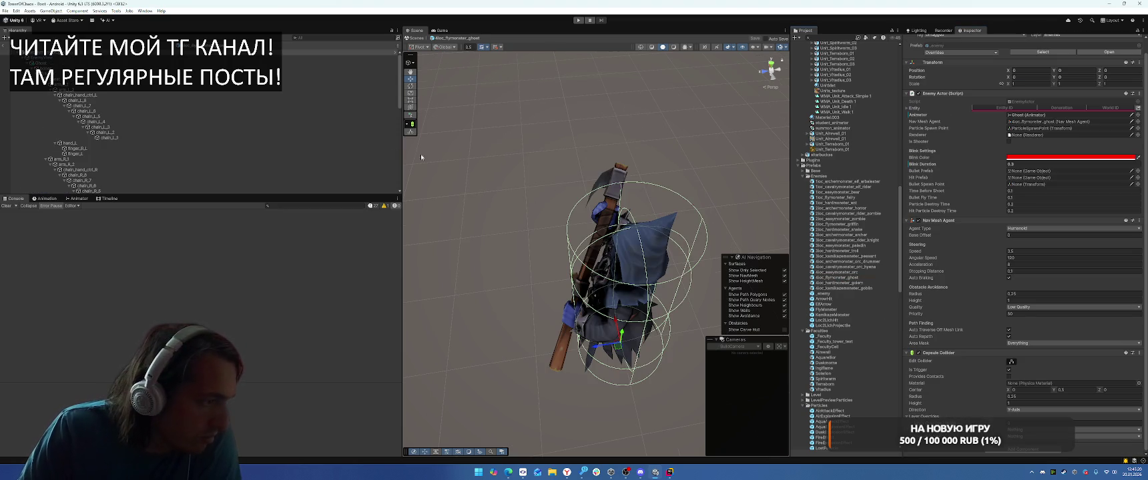
pyautogui.scroll(-10, 123, 152)
pyautogui.click(67, 185)
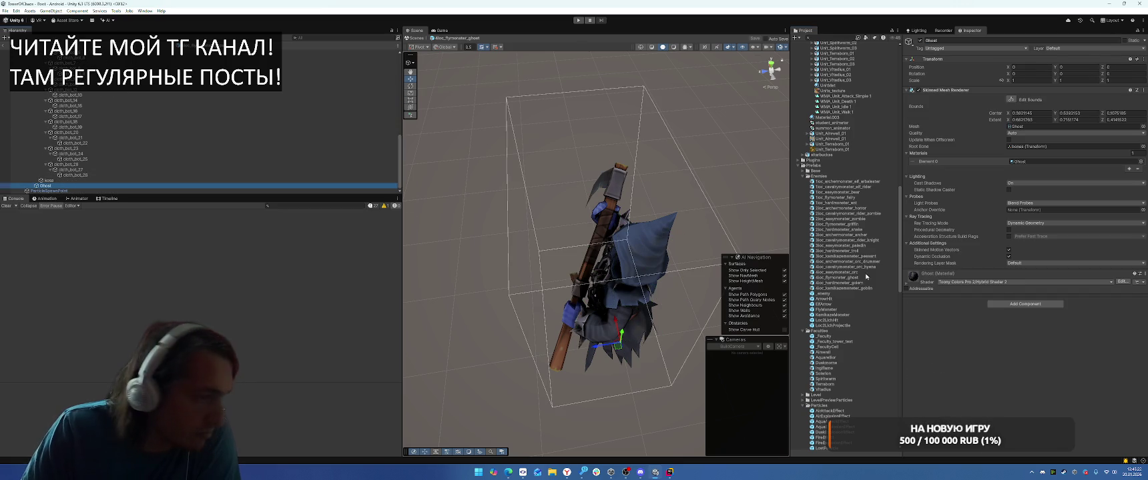
pyautogui.click(932, 283)
pyautogui.scroll(-5, 1019, 332)
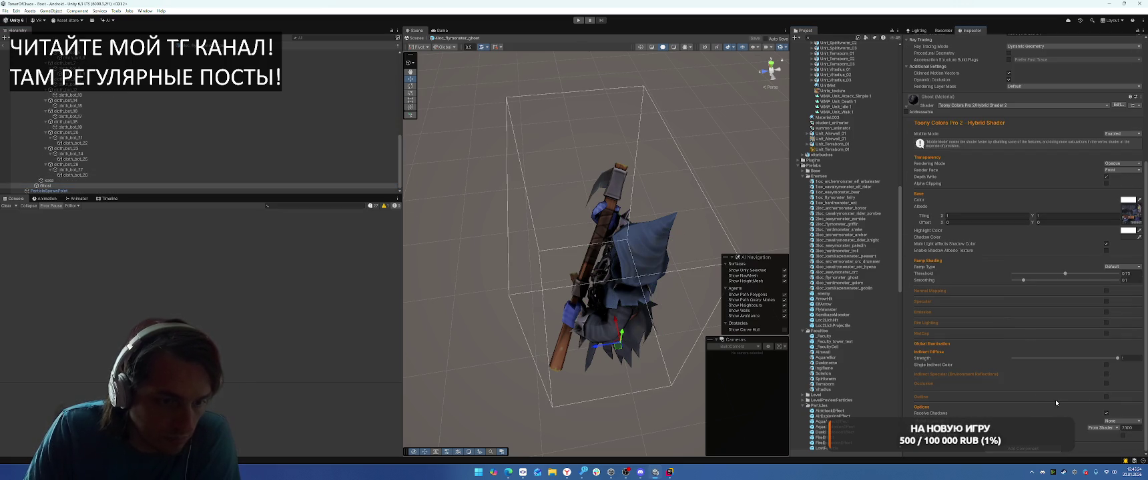
pyautogui.click(1105, 398)
pyautogui.scroll(-2, 1020, 374)
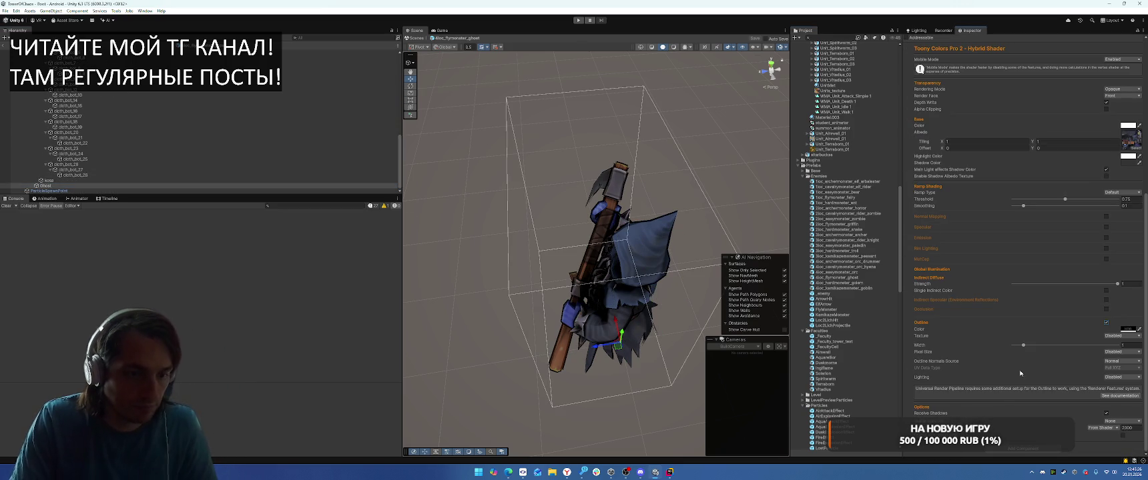
pyautogui.write('0.5')
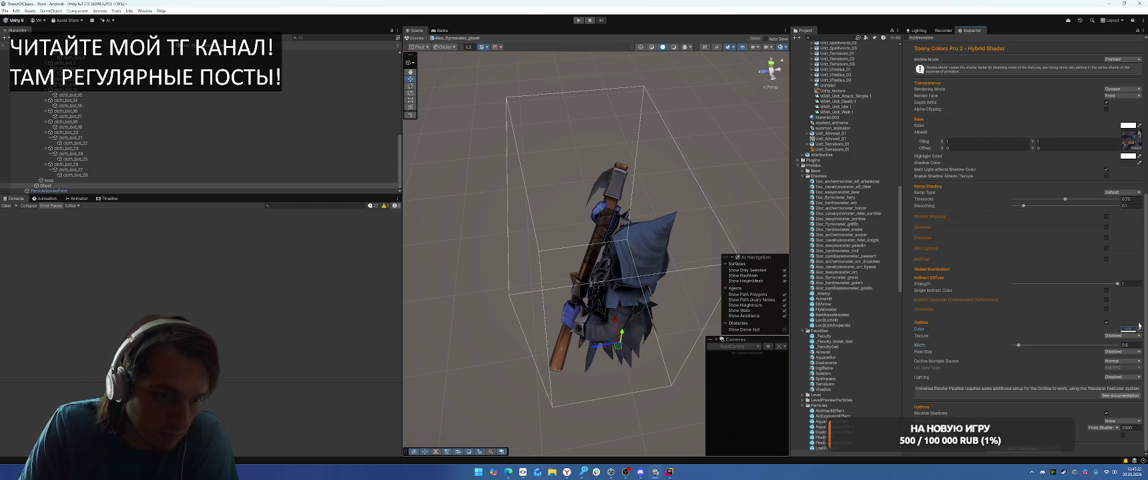
pyautogui.doubleClick(856, 283)
# Step: Enable the outline on the Golem mesh's material
pyautogui.click(590, 263)
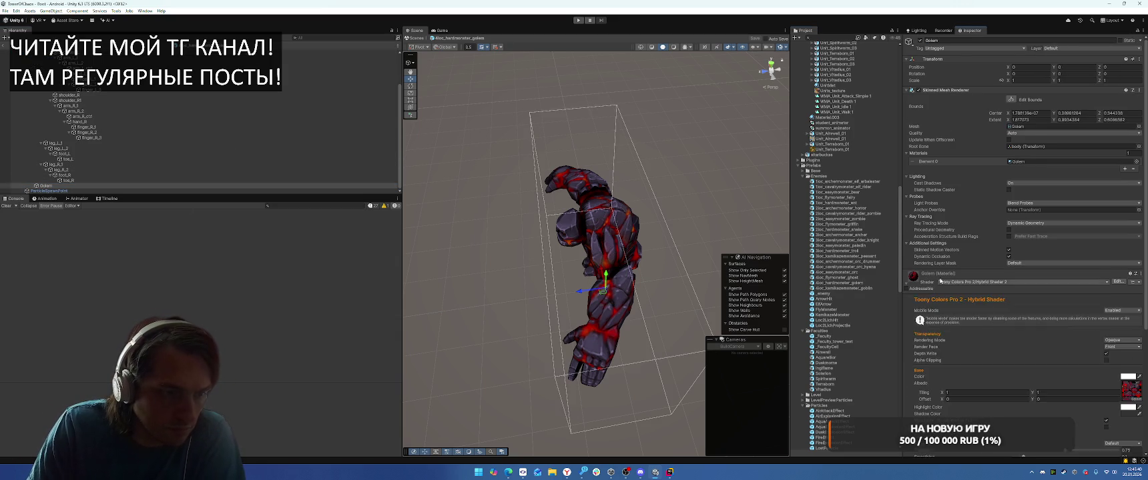
pyautogui.click(932, 293)
pyautogui.scroll(-5, 927, 347)
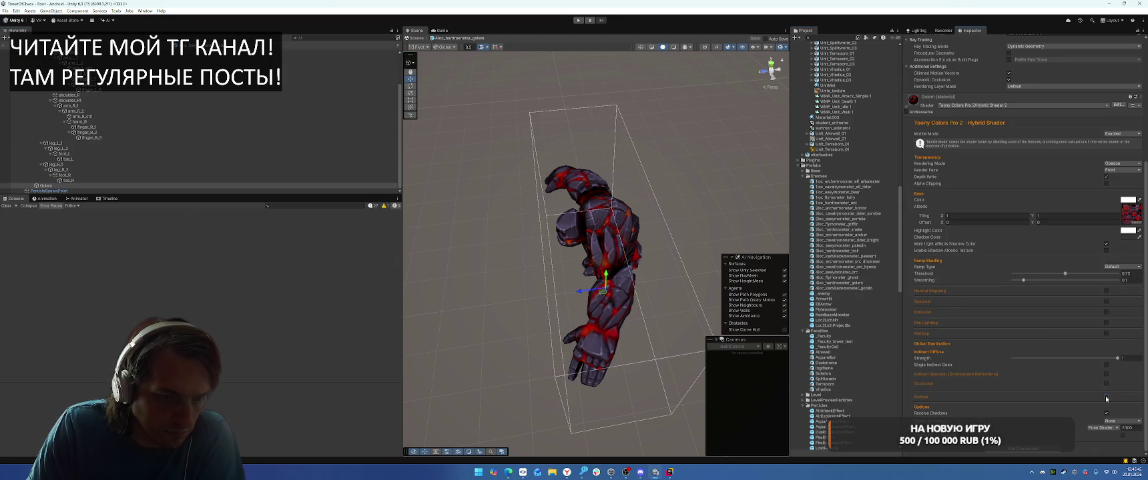
pyautogui.click(1106, 399)
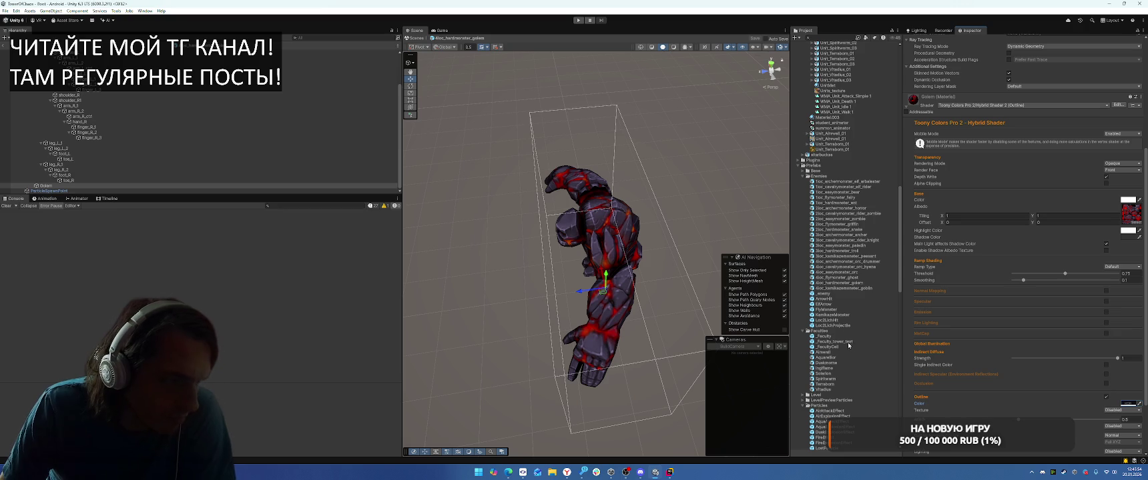
# Step: Enable the outline on the kamikaze goblin's material, then start Play mode
pyautogui.doubleClick(839, 288)
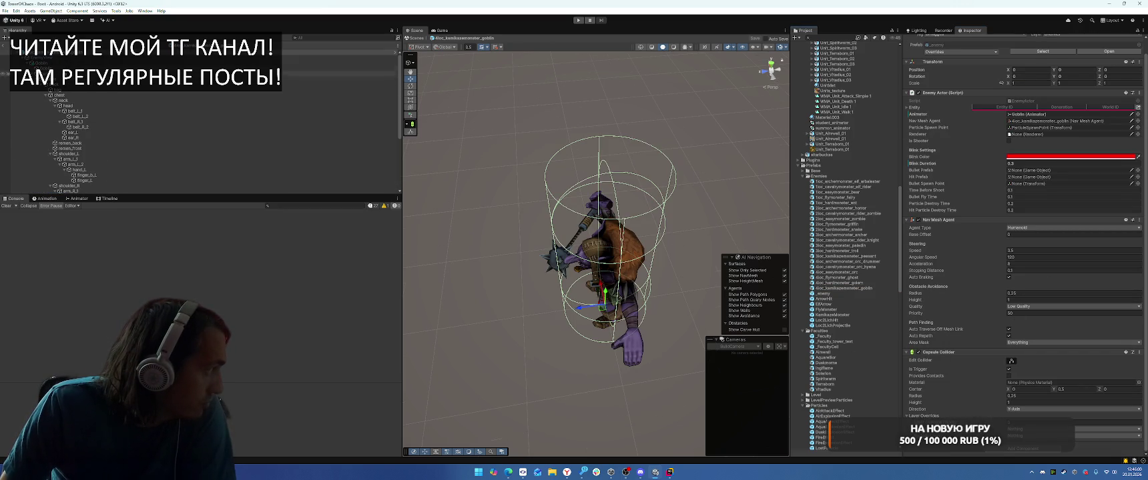
pyautogui.click(200, 67)
pyautogui.click(913, 275)
pyautogui.scroll(-5, 1001, 304)
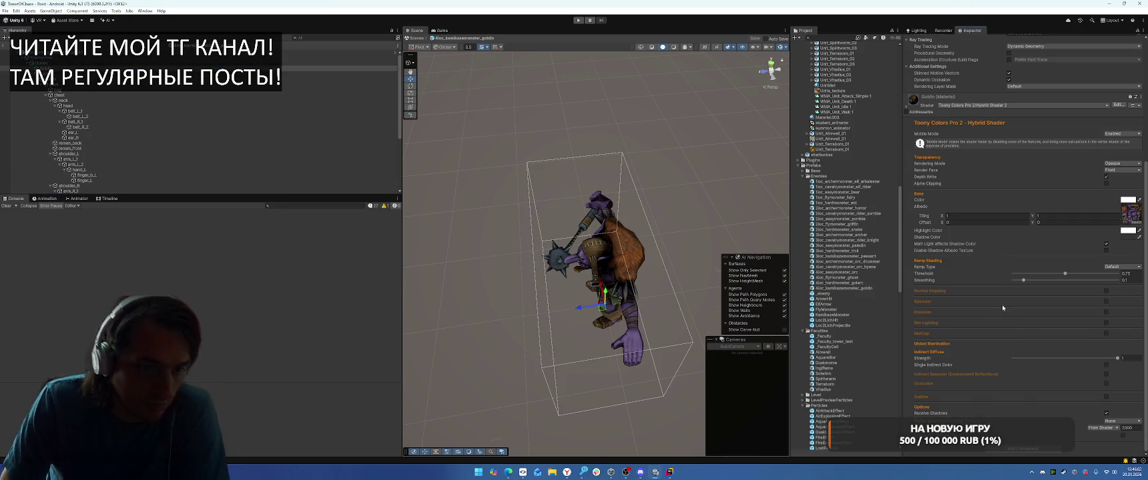
pyautogui.click(1107, 398)
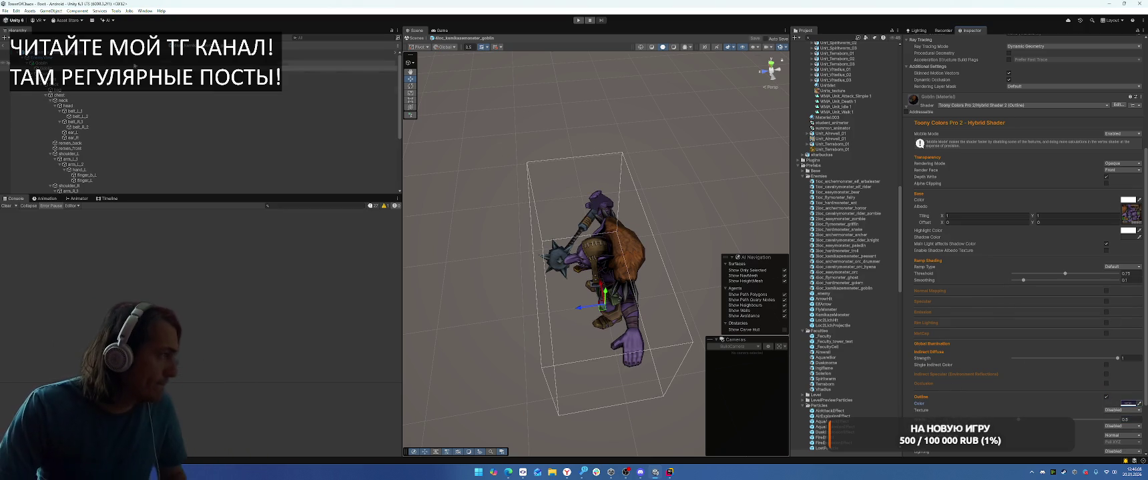
pyautogui.hotkey('ctrl', 'p')
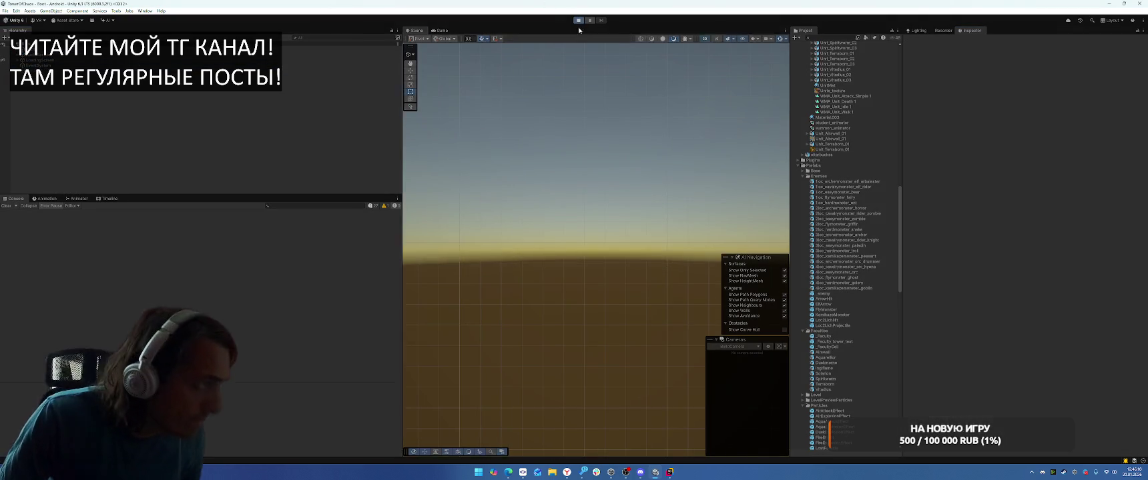
# Step: Play-test: pass the menu, pick Airswall, place the piece, start the battle wave, then stop
pyautogui.click(612, 344)
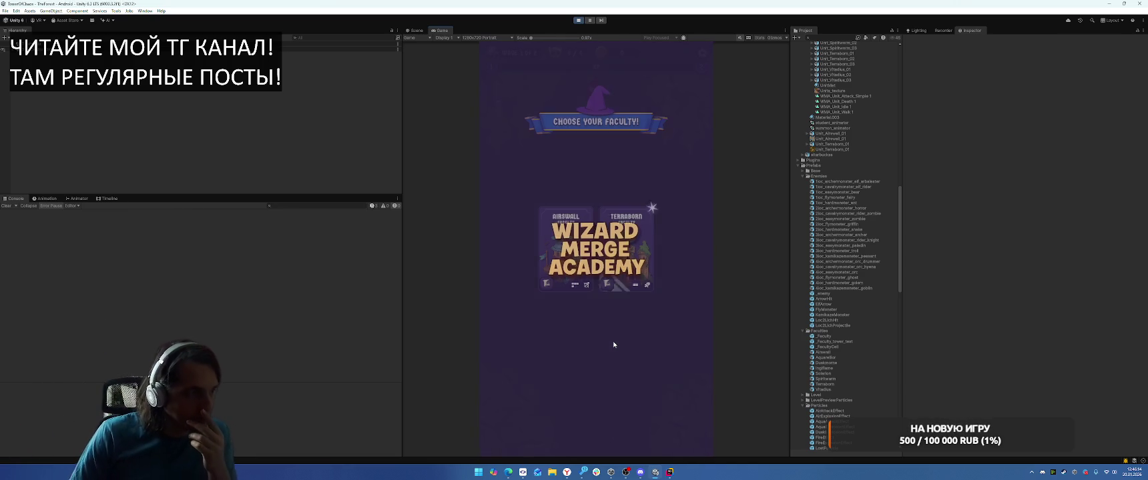
pyautogui.click(568, 282)
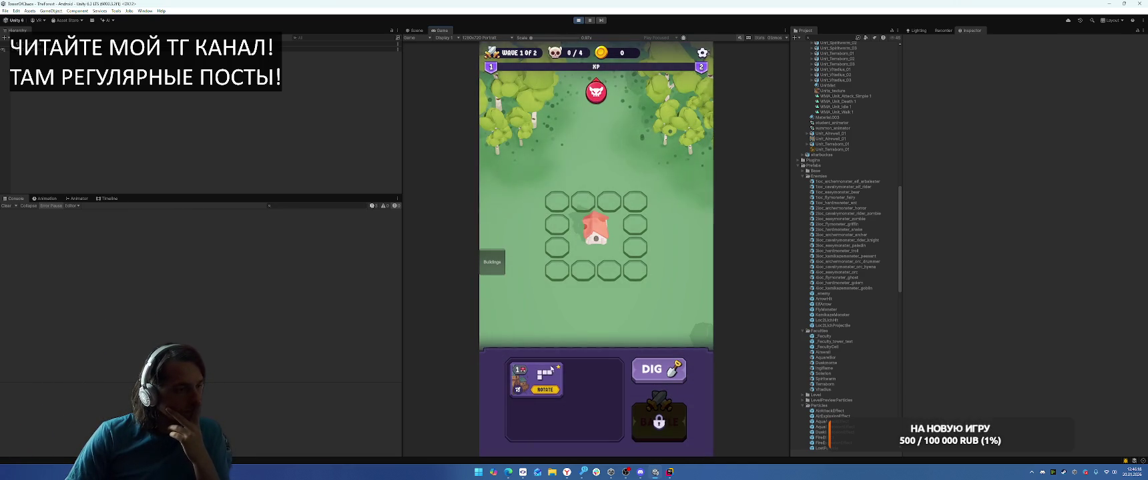
pyautogui.click(578, 285)
pyautogui.click(659, 417)
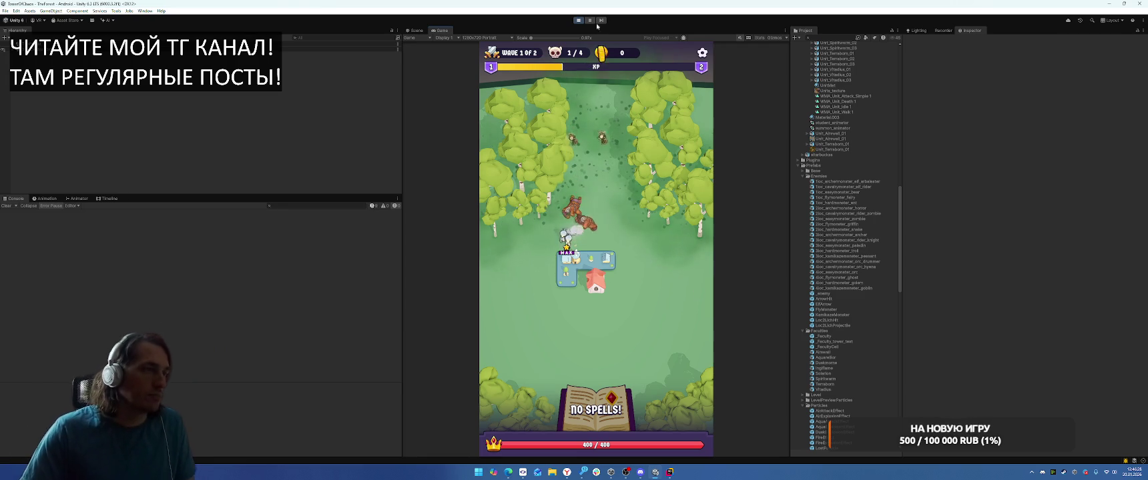
pyautogui.hotkey('ctrl', 'p')
pyautogui.click(670, 471)
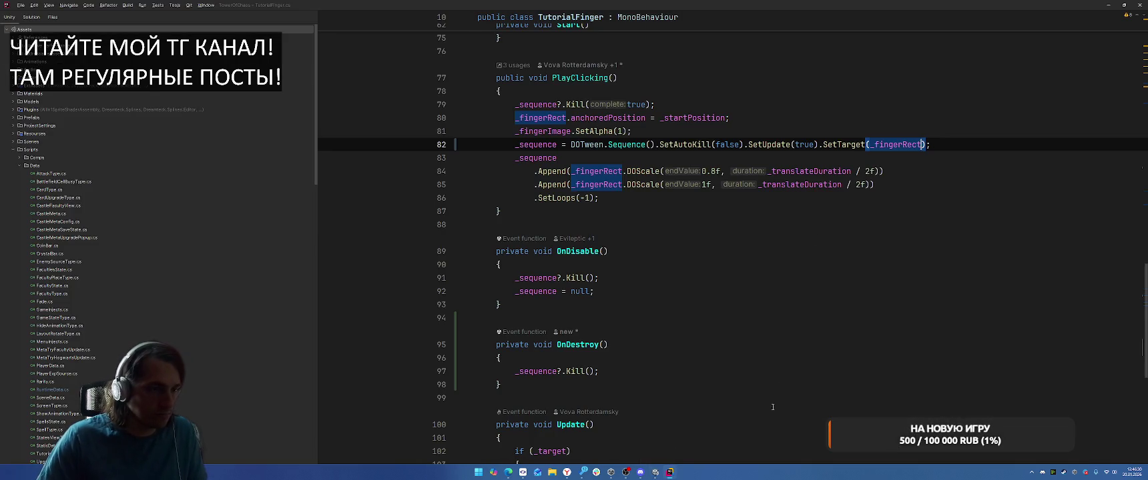
# Step: Open the student_base prefab and view its EvilMageStaff in 3D perspective instead of 2D
pyautogui.click(655, 472)
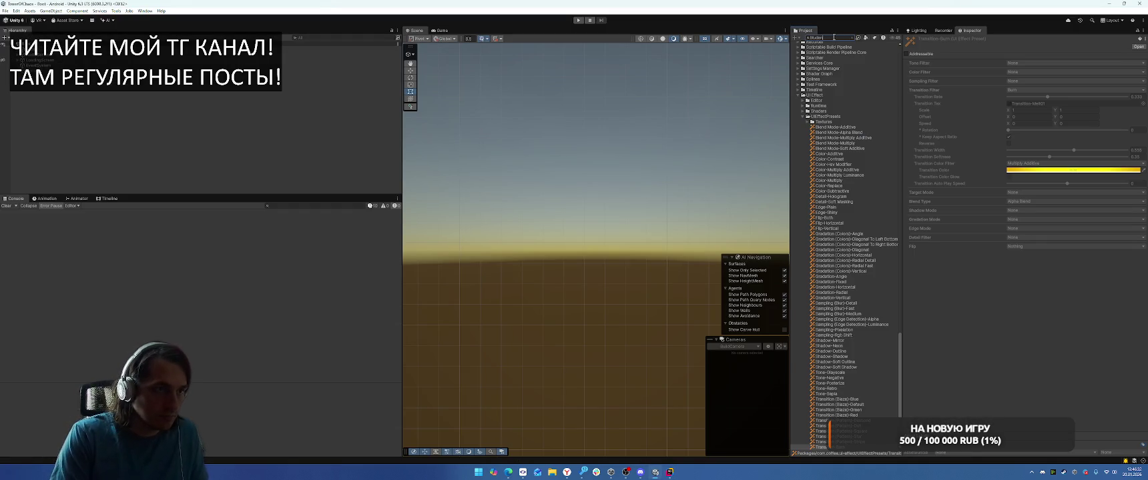
pyautogui.scroll(-10, 858, 204)
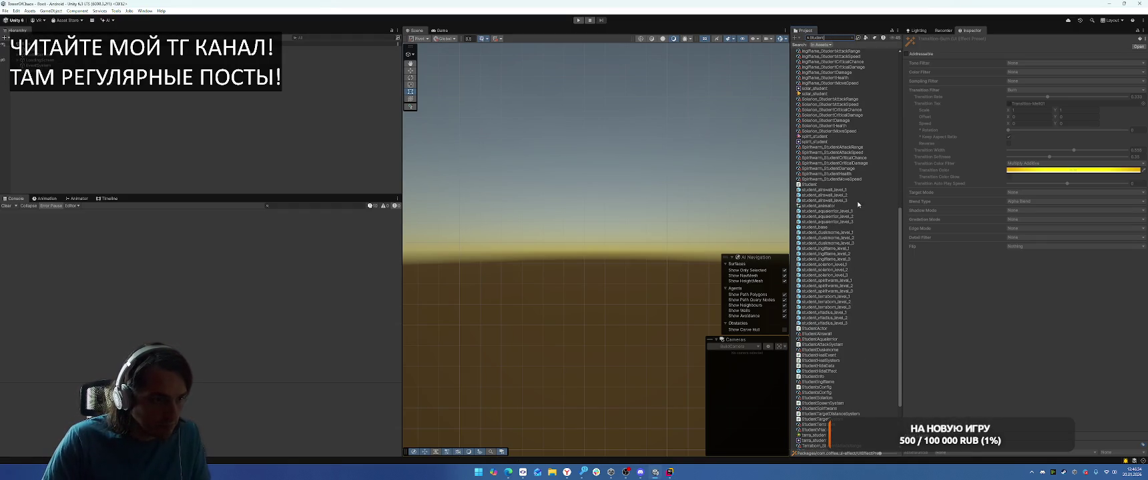
pyautogui.click(826, 191)
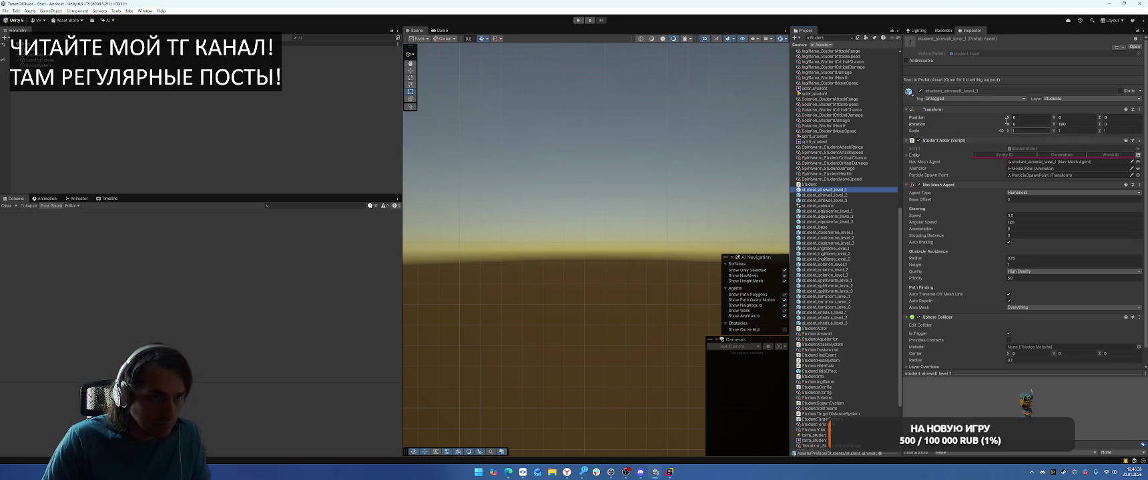
pyautogui.click(852, 38)
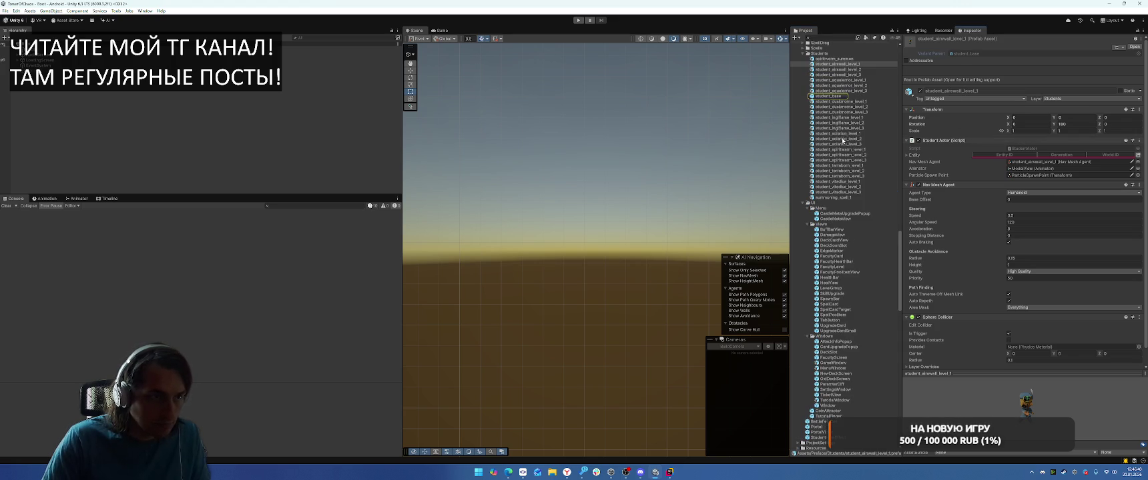
pyautogui.doubleClick(834, 98)
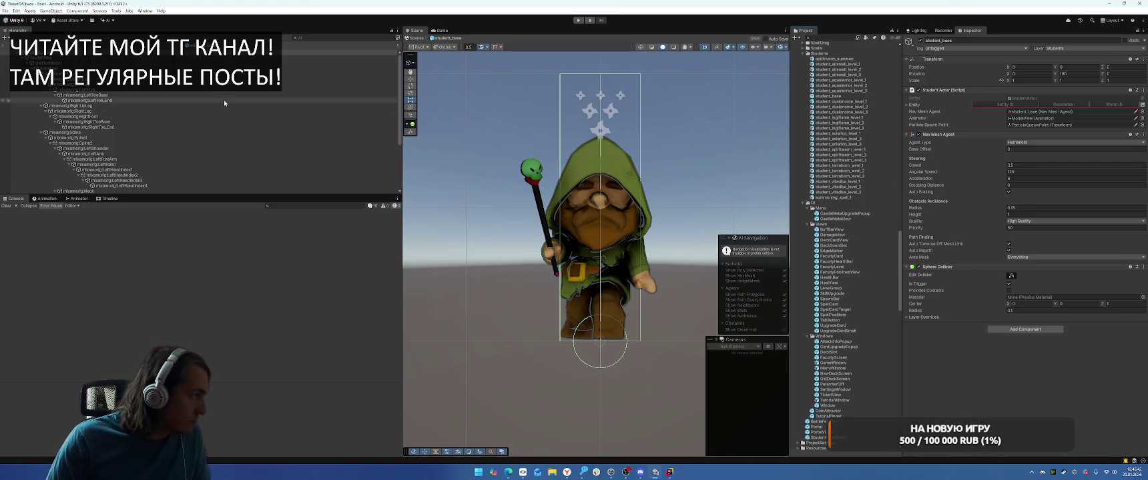
pyautogui.click(531, 171)
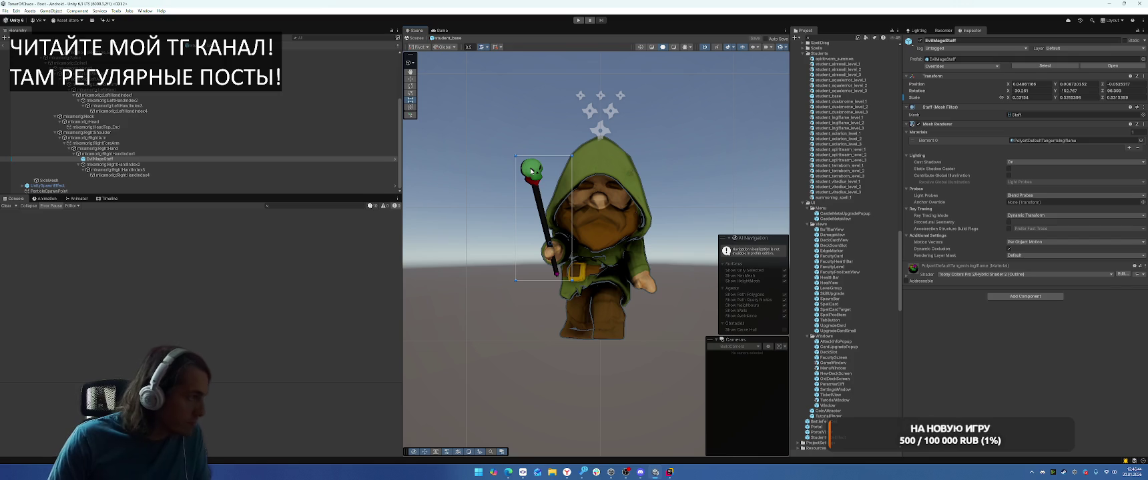
pyautogui.press('2')
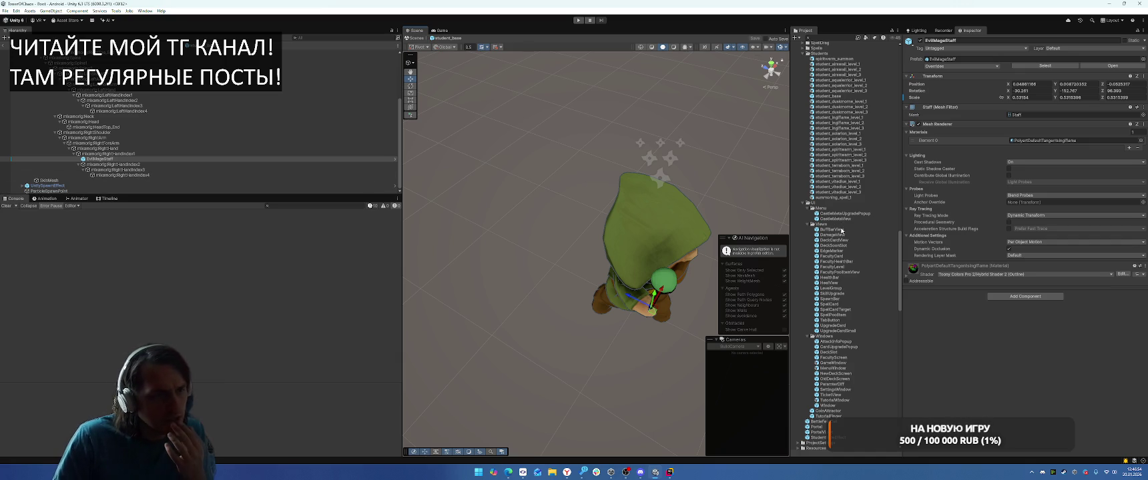
pyautogui.scroll(3, 841, 224)
# Step: Open the Airswall level 1 student prefab, then the student_base prefab
pyautogui.doubleClick(849, 144)
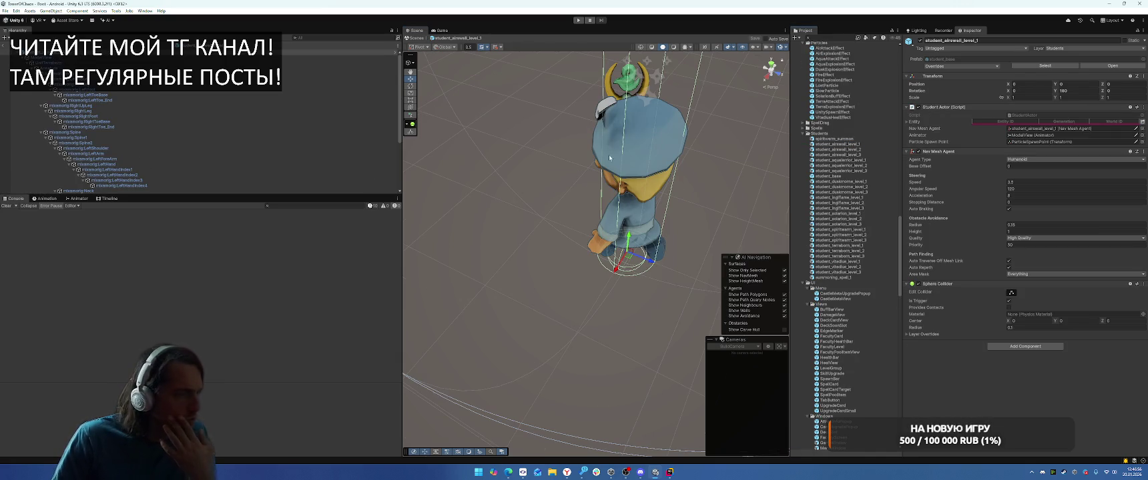
pyautogui.scroll(-3, 261, 128)
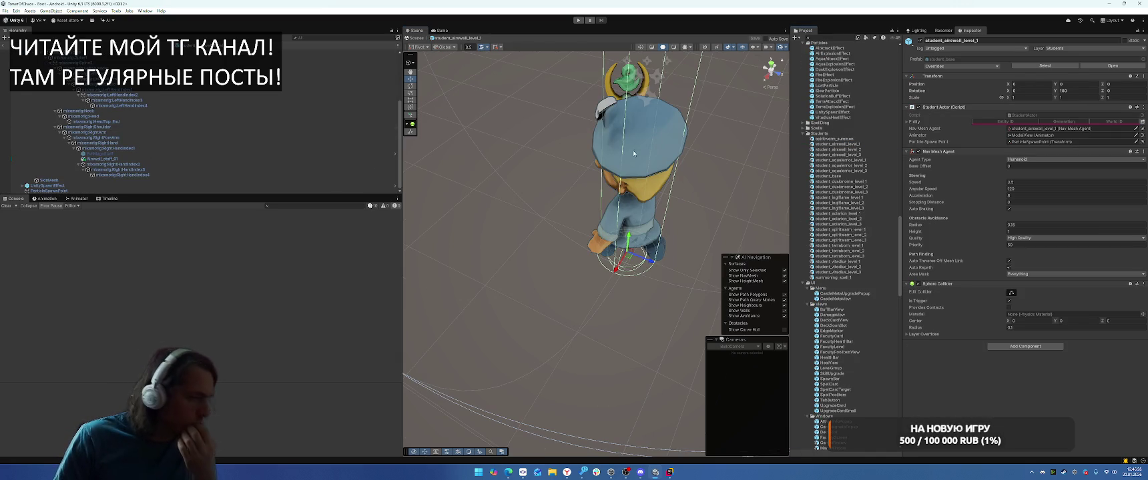
pyautogui.doubleClick(832, 177)
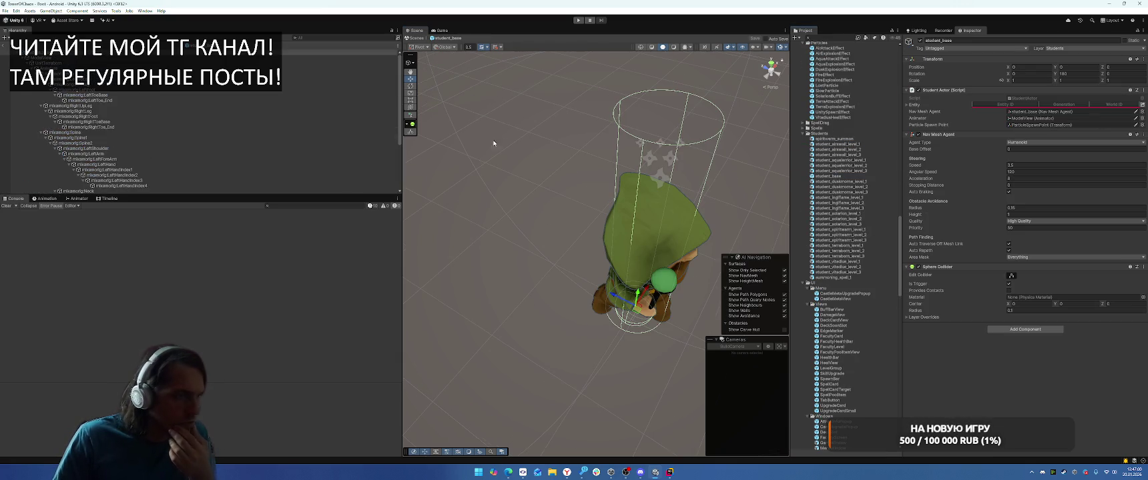
# Step: Parent ParticleSpawnPoint under the right-hand staff bones and reset its transform to zero
pyautogui.moveTo(54, 192); pyautogui.dragTo(134, 165)
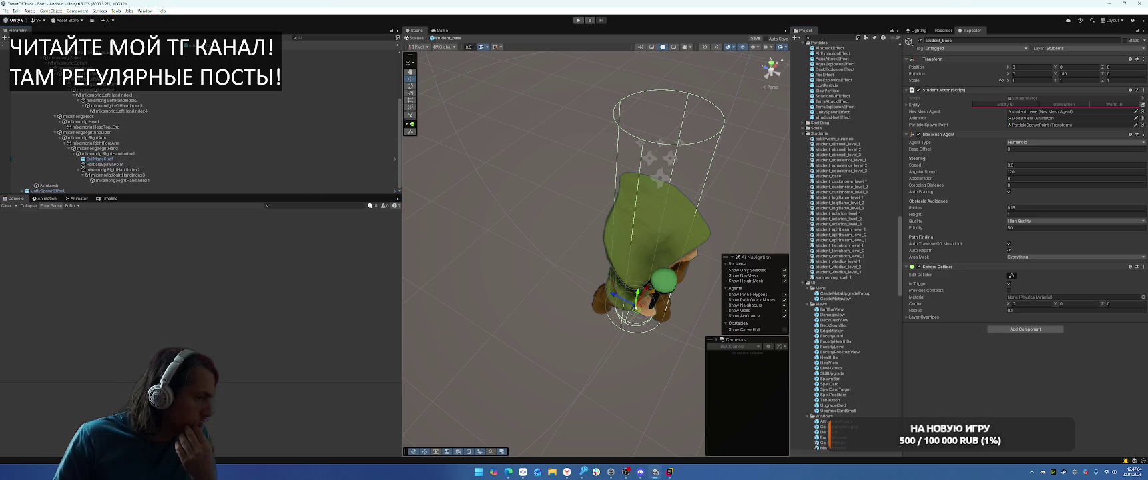
pyautogui.click(127, 164)
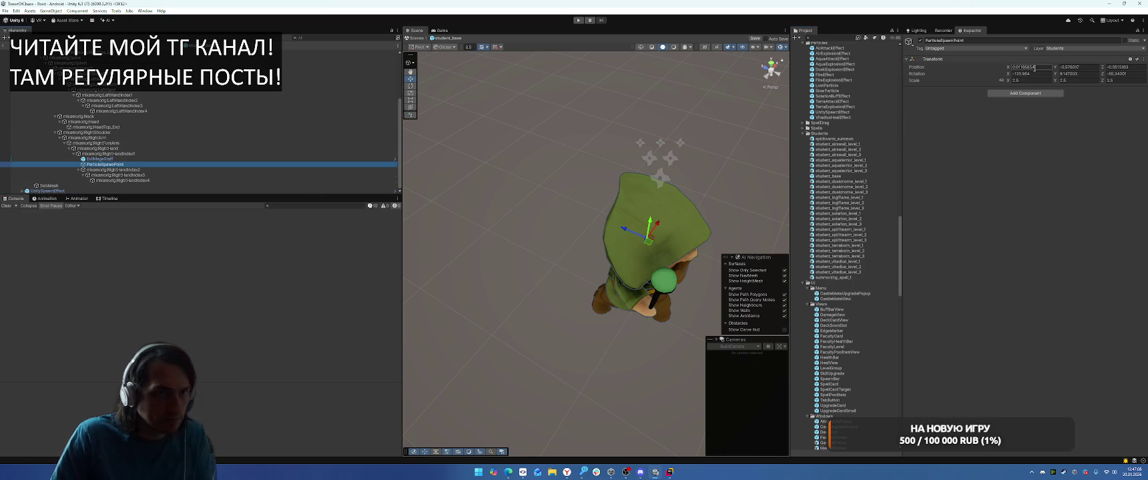
pyautogui.rightClick(990, 60)
pyautogui.click(991, 64)
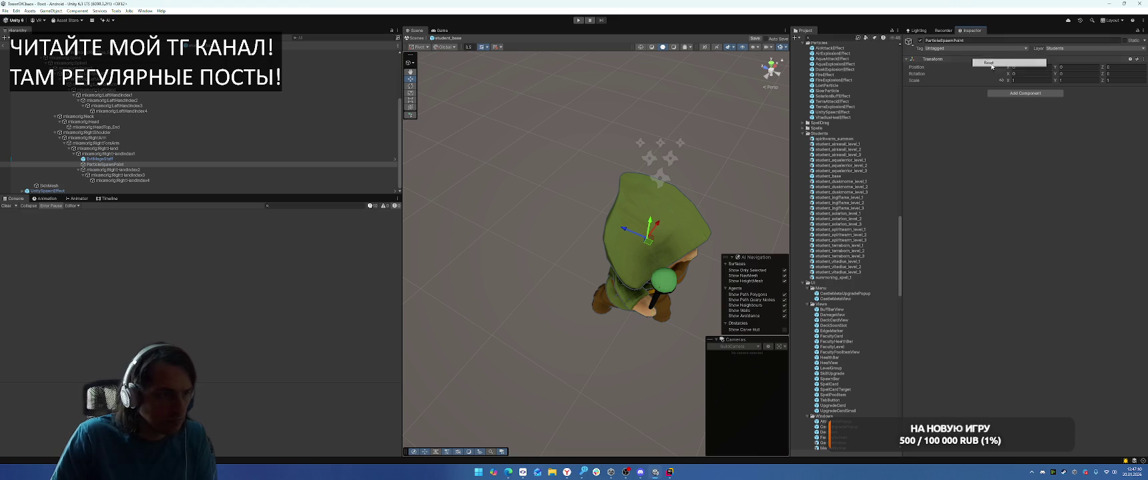
# Step: Check the wizard from low side and overhead views, then start Play mode
pyautogui.moveTo(665, 291)
pyautogui.keyDown('alt'); pyautogui.mouseDown()
pyautogui.moveTo(602, 317)
pyautogui.moveTo(548, 256)
pyautogui.moveTo(727, 253)
pyautogui.moveTo(731, 274)
pyautogui.moveTo(745, 242)
pyautogui.moveTo(561, 222)
pyautogui.mouseUp(); pyautogui.keyUp('alt')
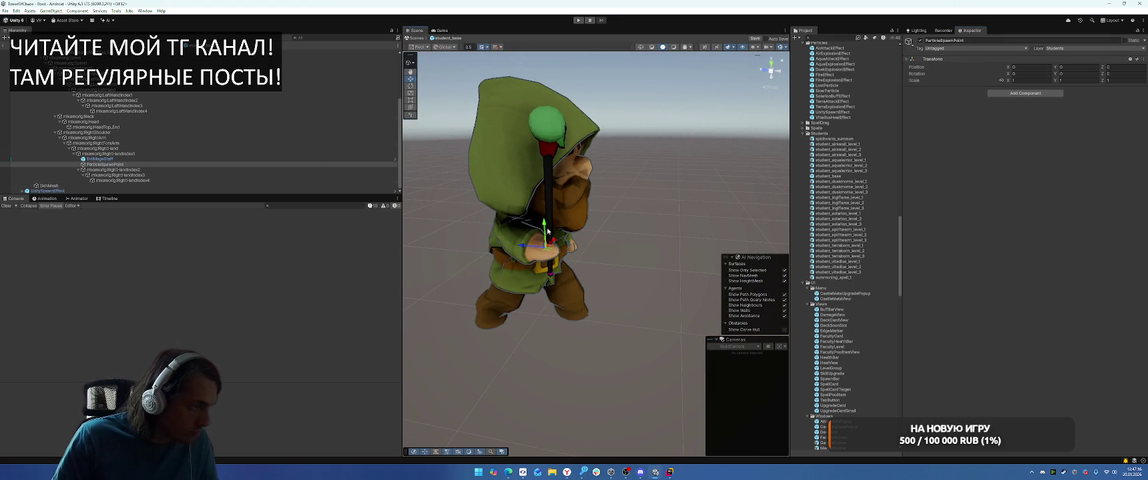
pyautogui.moveTo(565, 110)
pyautogui.keyDown('alt'); pyautogui.mouseDown()
pyautogui.moveTo(737, 113)
pyautogui.moveTo(711, 164)
pyautogui.mouseUp(); pyautogui.keyUp('alt')
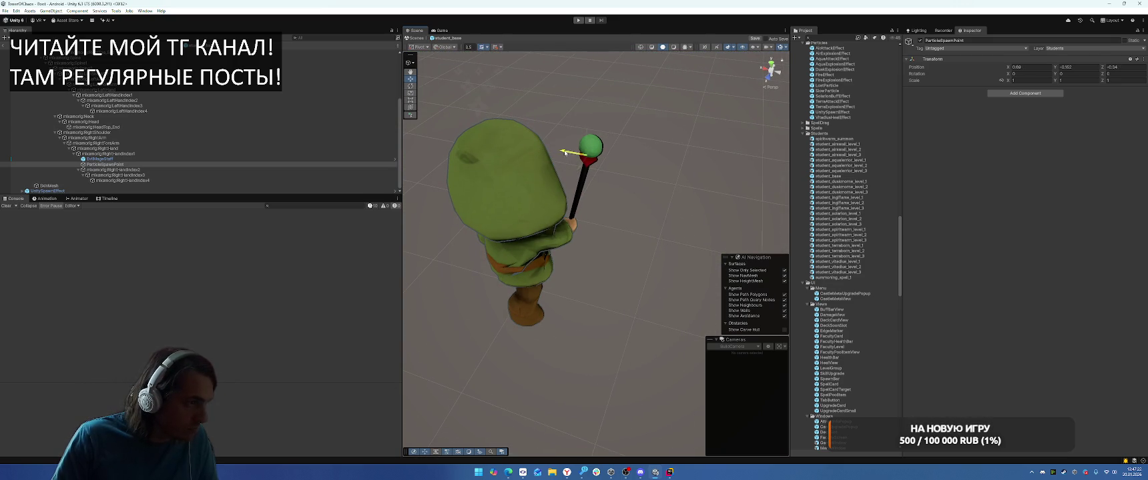
pyautogui.click(578, 21)
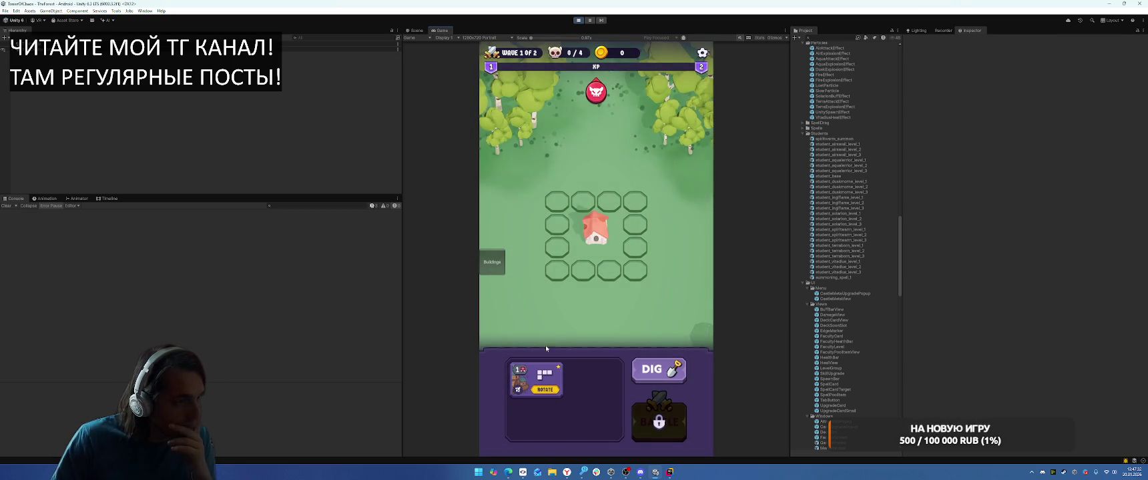
# Step: Drop the L-shaped Airswall building card onto the board grid to begin wave 1
pyautogui.moveTo(534, 373); pyautogui.dragTo(574, 223)
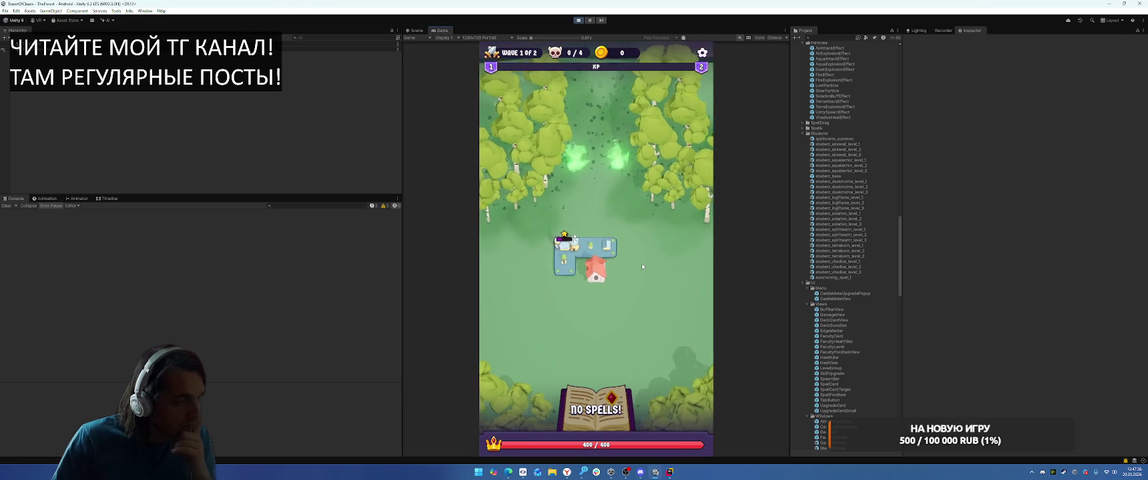
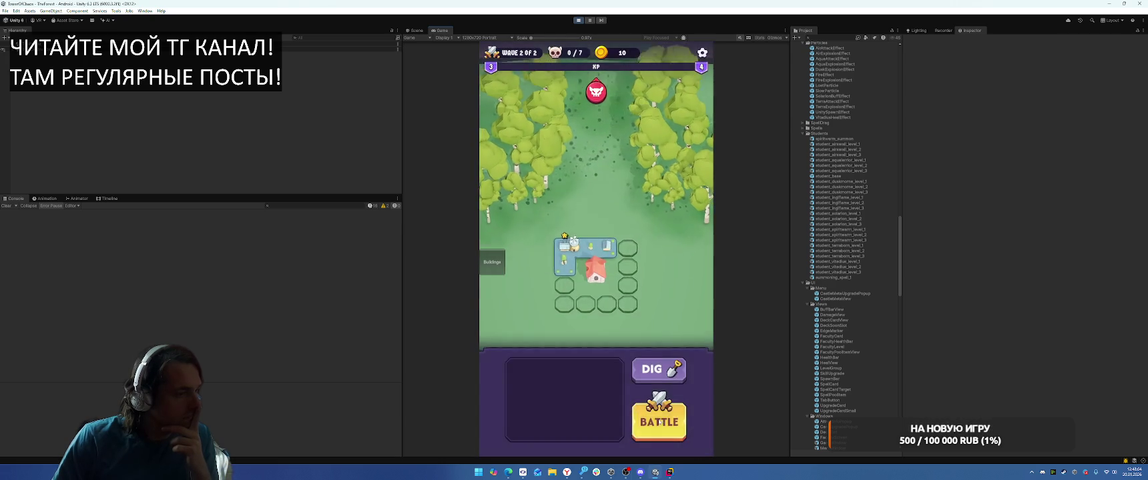
# Step: Close the upgrade popup, cast Meteor on the wave, and exit the game to the main menu
pyautogui.click(660, 421)
pyautogui.click(604, 410)
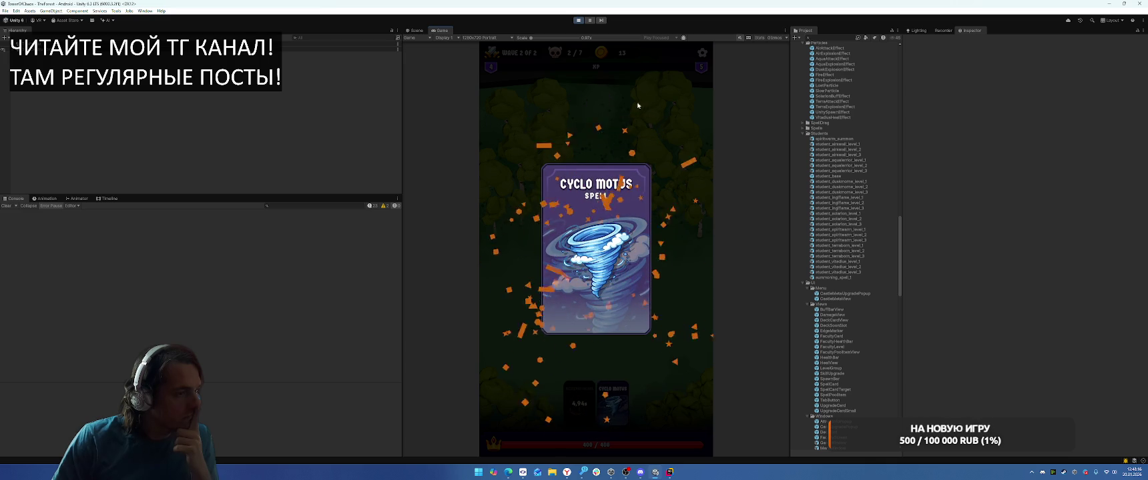
pyautogui.click(702, 54)
pyautogui.click(595, 279)
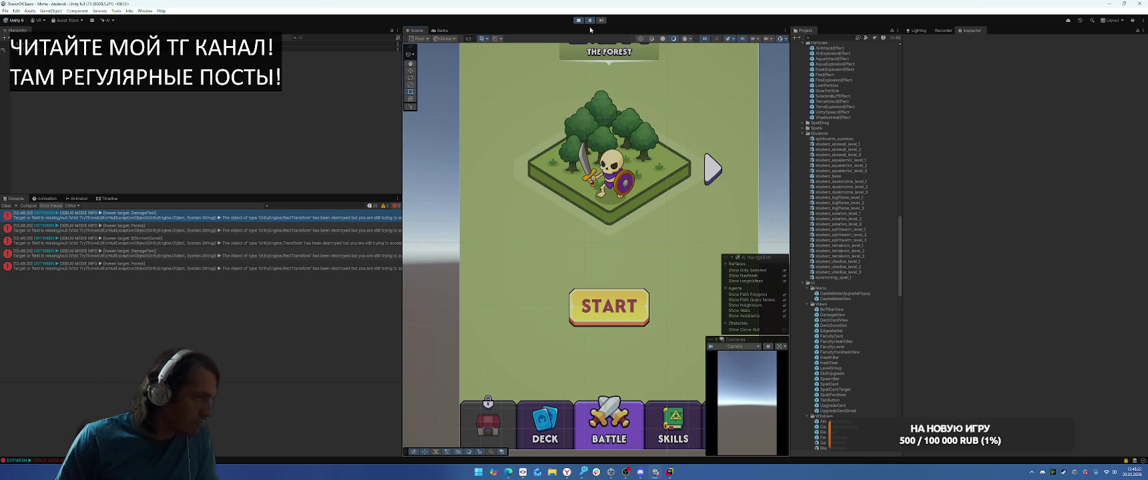
# Step: Open the first DOTween Console error's source, TutorialFinger, in Rider and start a project search
pyautogui.press('Down')
pyautogui.press('Down')
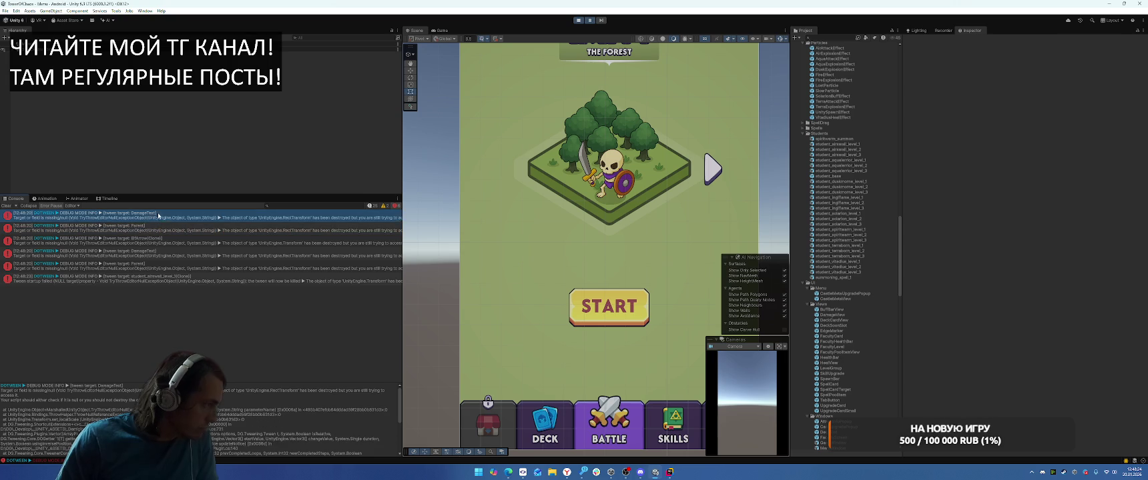
pyautogui.doubleClick(172, 216)
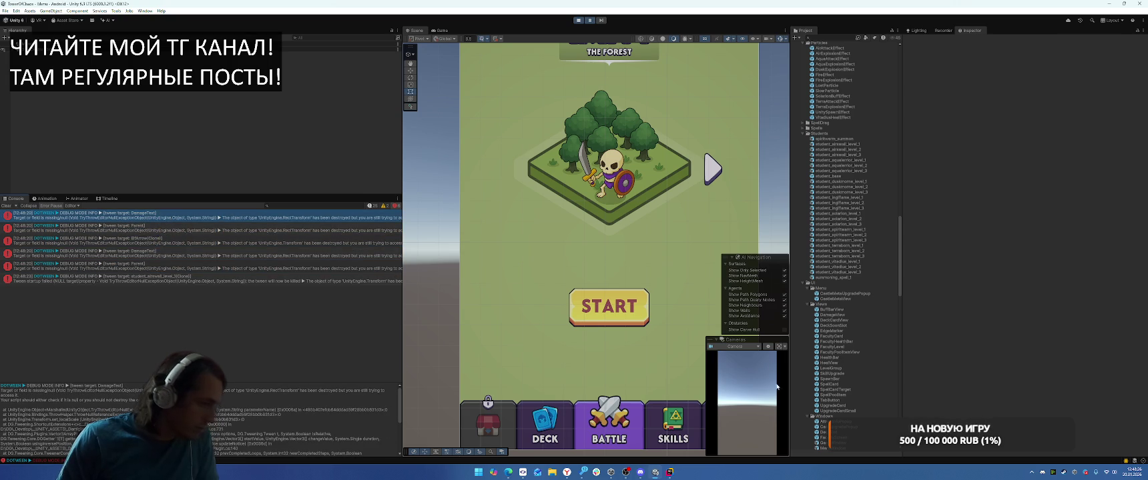
pyautogui.hotkey('ctrl', 't')
pyautogui.press('BackSpace')
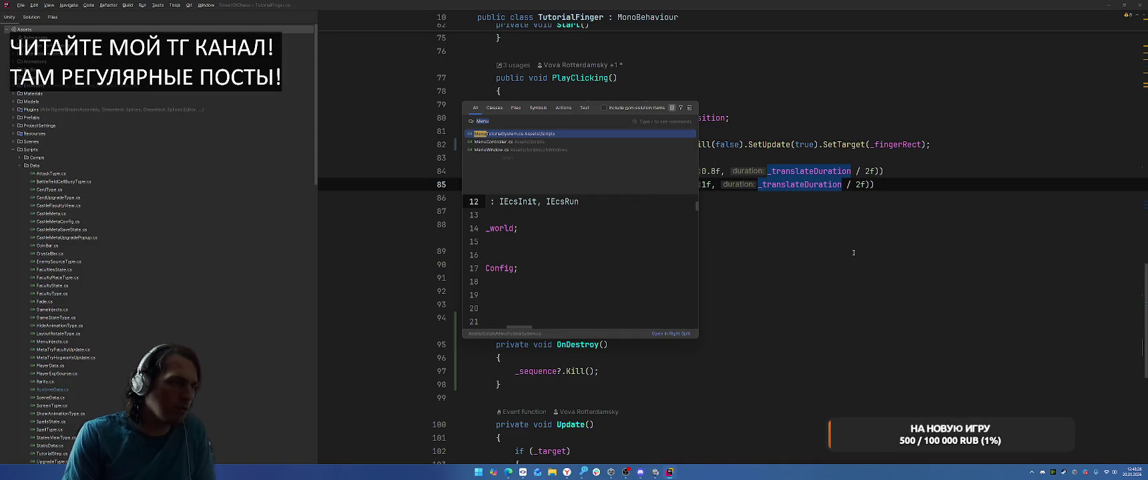
# Step: Open DamageView.cs from a 'DamageView' search and locate its PlayAnimation method
pyautogui.write('Damage')
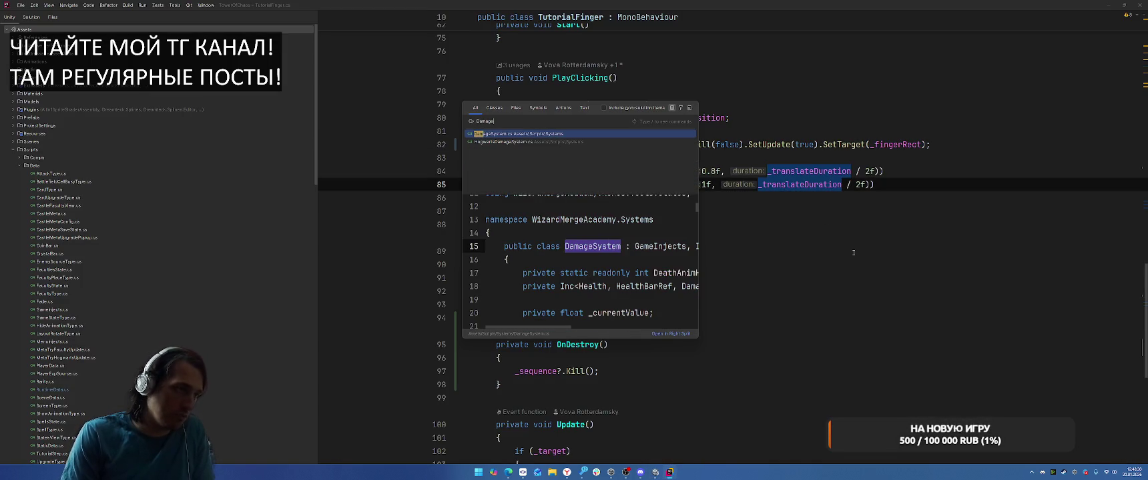
pyautogui.write('View')
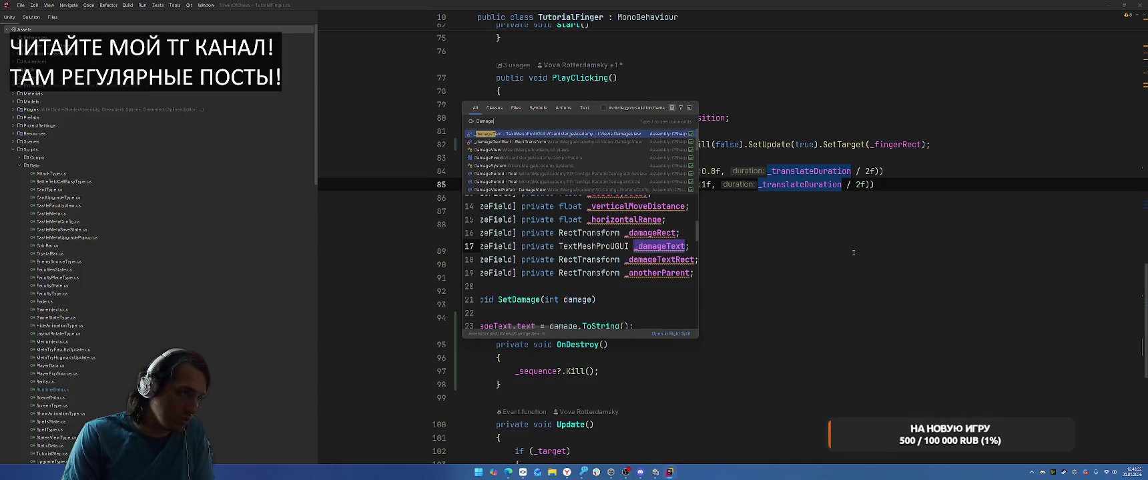
pyautogui.press('Return')
pyautogui.scroll(-10, 852, 256)
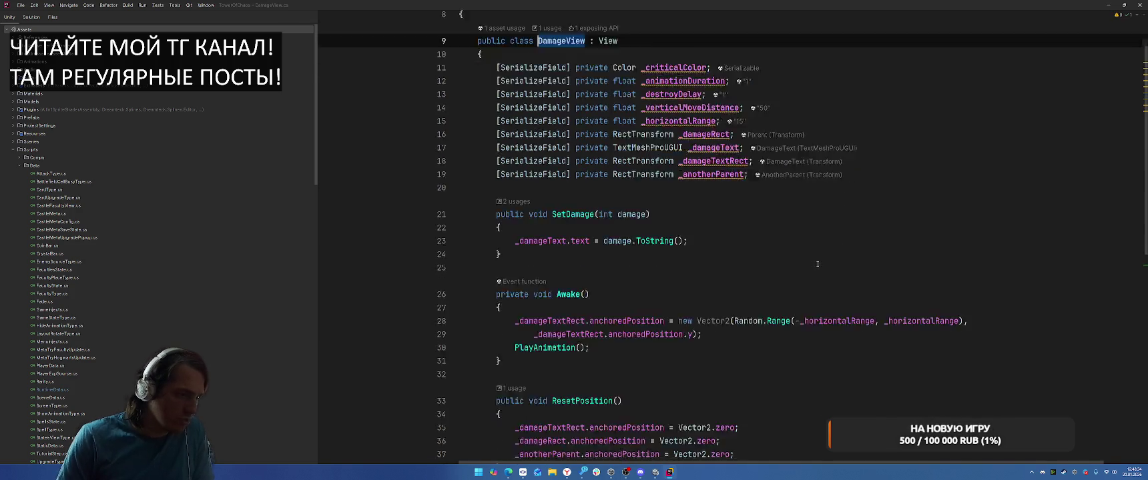
pyautogui.click(609, 97)
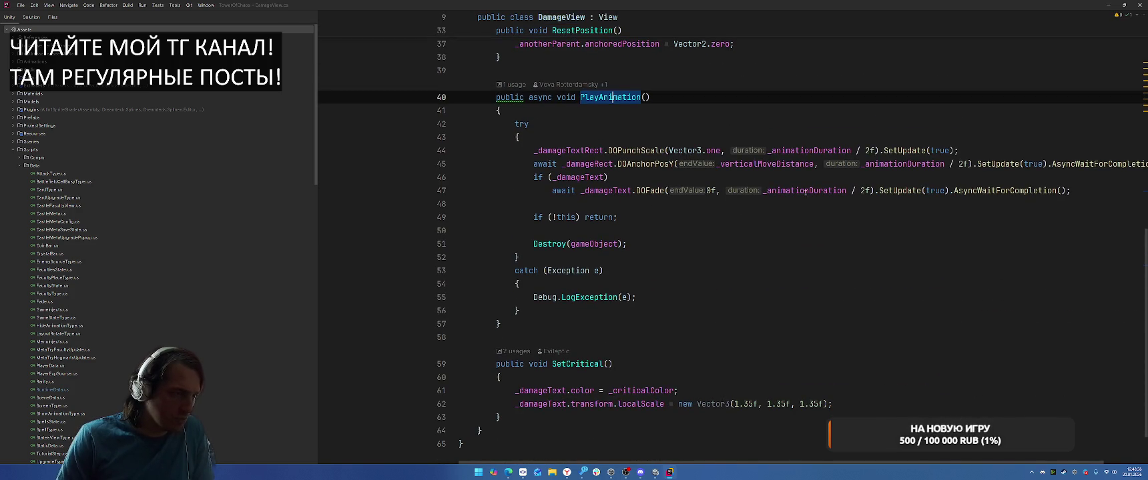
pyautogui.scroll(2, 609, 98)
pyautogui.moveTo(692, 463); pyautogui.dragTo(826, 460)
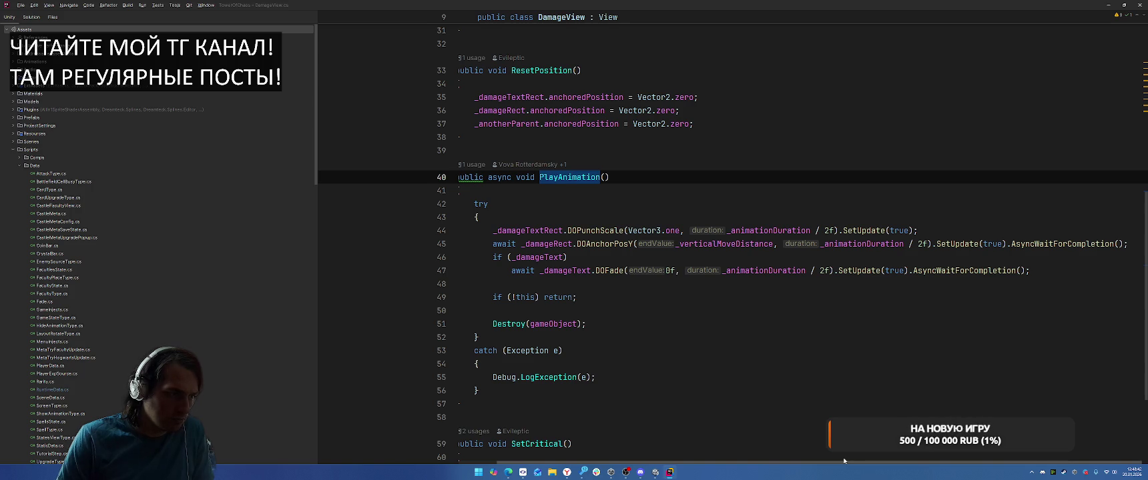
# Step: Inspect the line 49 return check and the _damageTextRect usages, then go back to Unity
pyautogui.click(546, 298)
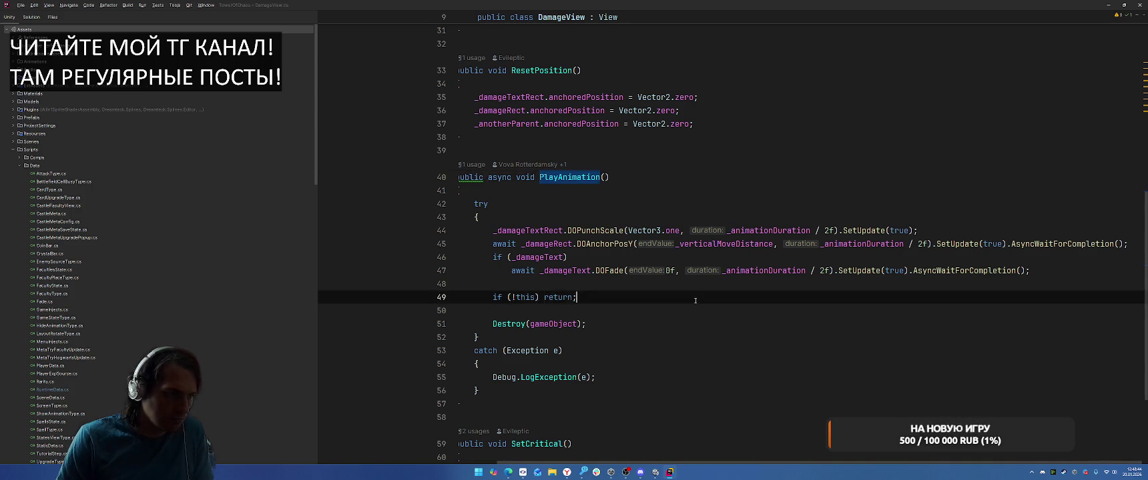
pyautogui.hotkey('alt', 'Tab')
pyautogui.hotkey('alt', 'Tab')
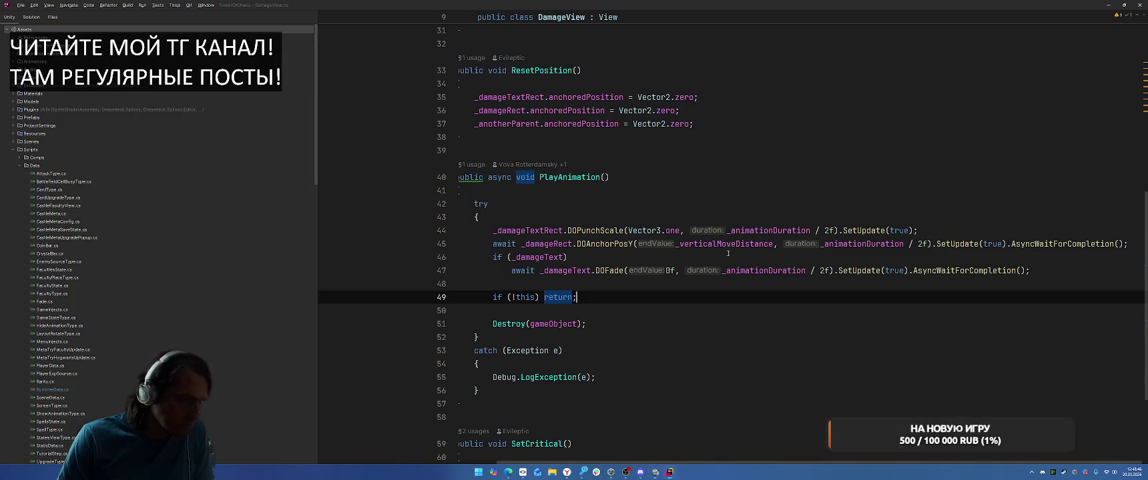
pyautogui.click(531, 231)
pyautogui.scroll(-3, 601, 300)
pyautogui.scroll(5, 667, 367)
pyautogui.hscroll(-2, 687, 380)
pyautogui.scroll(3, 694, 374)
pyautogui.scroll(-6, 707, 364)
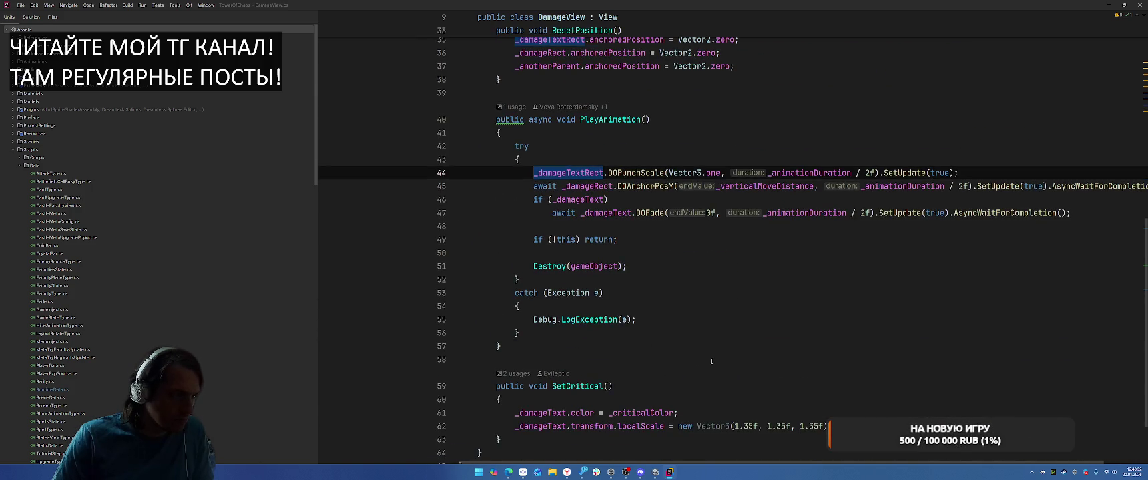
pyautogui.hotkey('alt', 'Tab')
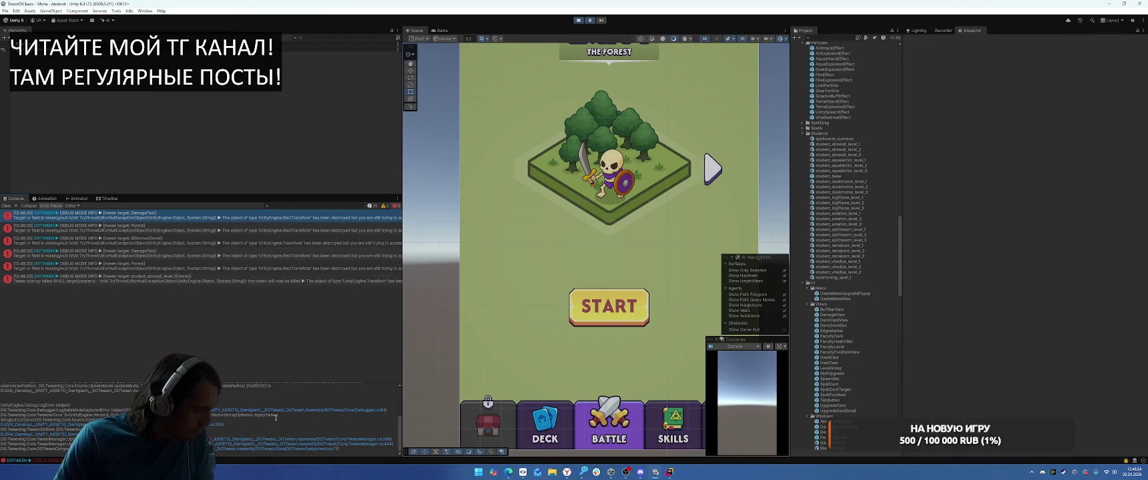
# Step: Open the DamageText Console error at DamageView.cs line 53 and review Awake above PlayAnimation
pyautogui.hotkey('alt', 'Tab')
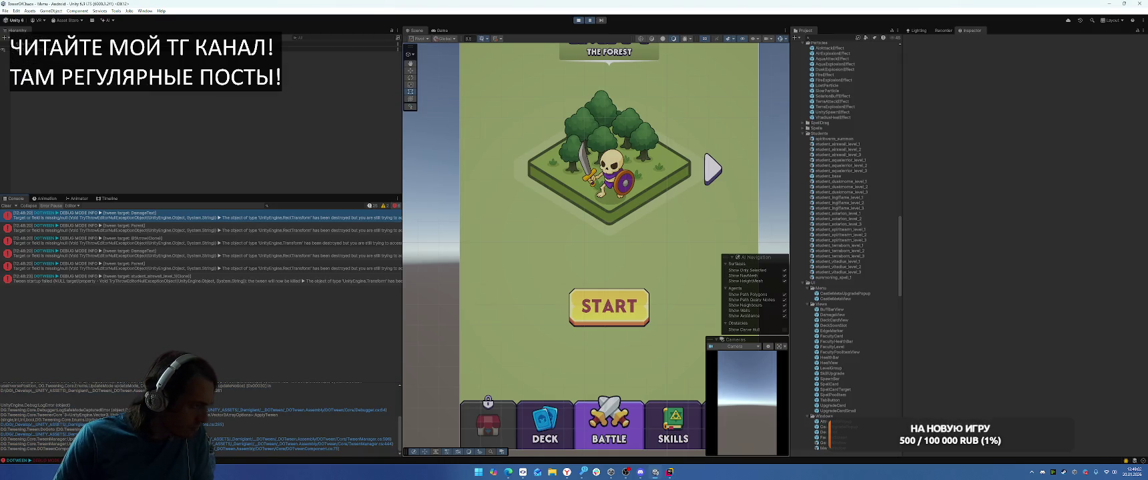
pyautogui.click(195, 220)
pyautogui.doubleClick(179, 231)
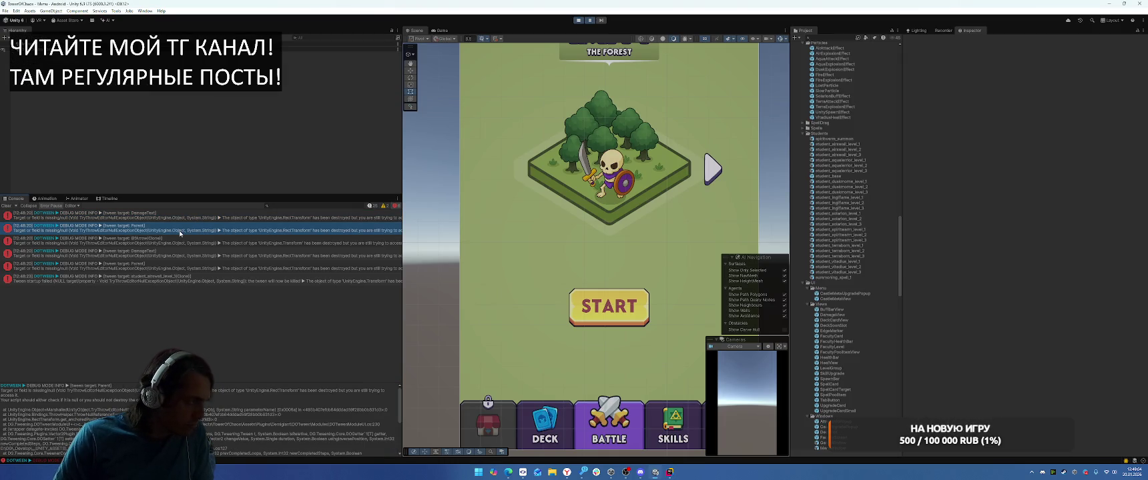
pyautogui.scroll(3, 803, 291)
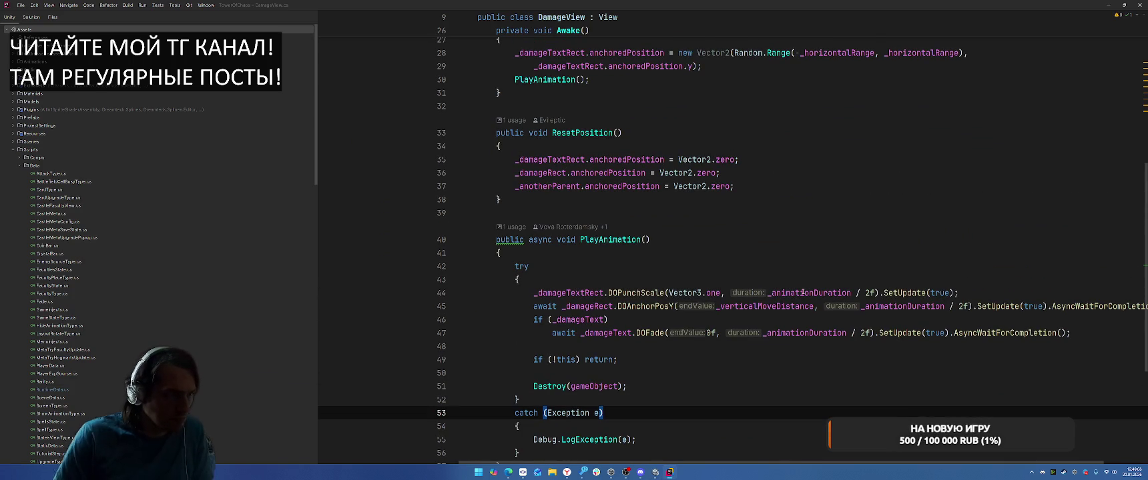
pyautogui.hotkey('alt', 'Tab')
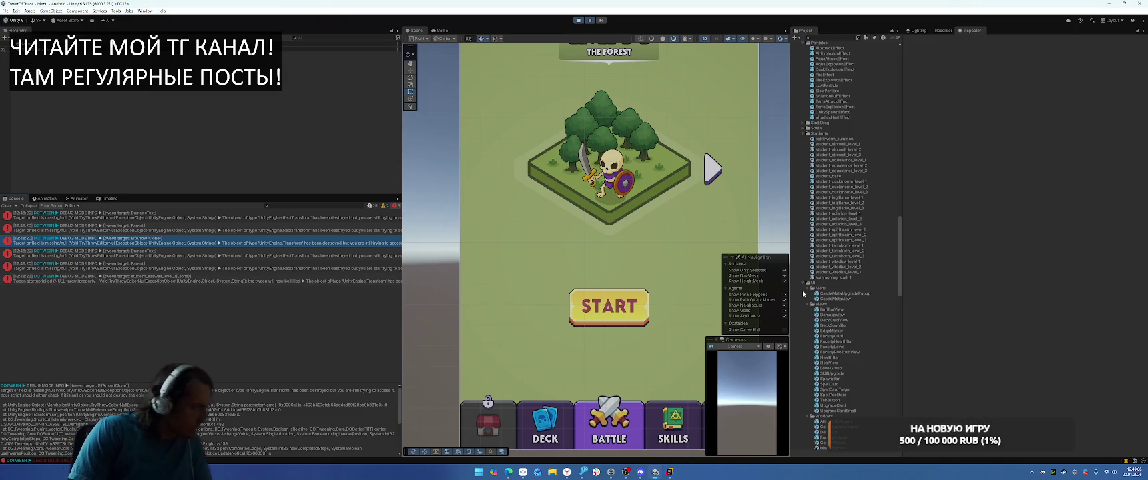
pyautogui.hotkey('alt', 'Tab')
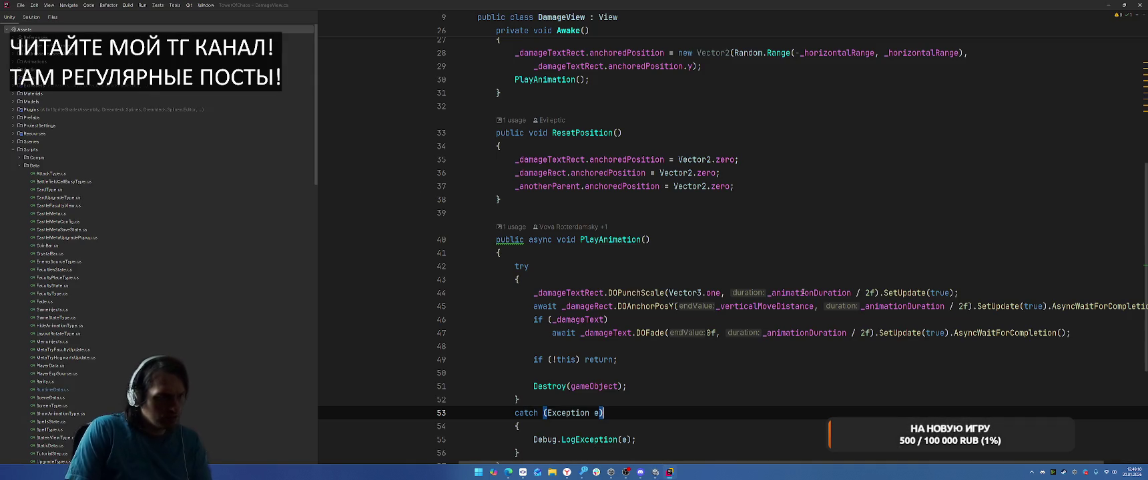
pyautogui.scroll(8, 803, 291)
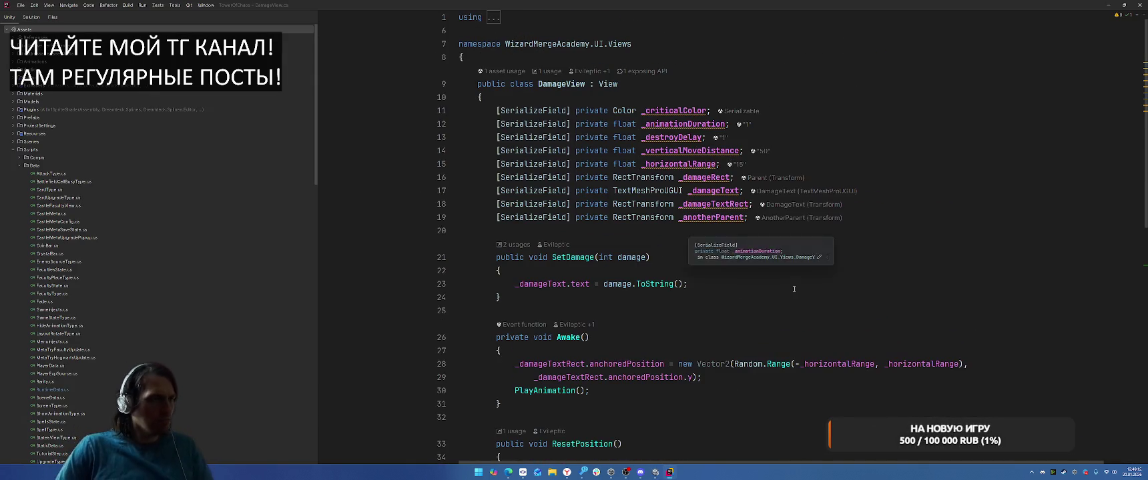
pyautogui.scroll(-4, 772, 193)
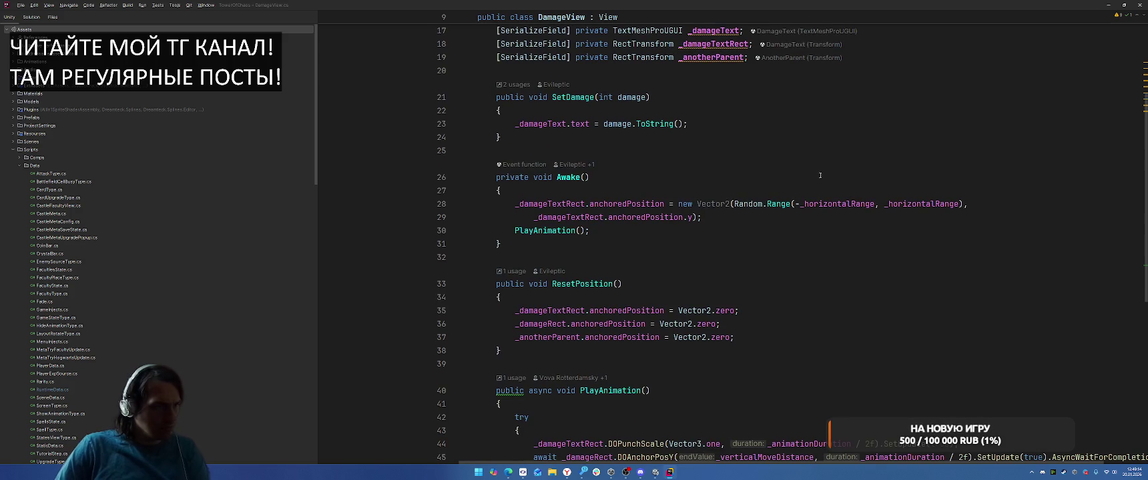
pyautogui.scroll(-3, 826, 168)
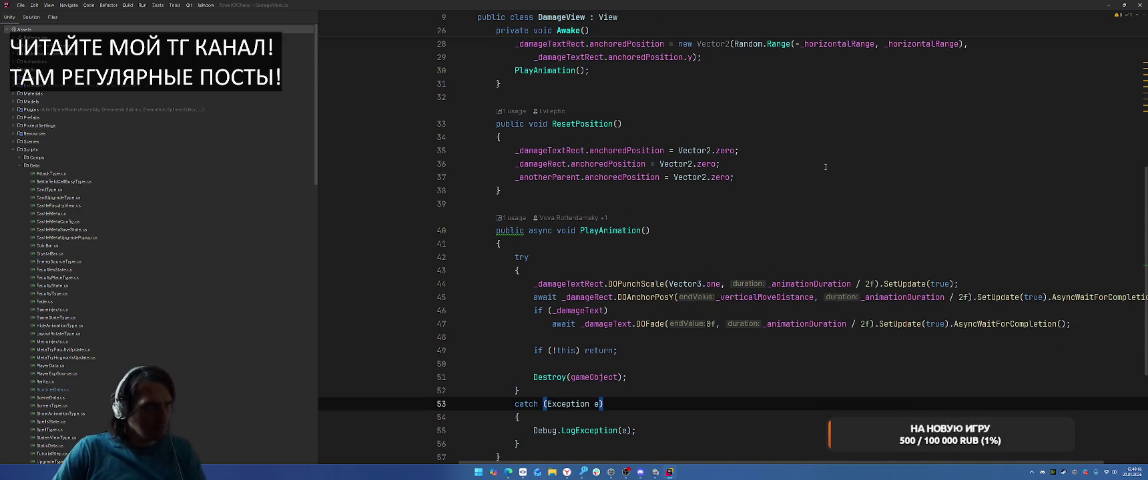
pyautogui.scroll(-3, 806, 157)
pyautogui.rightClick(612, 114)
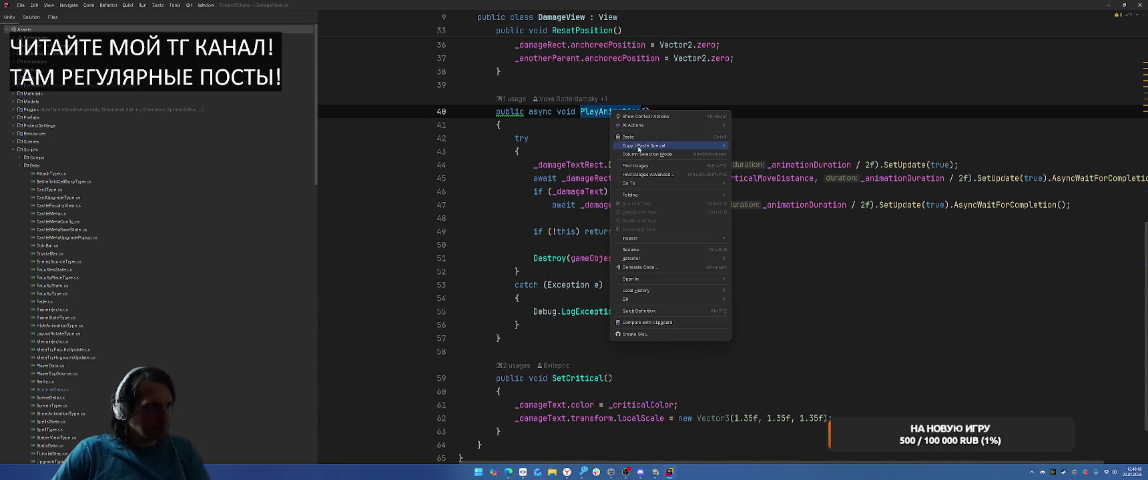
pyautogui.click(603, 287)
pyautogui.scroll(-4, 636, 227)
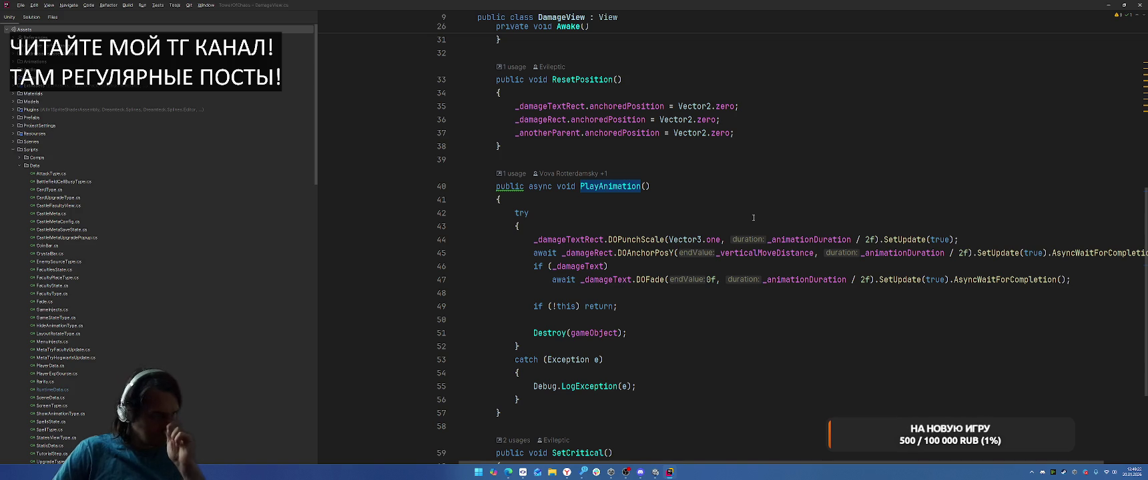
pyautogui.scroll(3, 556, 225)
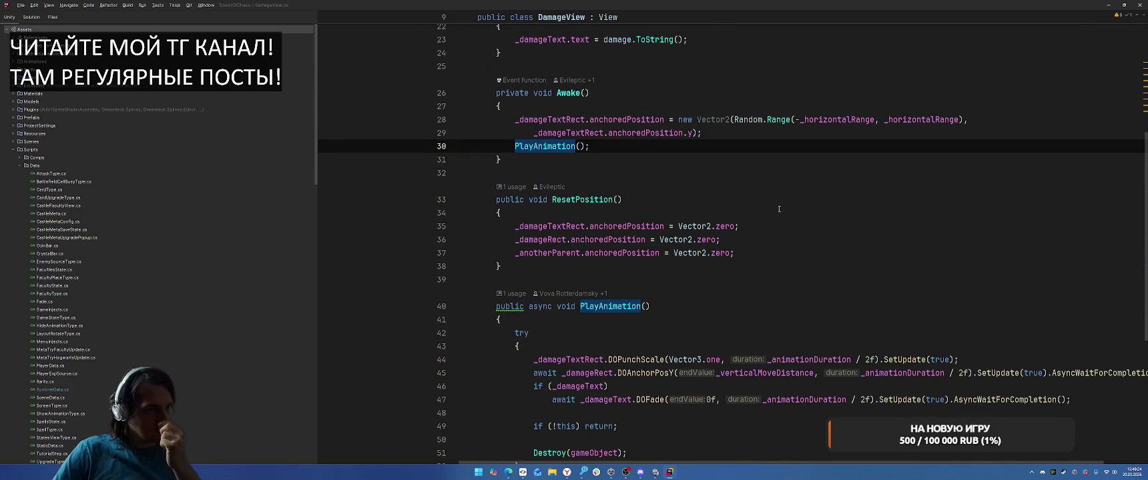
pyautogui.click(516, 347)
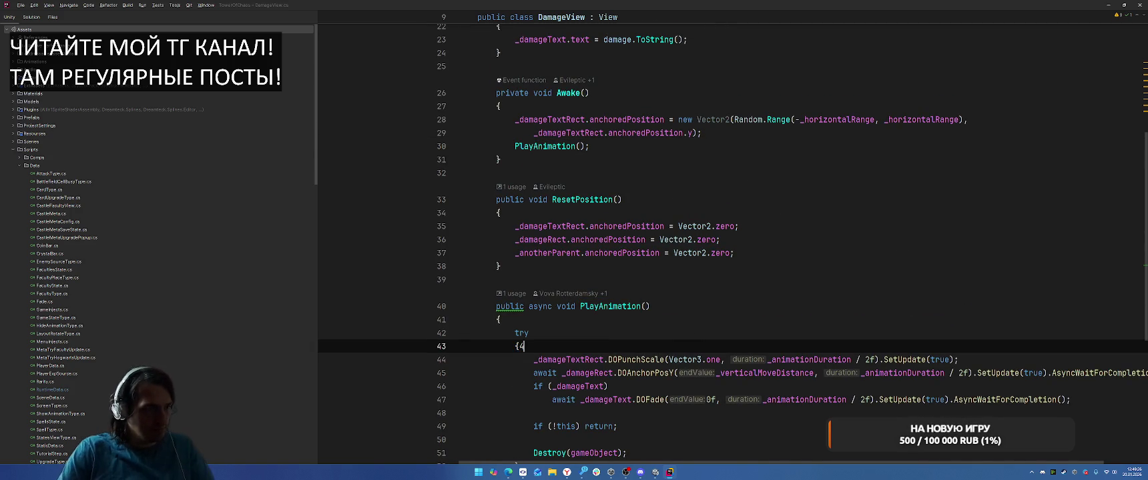
pyautogui.scroll(-3, 844, 235)
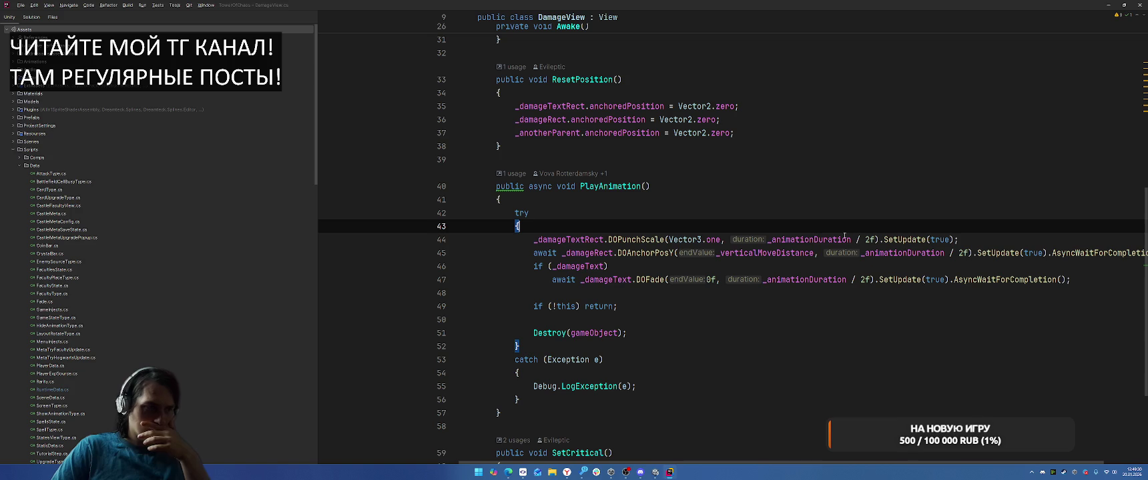
pyautogui.scroll(-1, 850, 245)
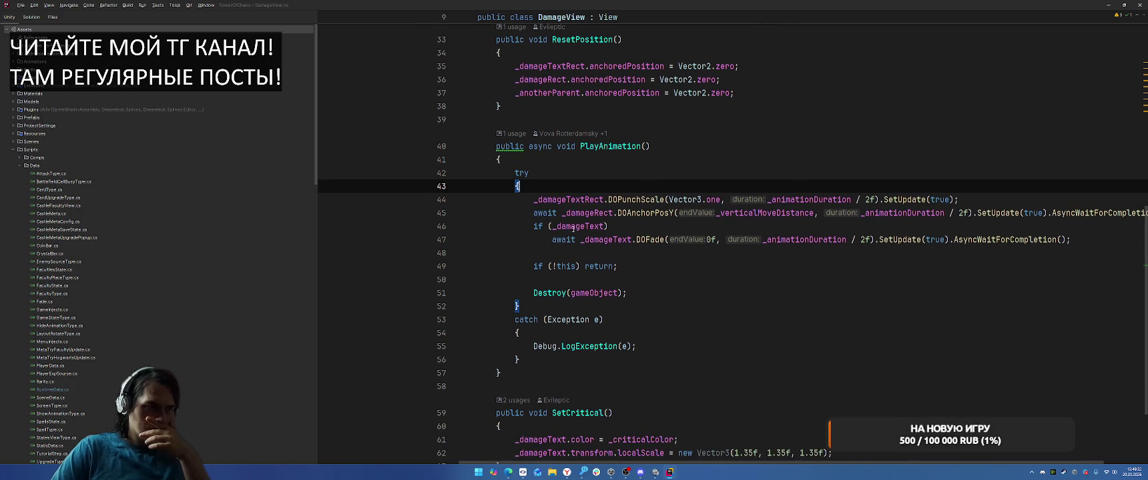
pyautogui.click(562, 245)
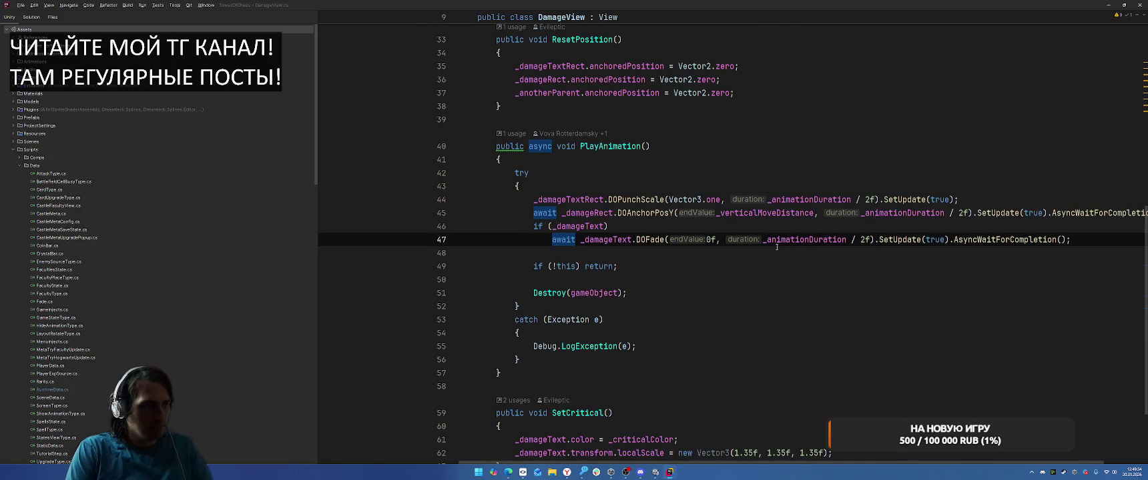
# Step: Brace the fade line and wrap the punch-scale and anchor-move tweens in _damageTextRect and _damageRect null checks
pyautogui.hotkey('alt', 'Return')
pyautogui.press('Return')
pyautogui.click(584, 199)
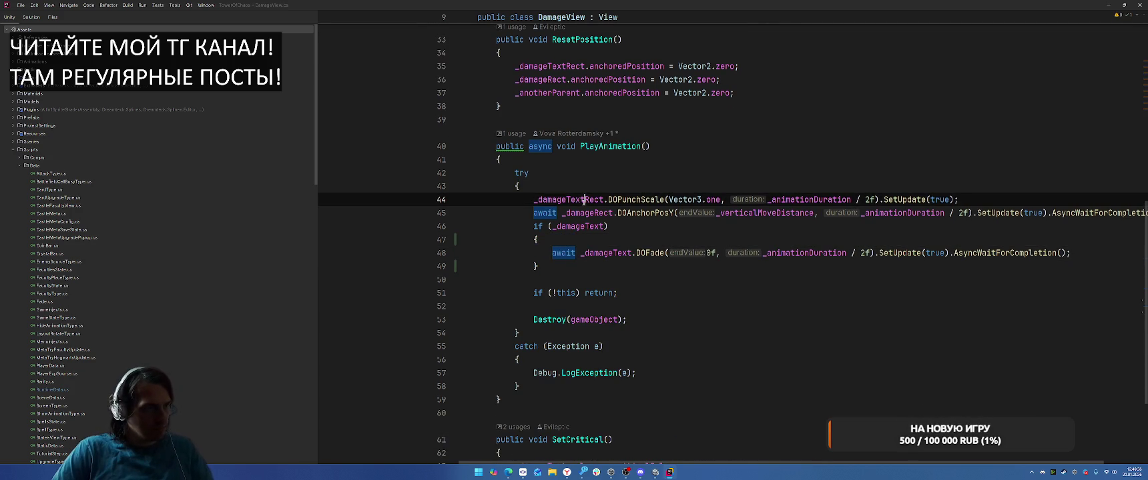
pyautogui.hotkey('alt', 'Return')
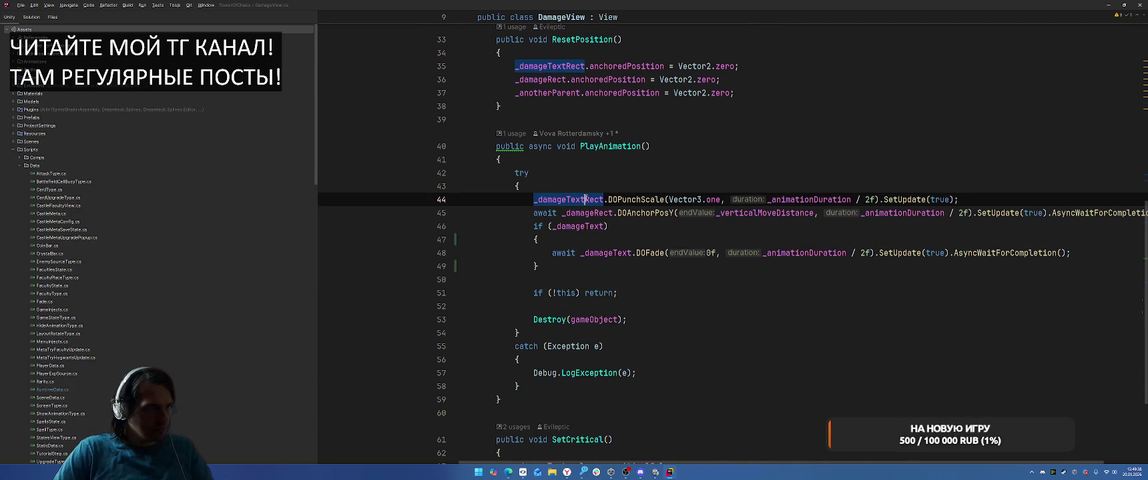
pyautogui.press('Return')
pyautogui.press('Down')
pyautogui.hotkey('alt', 'Return')
pyautogui.press('Return')
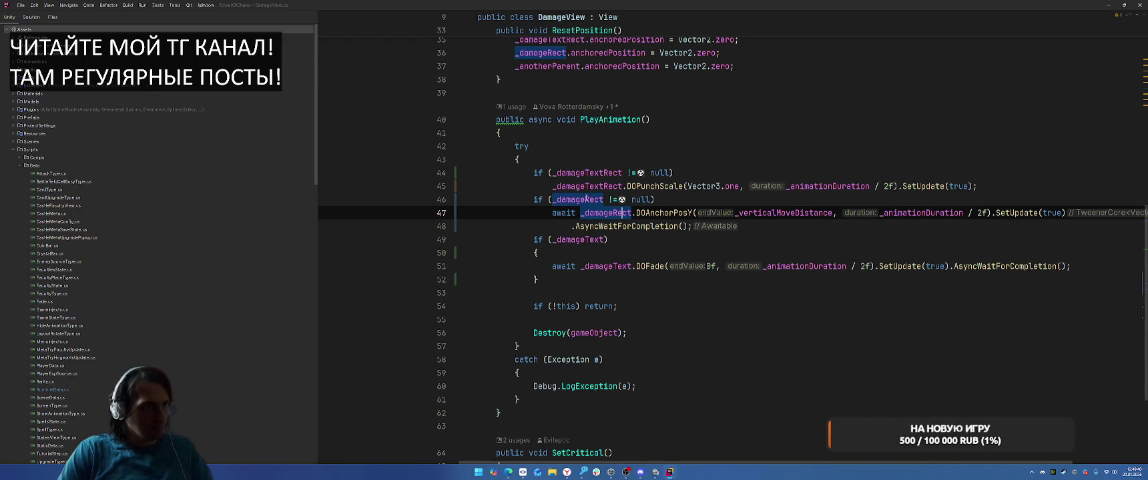
# Step: Simplify both null checks to if (_damageRect) and if (_damageTextRect)
pyautogui.press('Up')
pyautogui.hotkey('alt', 'Return')
pyautogui.press('Return')
pyautogui.press('Up')
pyautogui.press('Up')
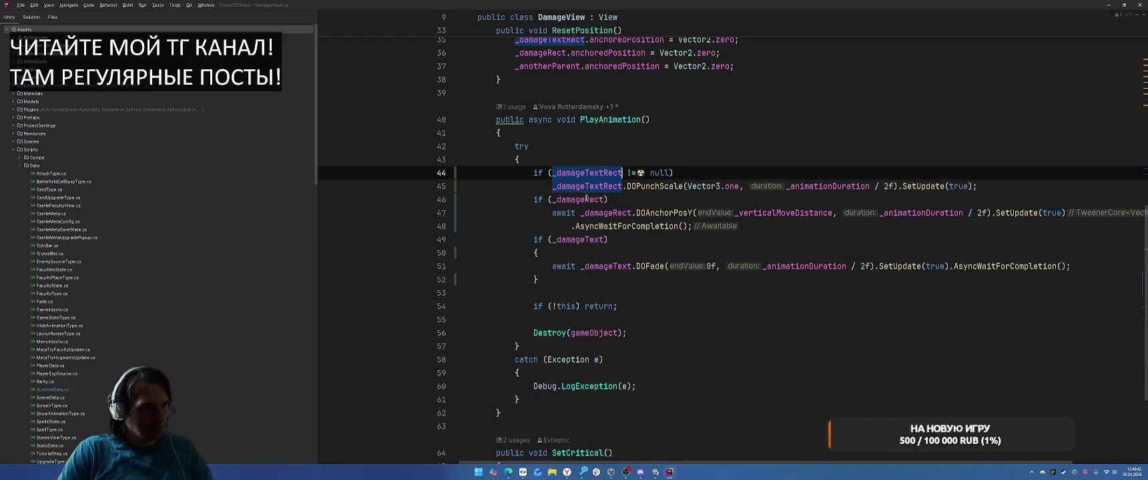
pyautogui.hotkey('alt', 'Return')
pyautogui.press('Return')
pyautogui.click(678, 298)
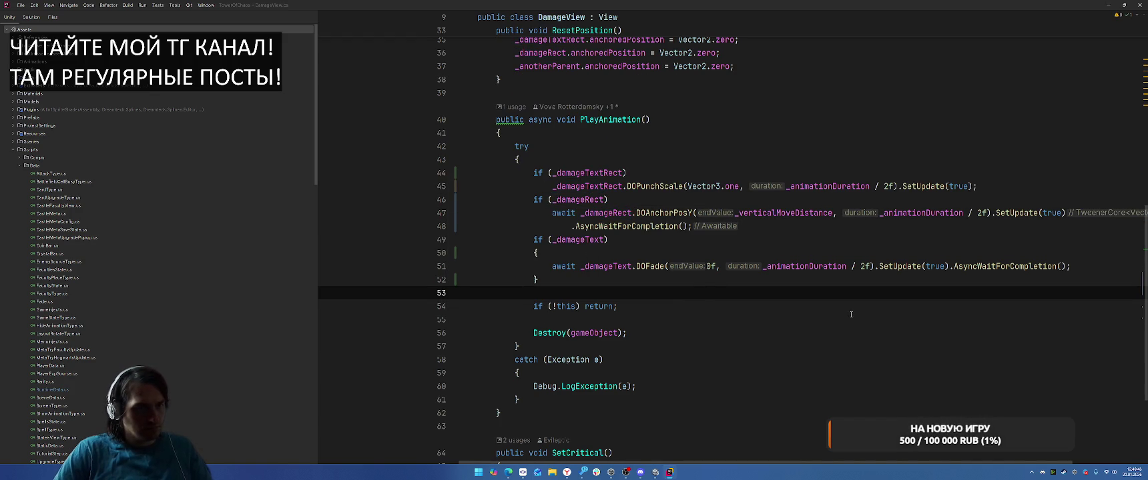
# Step: Navigate from DamageView's DOFade call to the AsyncWaitForCompletion definition in the DOTween module
pyautogui.keyDown('ctrl'); pyautogui.click(650, 267); pyautogui.keyUp('ctrl')
pyautogui.scroll(-5, 618, 332)
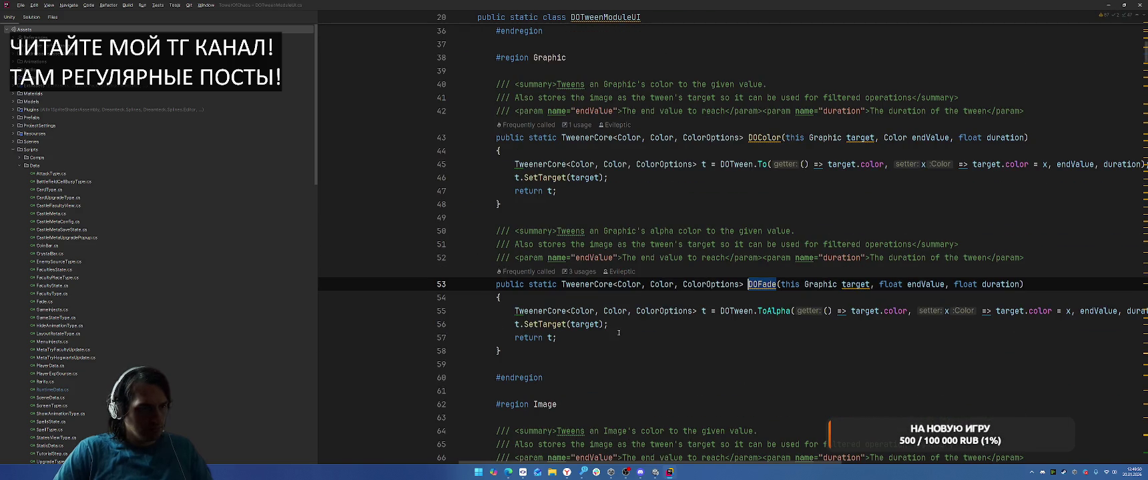
pyautogui.hotkey('ctrl', '-')
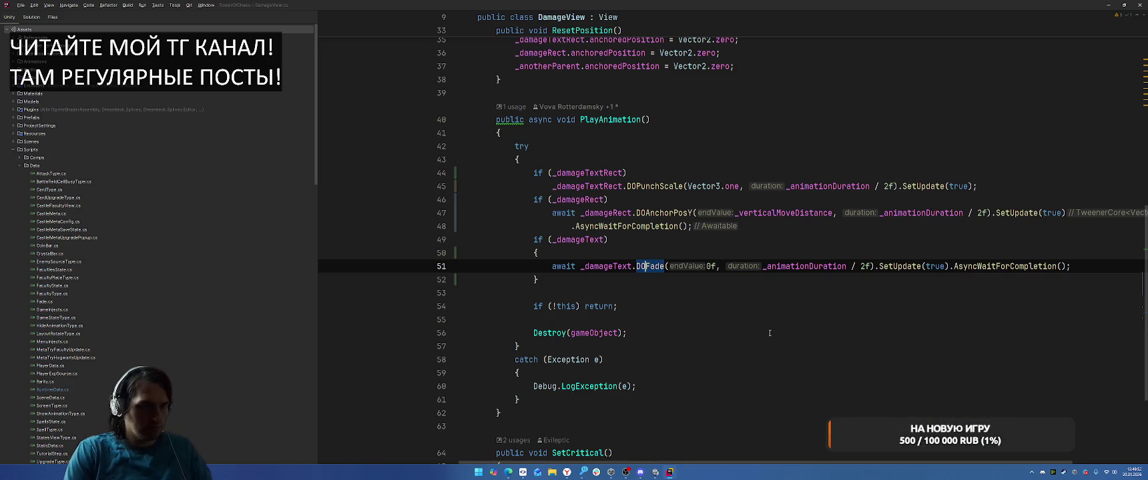
pyautogui.keyDown('ctrl'); pyautogui.click(1001, 267); pyautogui.keyUp('ctrl')
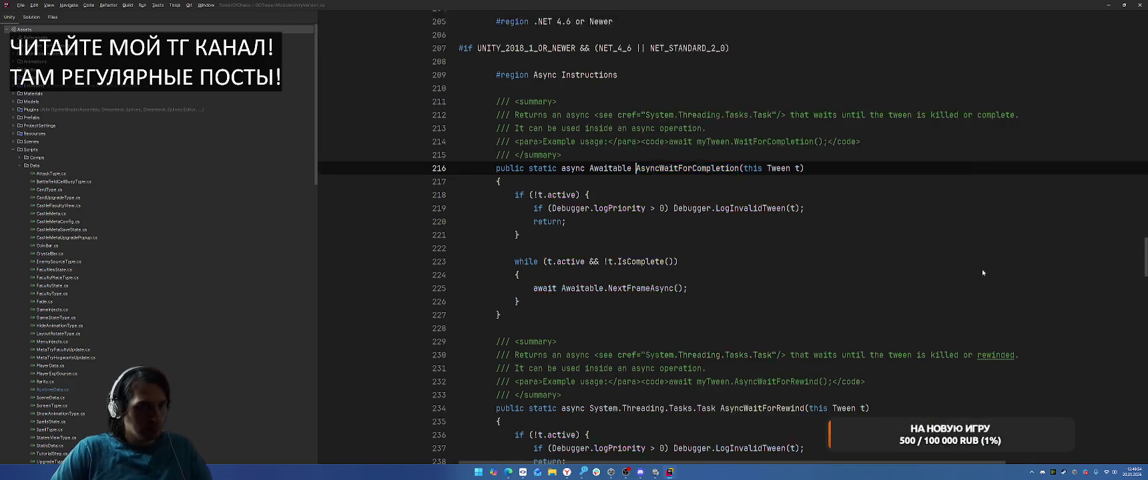
# Step: Pass ((MonoBehaviour)t.target).destroyCancellationToken into the NextFrameAsync call
pyautogui.click(676, 288)
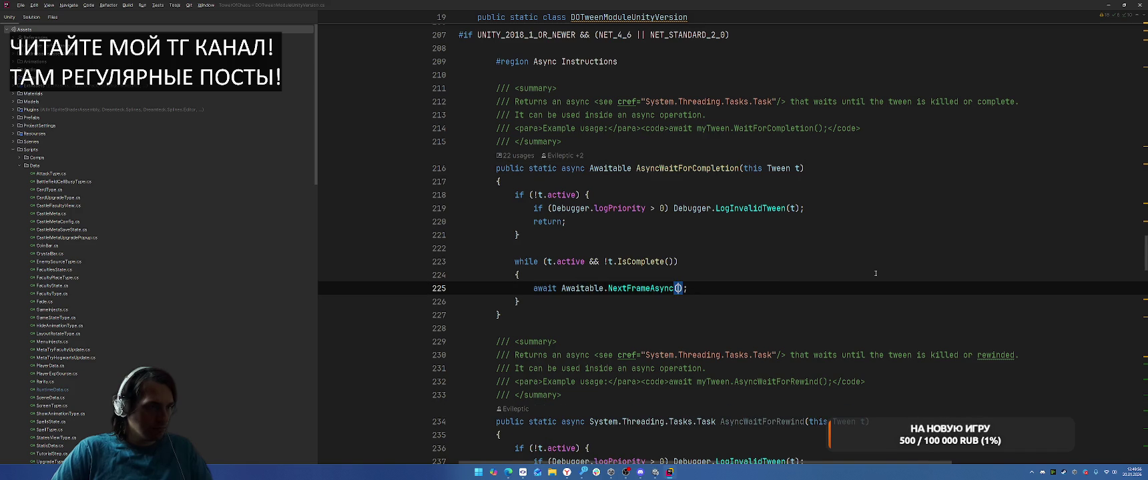
pyautogui.write('t.tar')
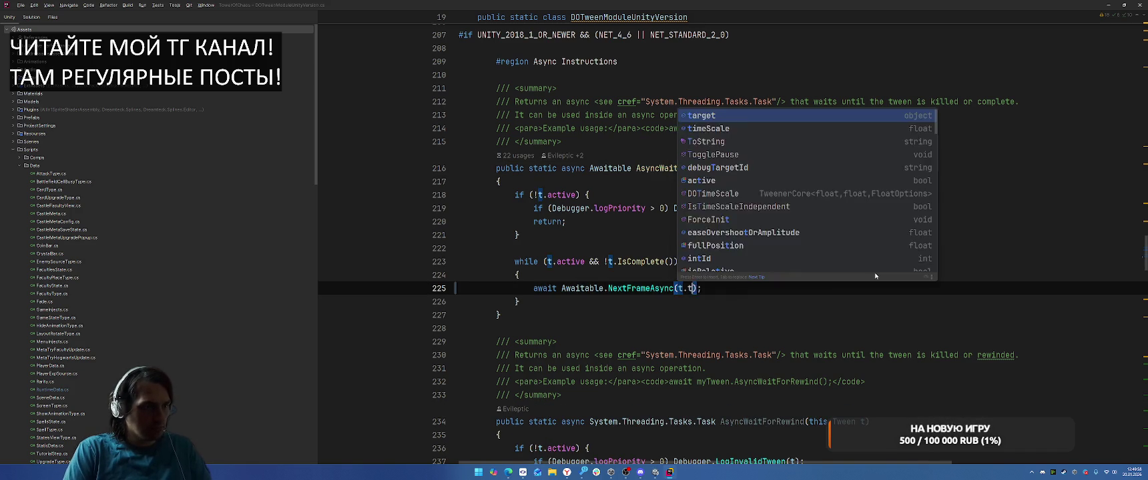
pyautogui.write('get as MonoB')
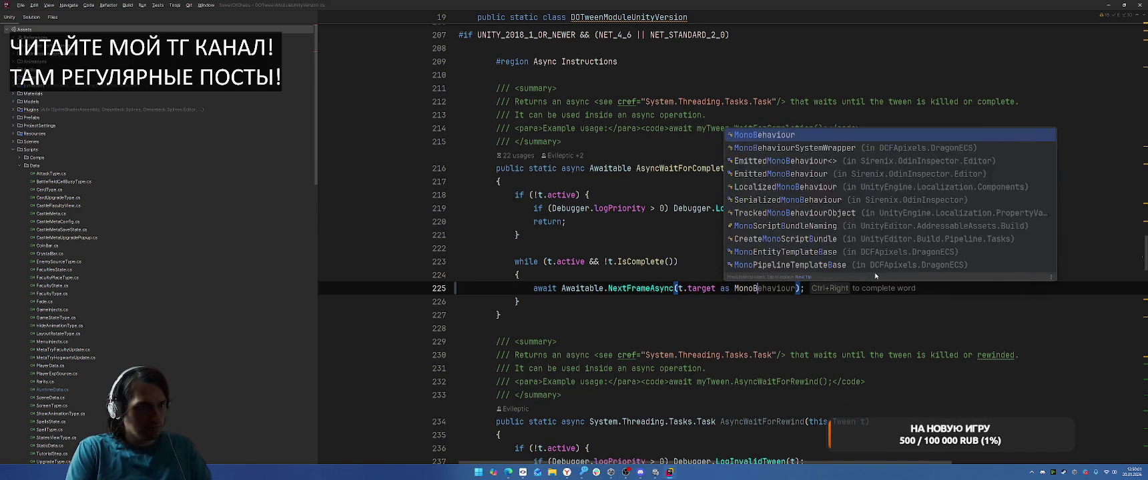
pyautogui.press('Return')
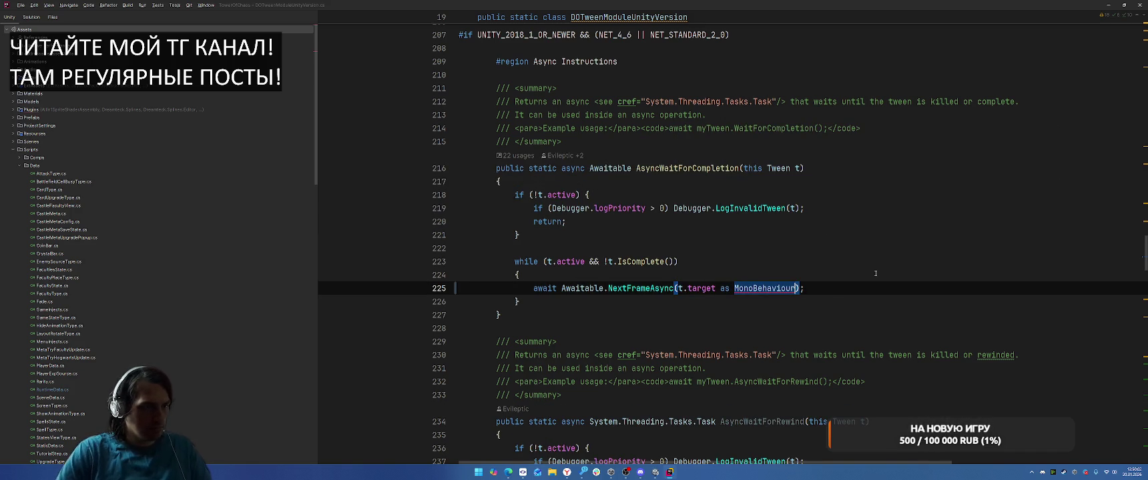
pyautogui.write('(')
pyautogui.doubleClick(706, 288)
pyautogui.click(800, 288)
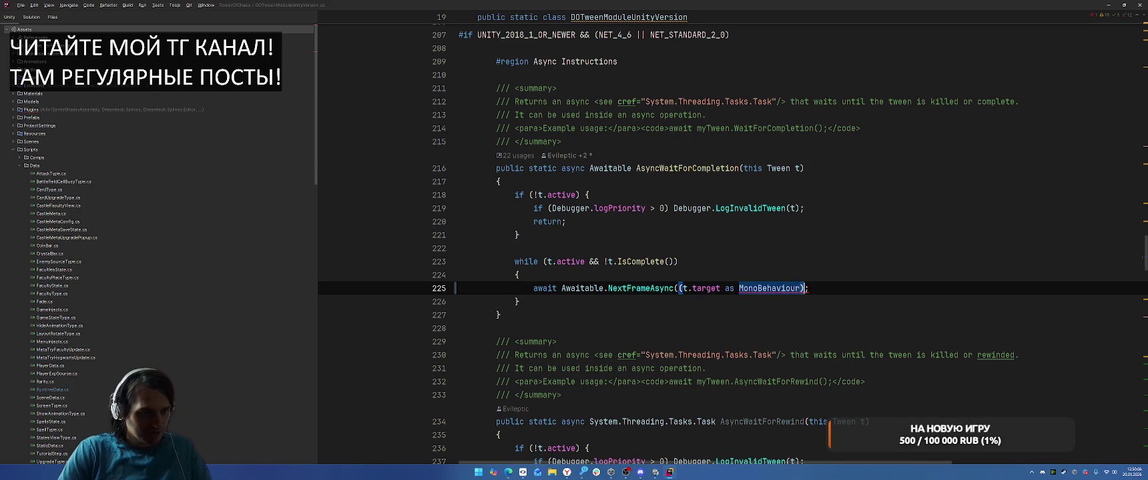
pyautogui.write(').')
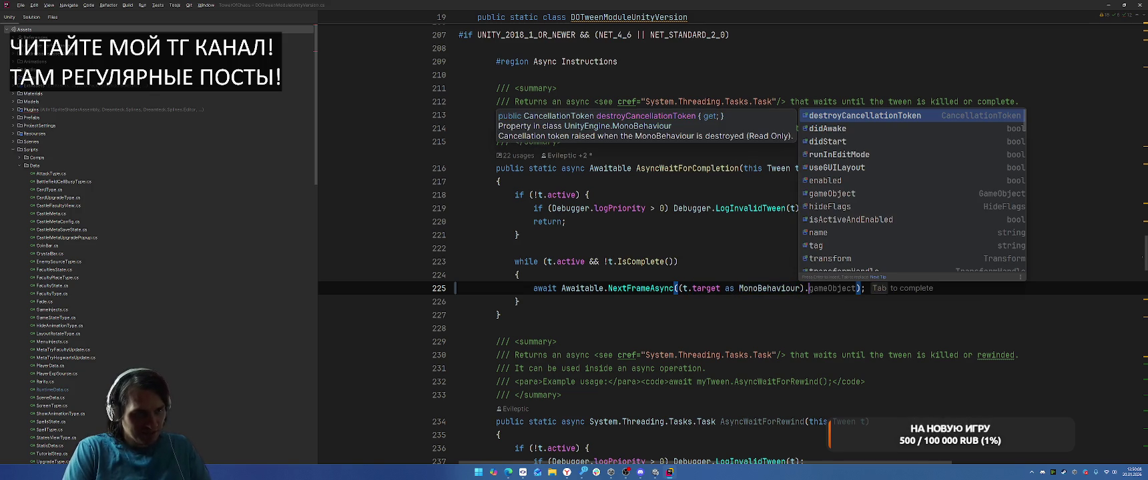
pyautogui.press('Return')
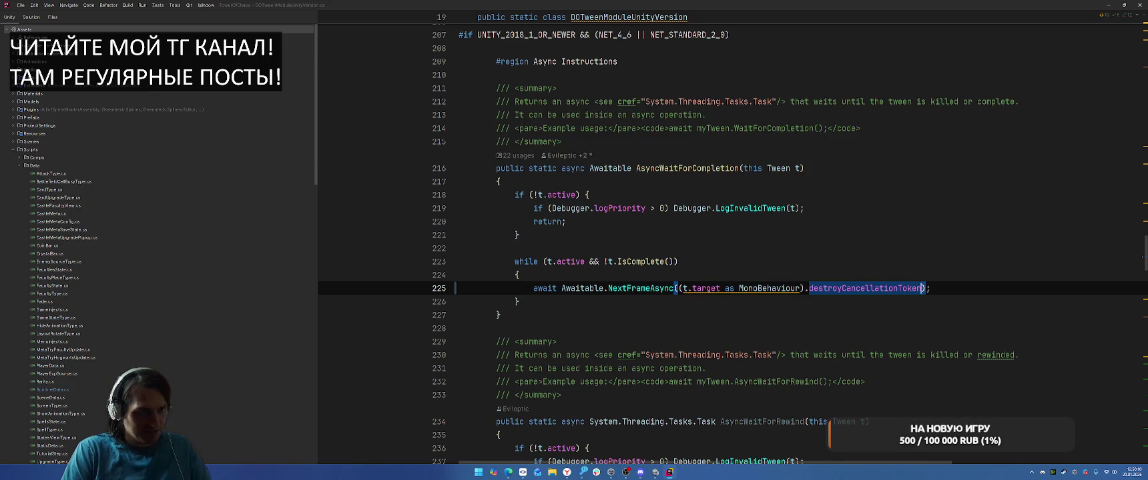
pyautogui.click(800, 288)
pyautogui.hotkey('alt', 'Return')
pyautogui.press('Return')
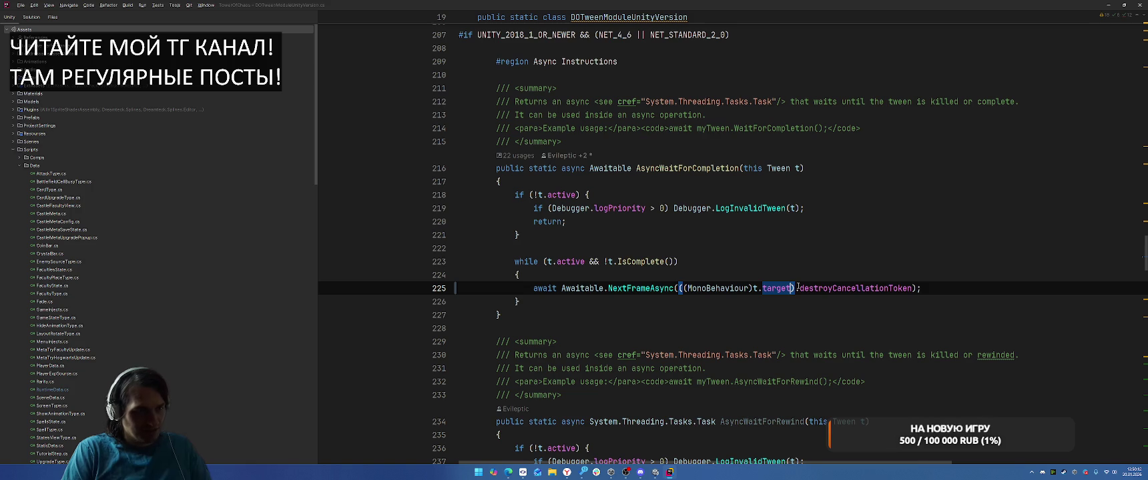
# Step: Move that token expression into a 'var token = …;' line above the while loop
pyautogui.moveTo(676, 288); pyautogui.dragTo(911, 292)
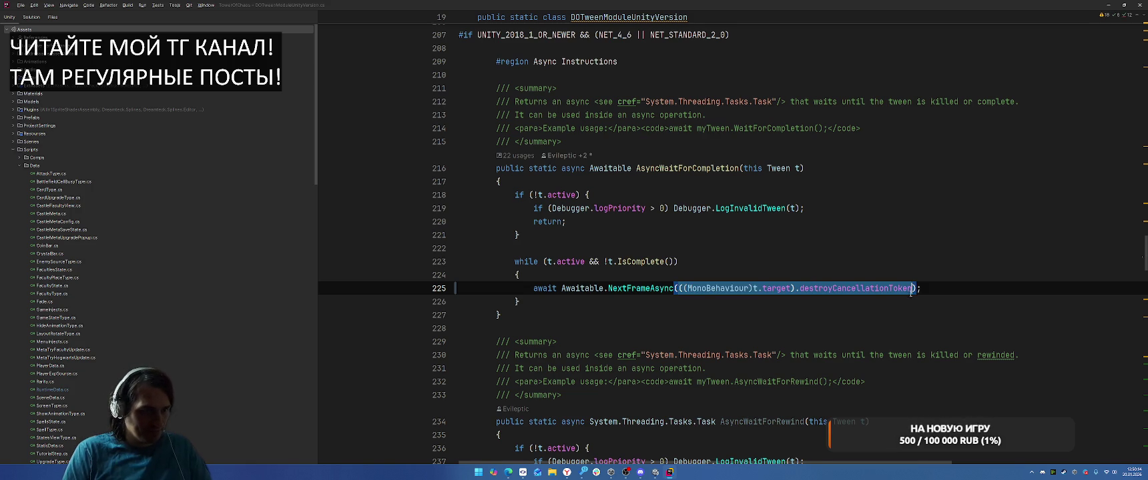
pyautogui.hotkey('ctrl', 'x')
pyautogui.press('Up')
pyautogui.press('Up')
pyautogui.press('Up')
pyautogui.press('Down')
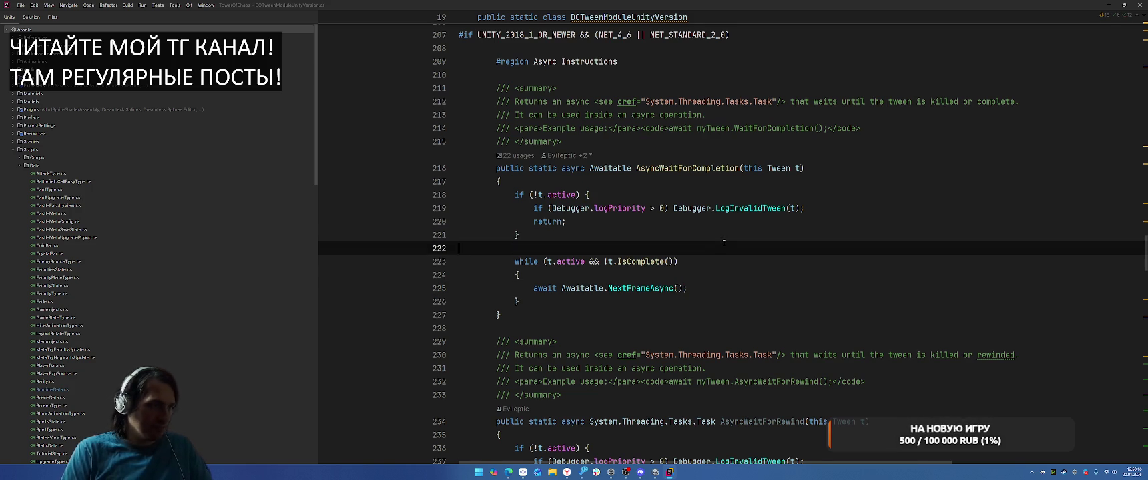
pyautogui.press('Return')
pyautogui.write('var token =')
pyautogui.hotkey('ctrl', 'v')
pyautogui.write(';')
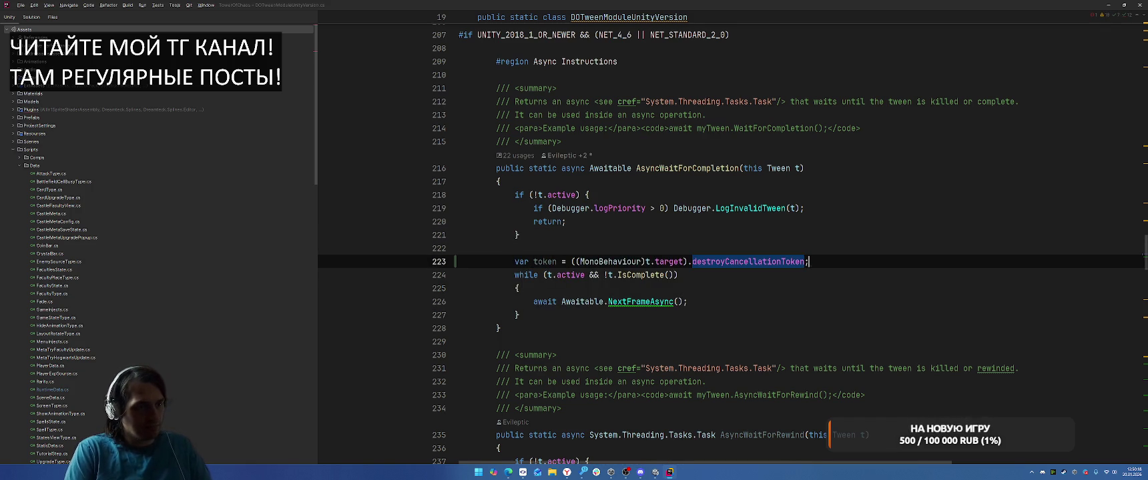
# Step: Call NextFrameAsync(token) and add a blank line after the token declaration
pyautogui.click(679, 301)
pyautogui.write('token')
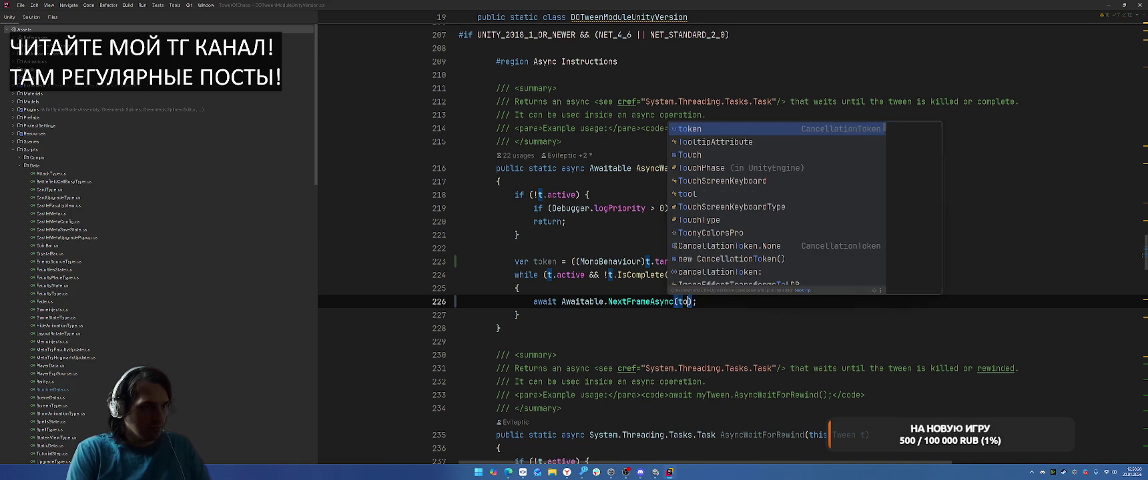
pyautogui.press('Up')
pyautogui.press('Up')
pyautogui.press('Up')
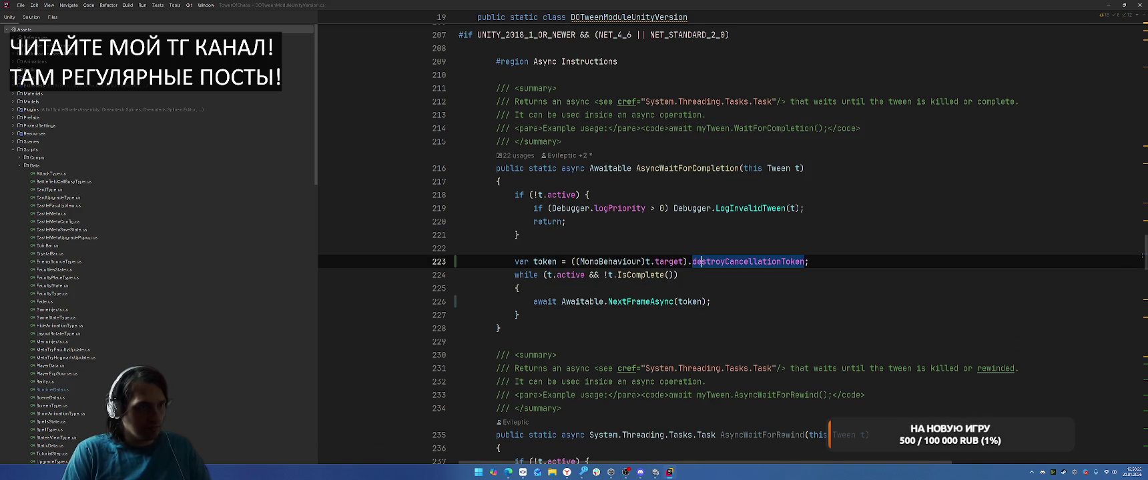
pyautogui.press('End')
pyautogui.press('Return')
pyautogui.hotkey('alt', 'Tab')
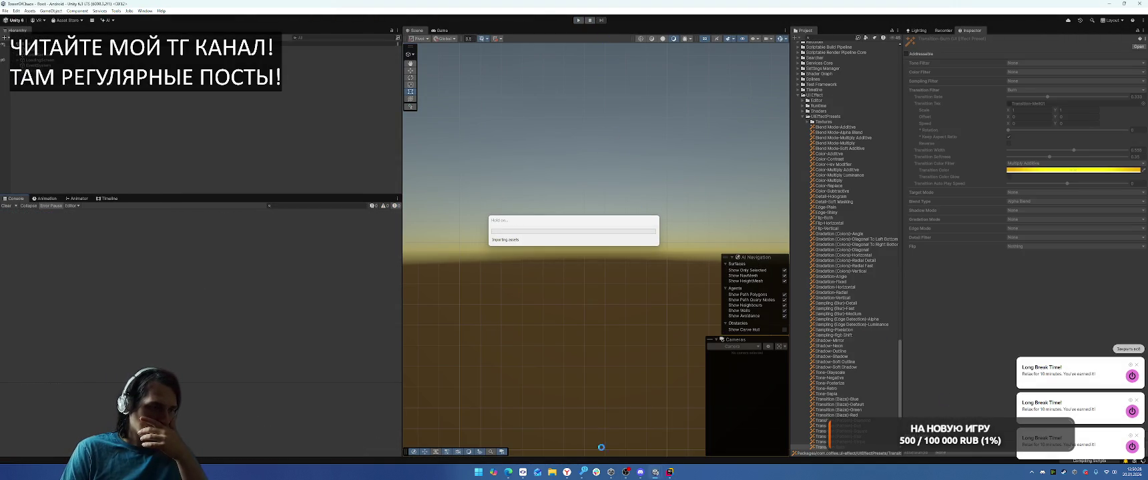
# Step: Bring the Miro browser window forward, then switch to the Google Docs post draft
pyautogui.moveTo(567, 472)
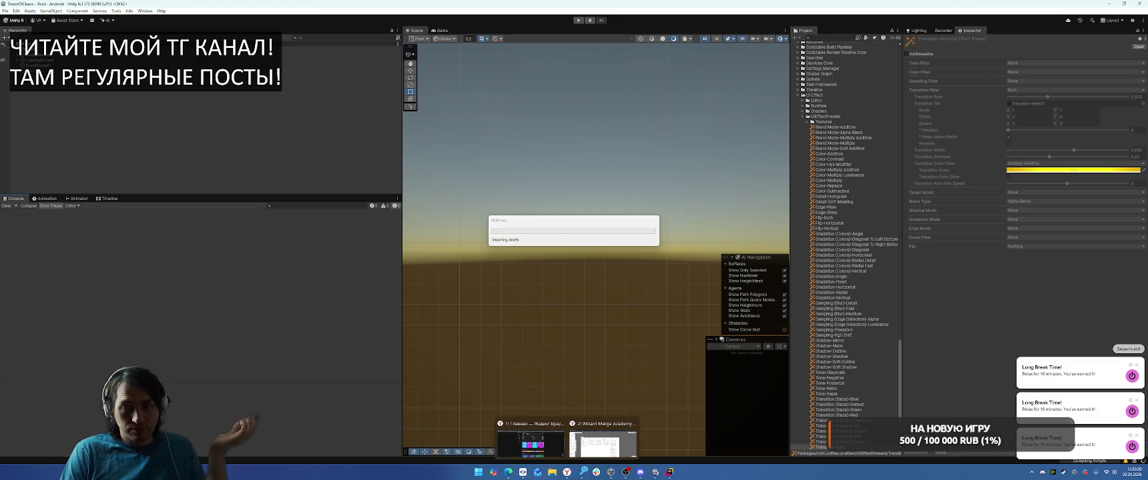
pyautogui.click(602, 441)
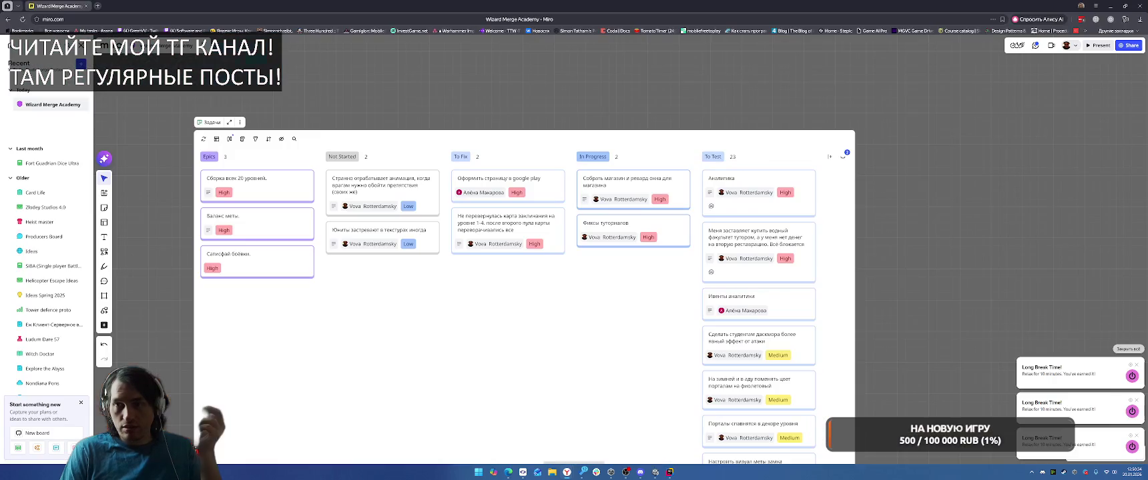
pyautogui.hotkey('alt', 'Tab')
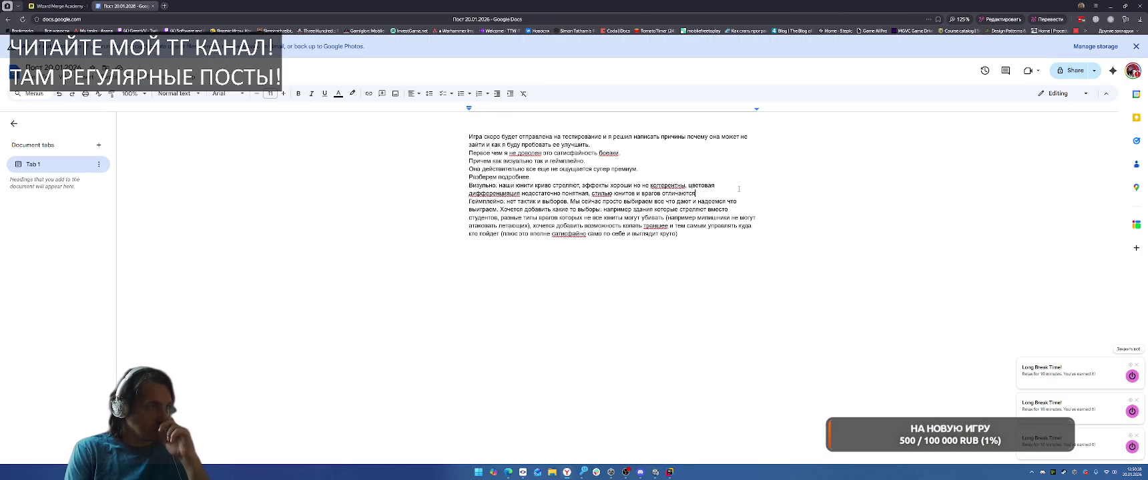
# Step: Add blank lines after the opening and отличаются paragraphs and a comma after Первое
pyautogui.press('Return')
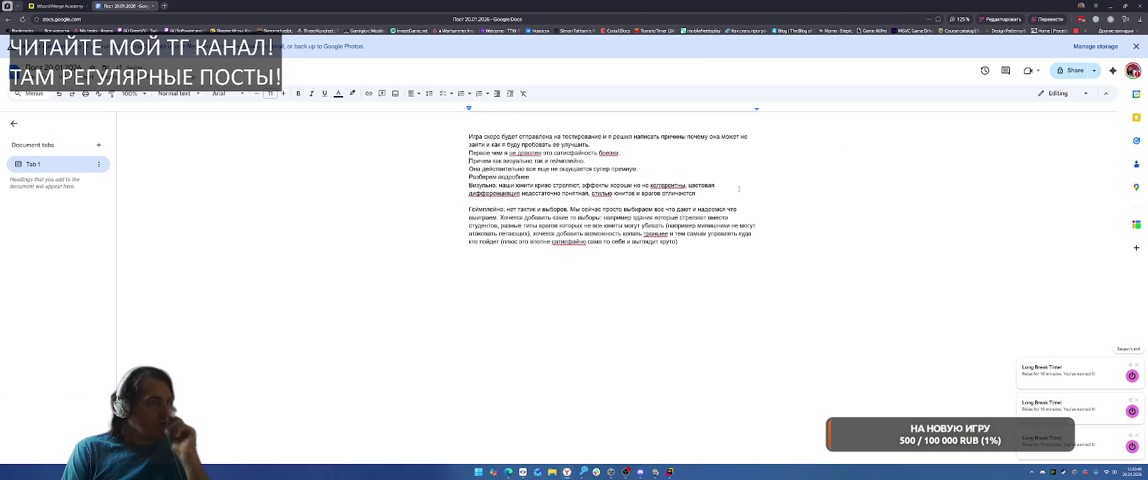
pyautogui.press('Return')
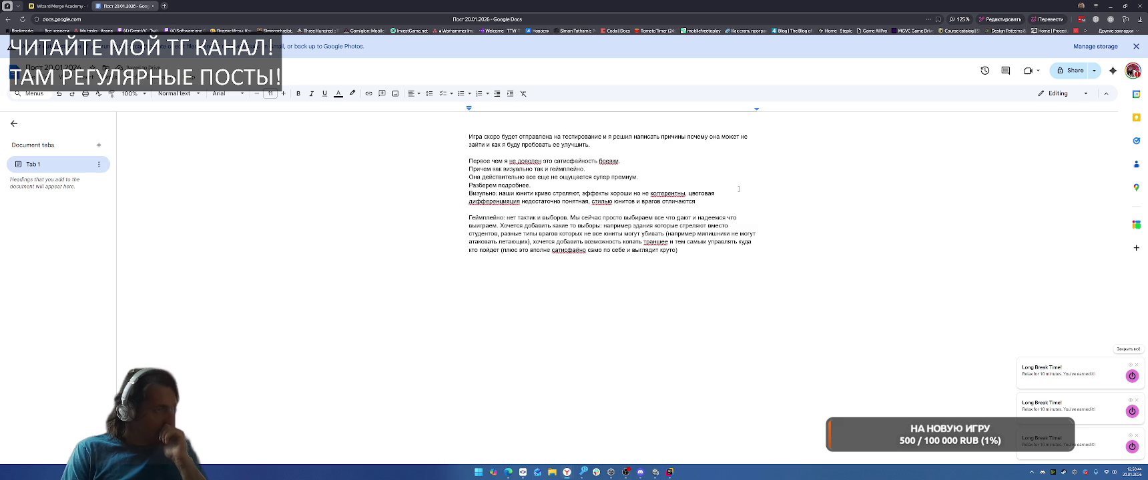
pyautogui.write(',')
# Step: Correct 'не доволен' to 'недоволен' and delete это before сатисфайность
pyautogui.hotkey('ctrl', 'Right')
pyautogui.hotkey('ctrl', 'Right')
pyautogui.hotkey('ctrl', 'Right')
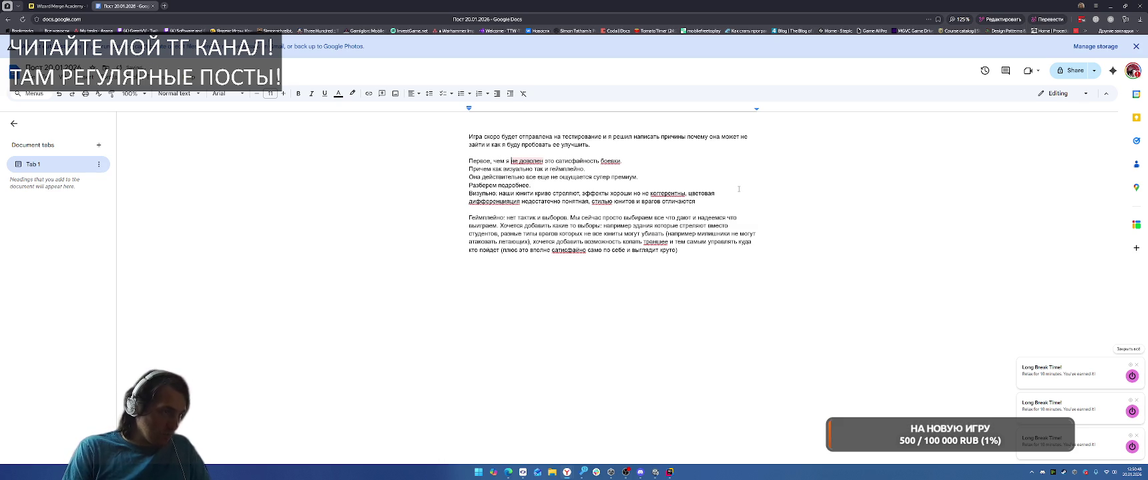
pyautogui.rightClick(539, 161)
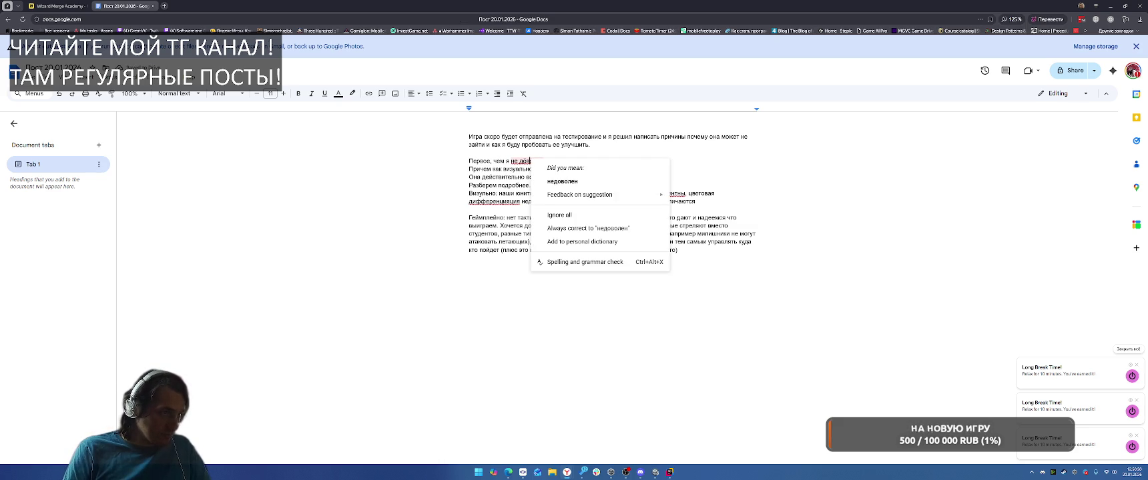
pyautogui.click(550, 177)
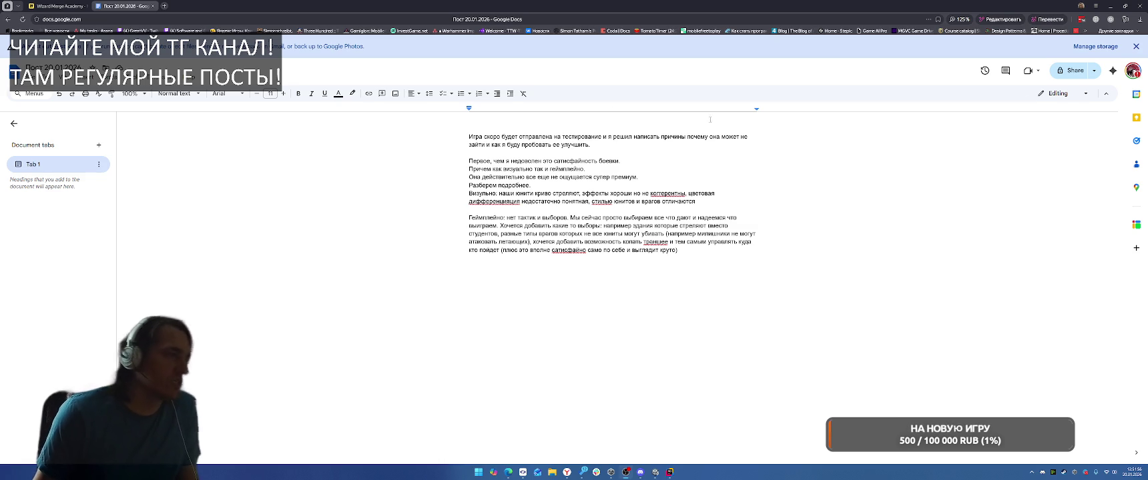
pyautogui.press('BackSpace')
pyautogui.press('BackSpace')
pyautogui.press('BackSpace')
# Step: Add the dash and визуально comma, drop 'действительно все еще', and give 'Разберем подробнее' its own paragraph
pyautogui.write('-')
pyautogui.press('Down')
pyautogui.write(',')
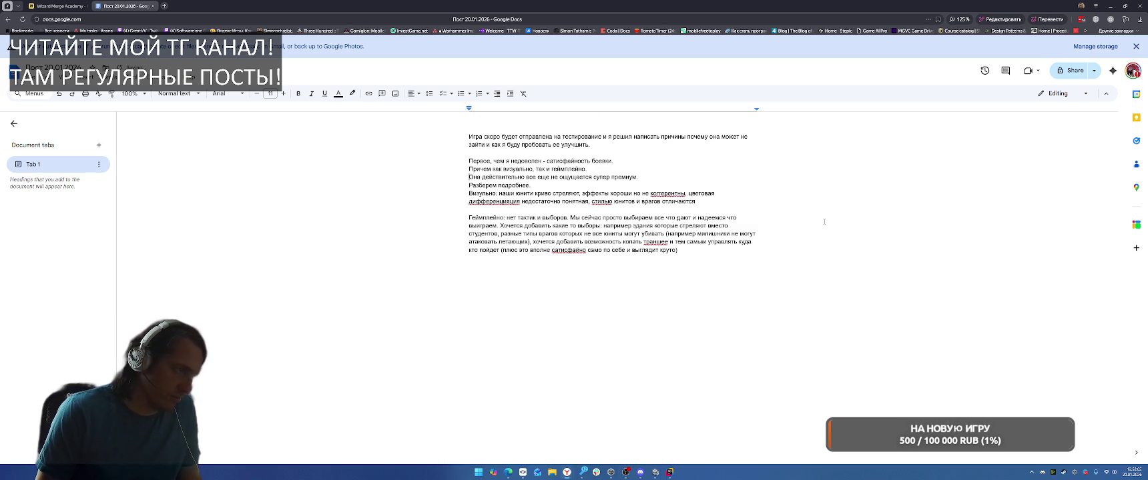
pyautogui.press('Return')
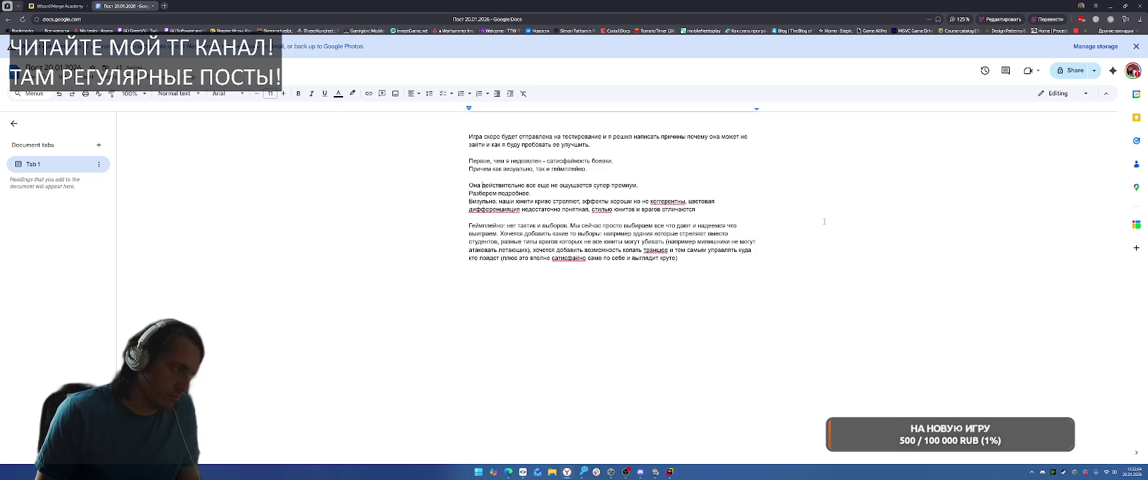
pyautogui.hotkey('ctrl', 'Right')
pyautogui.hotkey('ctrl', 'shift', 'Right')
pyautogui.hotkey('ctrl', 'shift', 'Right')
pyautogui.hotkey('ctrl', 'shift', 'Right')
pyautogui.press('BackSpace')
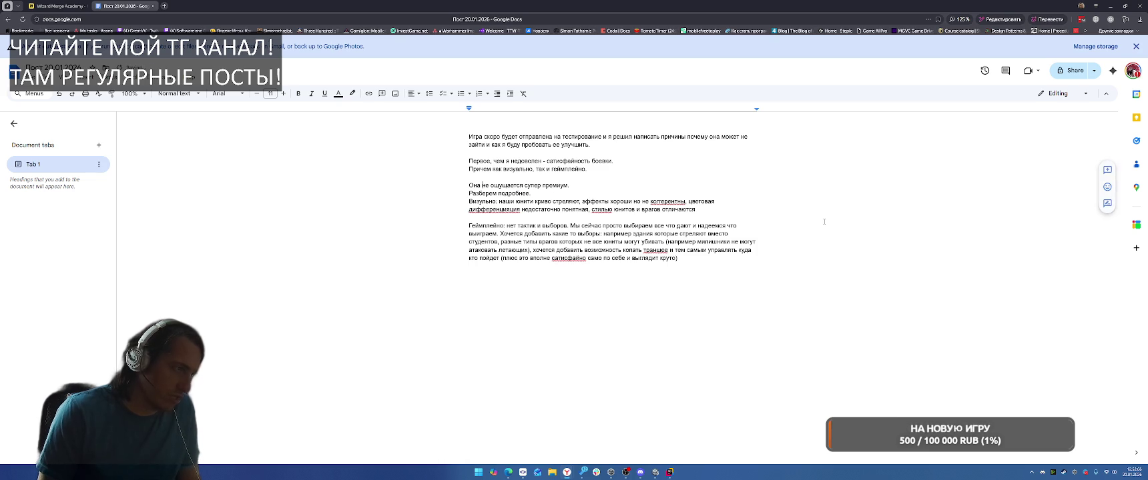
pyautogui.press('Return')
pyautogui.press('Return')
pyautogui.press('BackSpace')
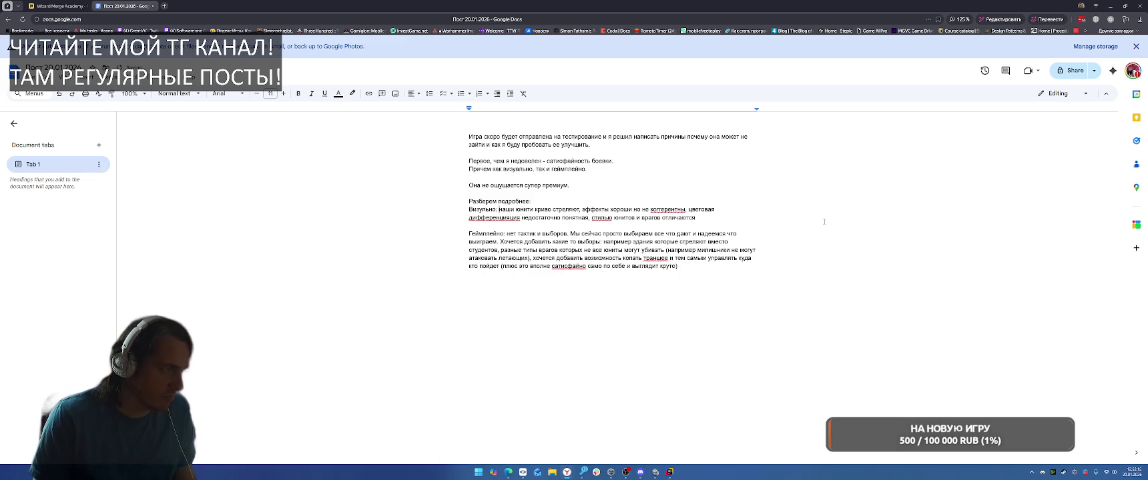
# Step: Turn Визуально into the heading 'Визуальные проблемы.' and start numbered items 1) and 2)
pyautogui.press('BackSpace')
pyautogui.write('ые проб')
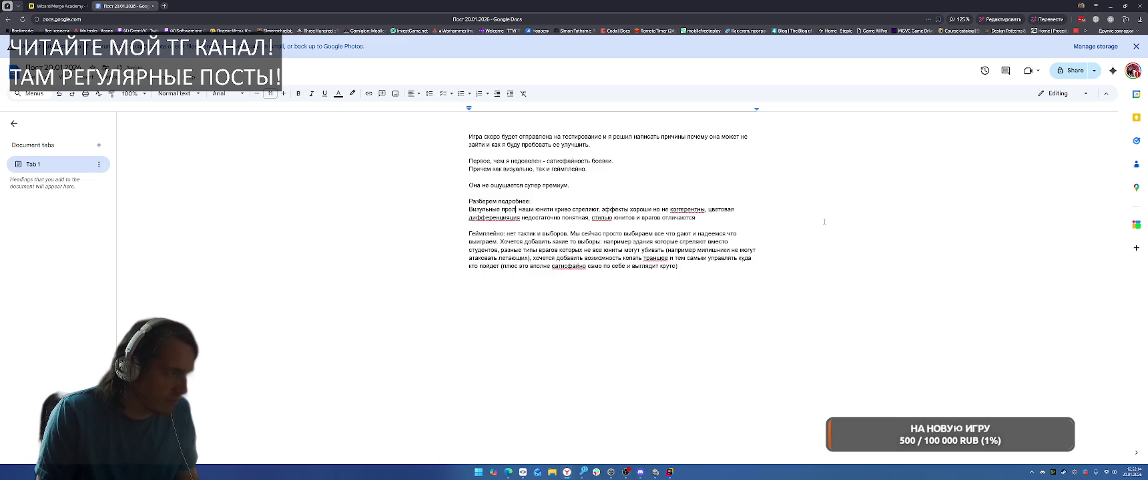
pyautogui.write('лемы.')
pyautogui.press('Return')
pyautogui.write('1)')
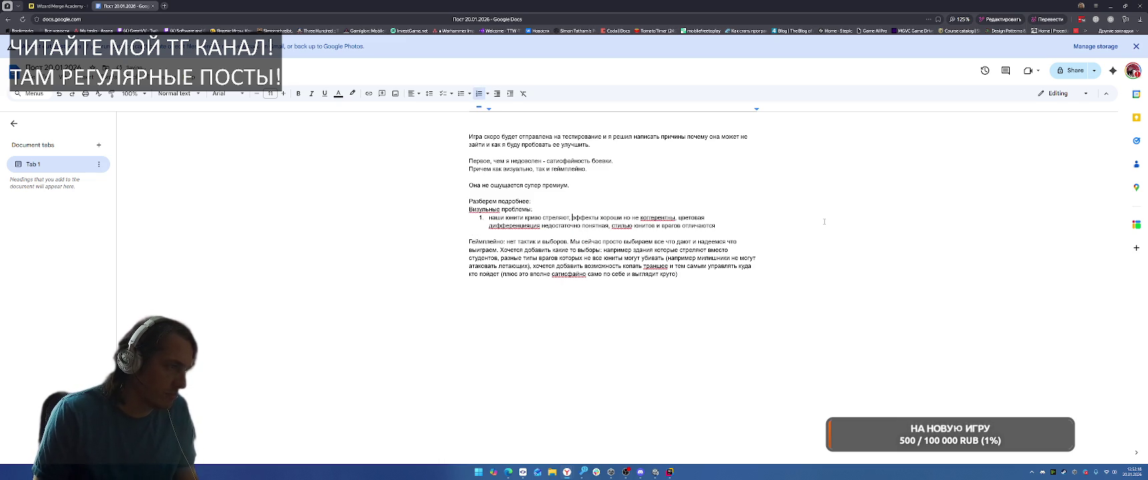
pyautogui.press('BackSpace')
pyautogui.press('BackSpace')
pyautogui.press('Return')
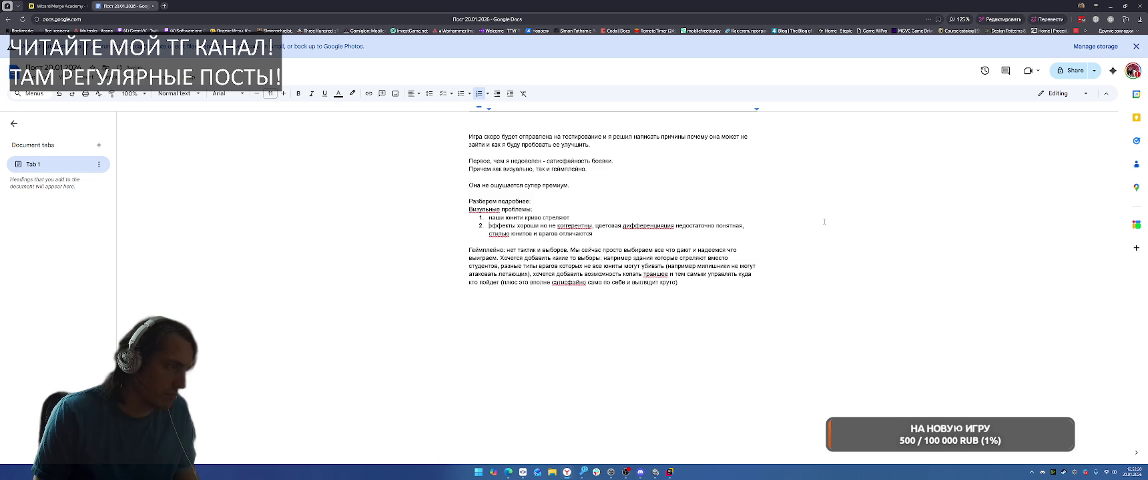
# Step: Remove 'хороши но' and split the colour and unit-style clauses into items 3 and 4, with стиль
pyautogui.hotkey('ctrl', 'BackSpace')
pyautogui.hotkey('ctrl', 'Delete')
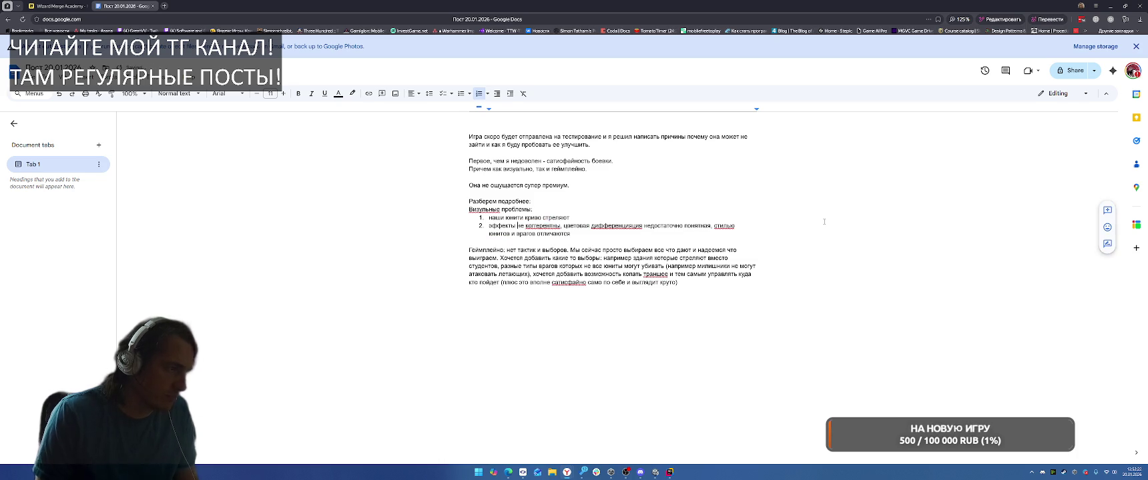
pyautogui.press('BackSpace')
pyautogui.press('BackSpace')
pyautogui.press('Return')
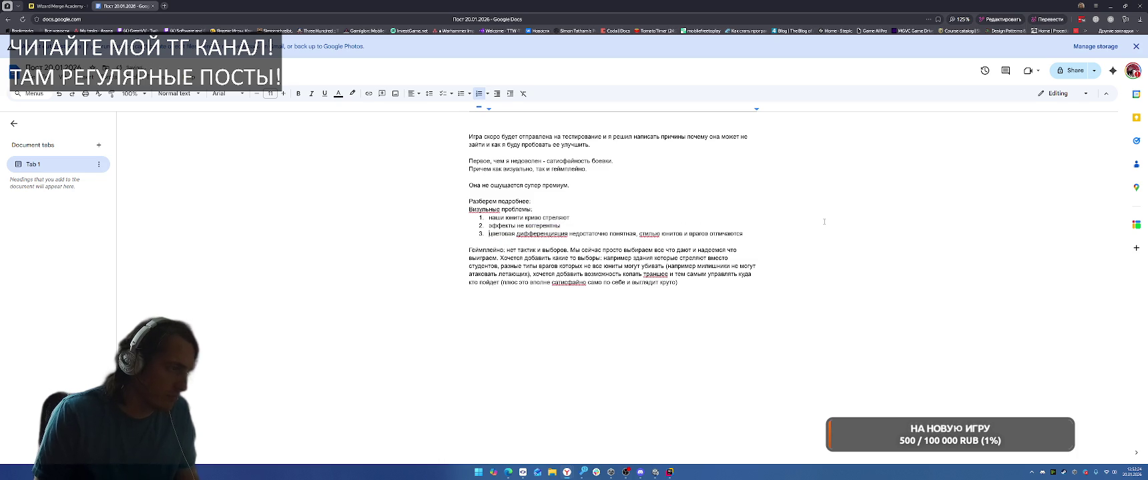
pyautogui.hotkey('ctrl', 'Right')
pyautogui.press('BackSpace')
pyautogui.press('BackSpace')
pyautogui.press('Return')
pyautogui.press('BackSpace')
pyautogui.press('BackSpace')
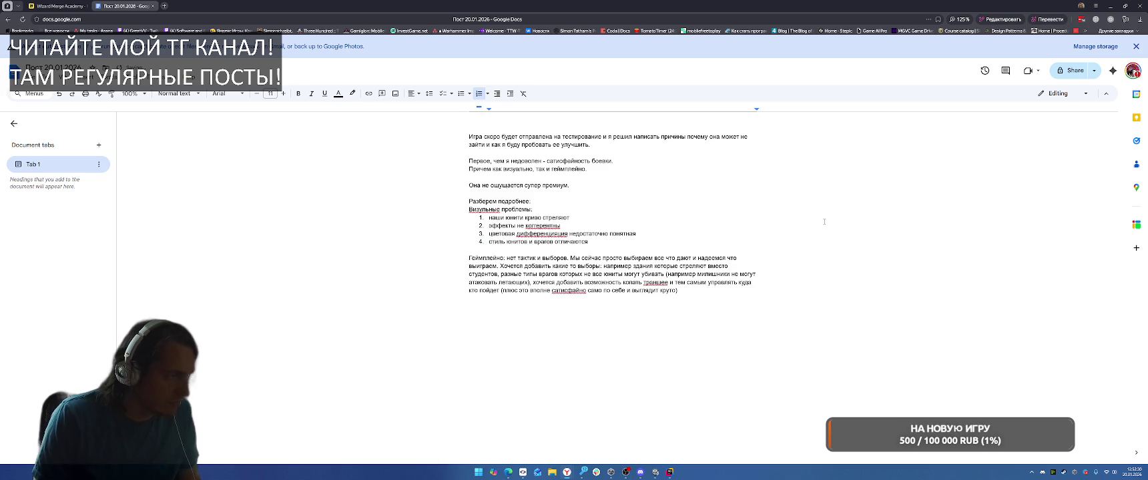
# Step: Fix когерентны and Визуальные spelling and ignore the flag on дифференциация
pyautogui.rightClick(538, 226)
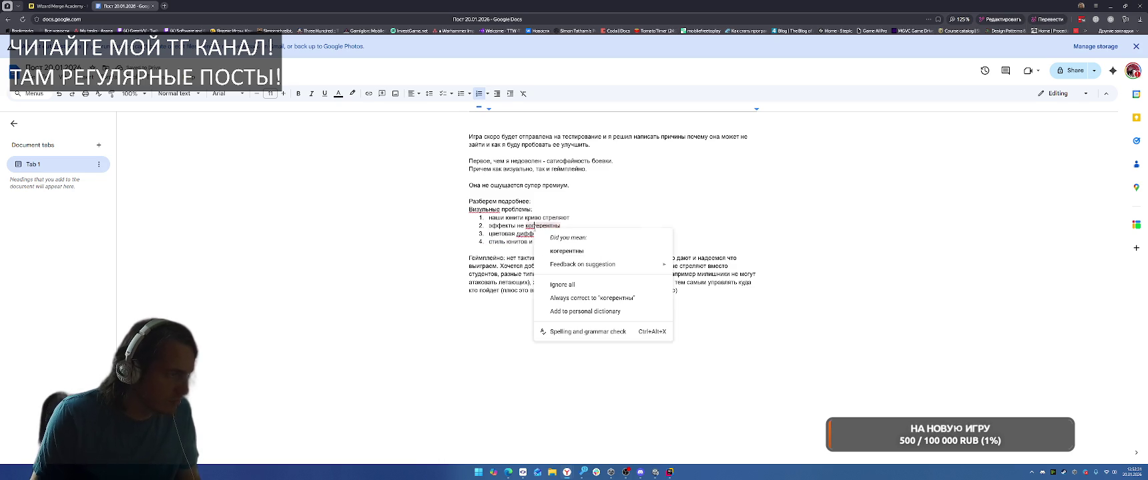
pyautogui.click(549, 247)
pyautogui.rightClick(519, 233)
pyautogui.click(554, 260)
pyautogui.click(590, 242)
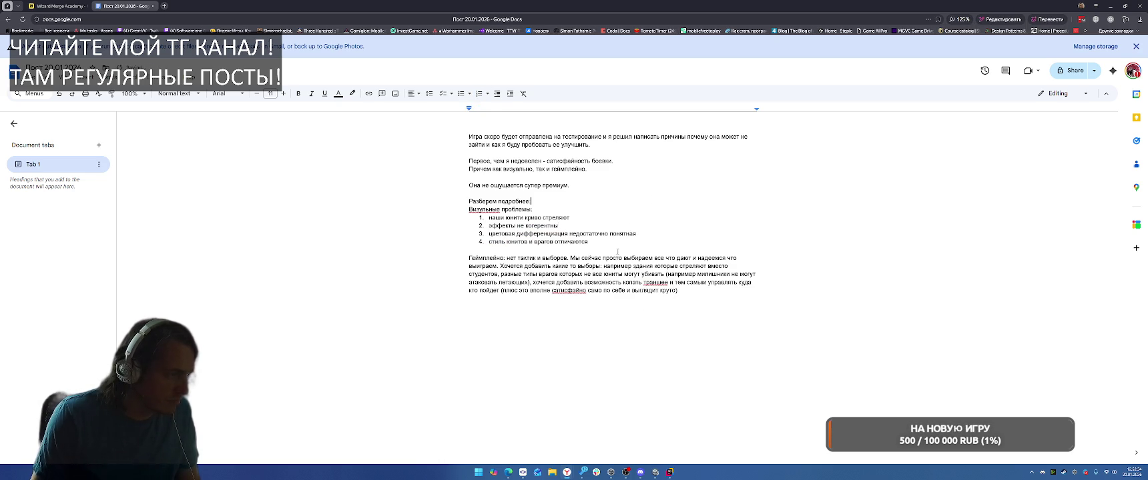
pyautogui.rightClick(484, 209)
pyautogui.click(518, 238)
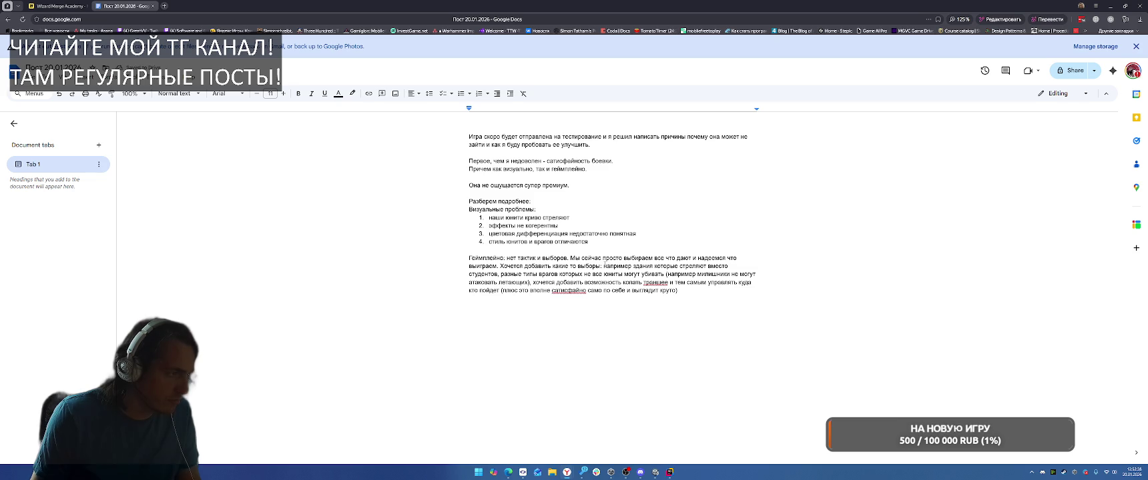
# Step: End 'Геймплейно' with a colon and make the gameplay text numbered item 1
pyautogui.write(':')
pyautogui.press('Return')
pyautogui.hotkey('ctrl', 'shift', '7')
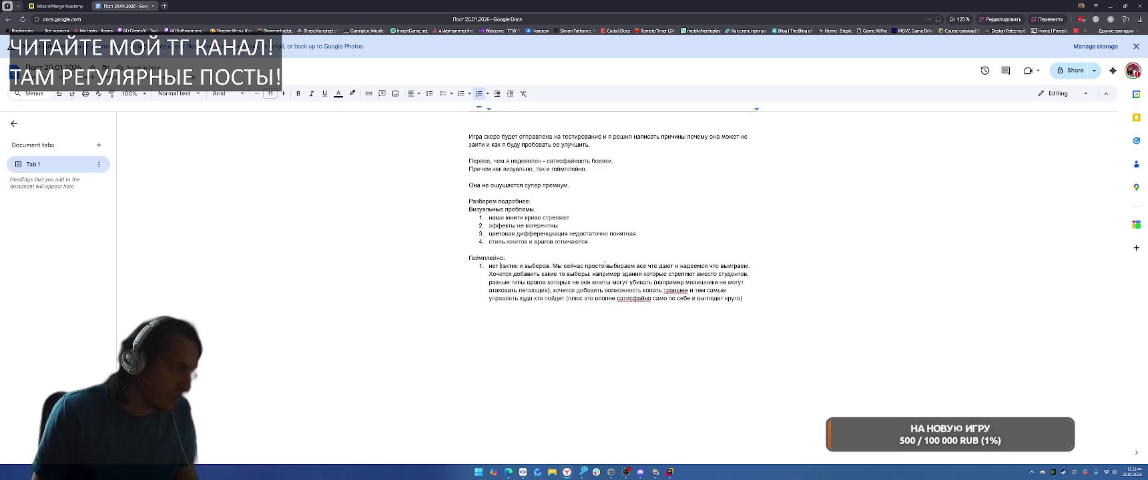
pyautogui.hotkey('ctrl', 'shift', 'Right')
pyautogui.hotkey('ctrl', 'shift', 'Right')
pyautogui.hotkey('ctrl', 'shift', 'Right')
pyautogui.write('геймп')
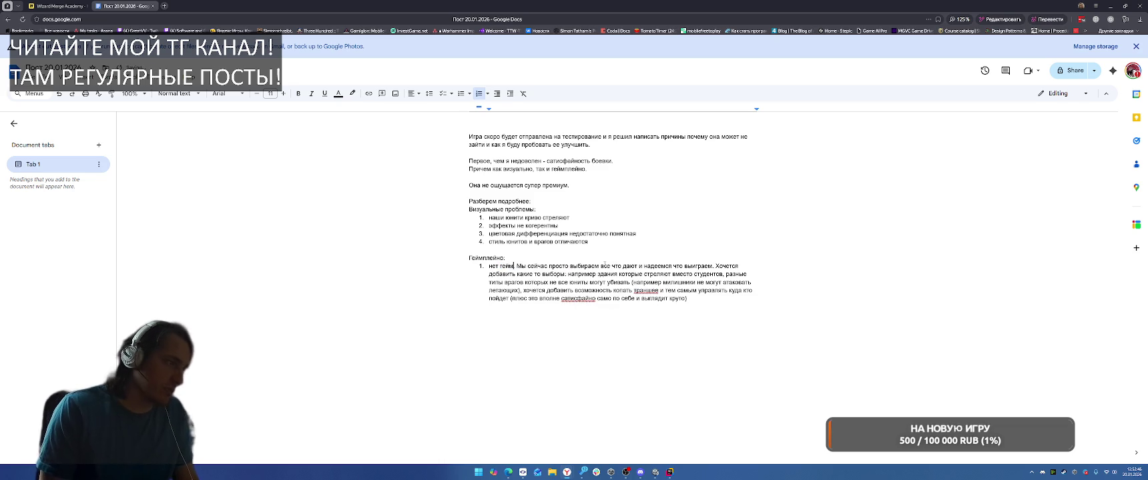
pyautogui.write('лейной т')
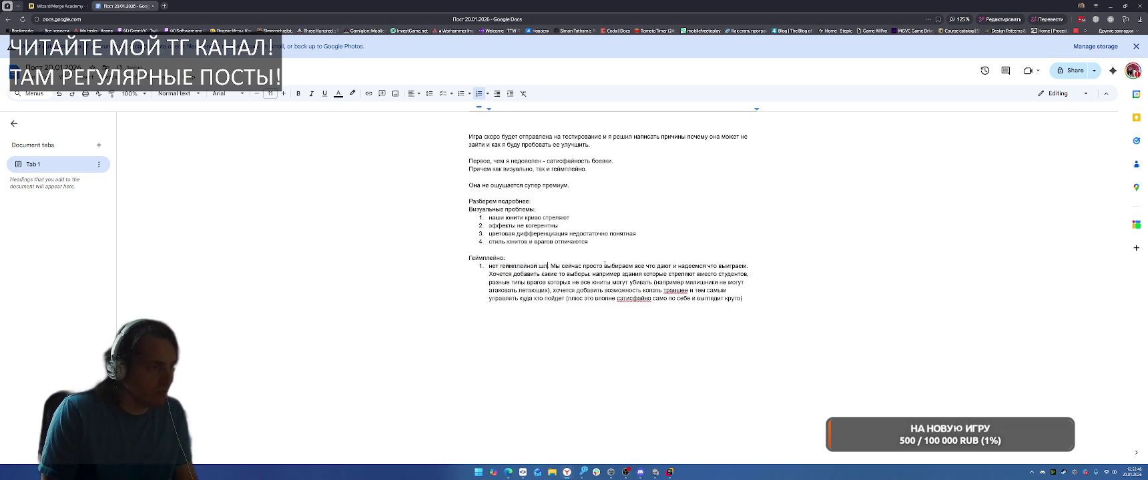
pyautogui.write('лубины')
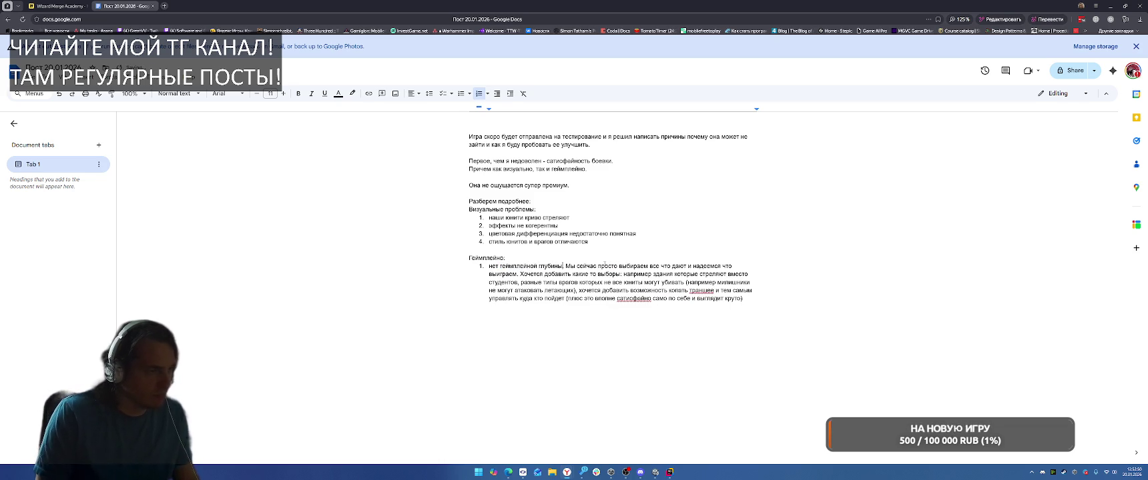
pyautogui.write(' -')
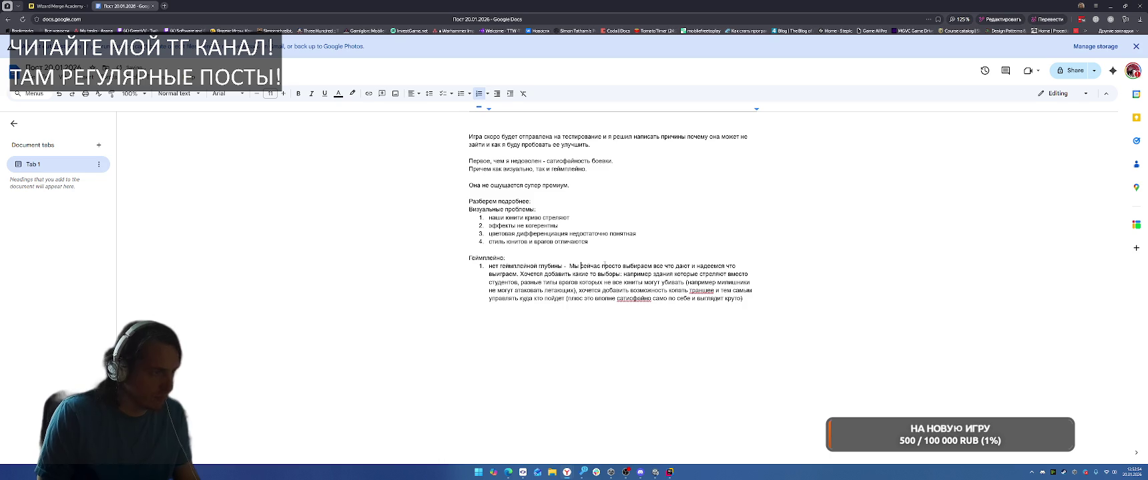
# Step: Remove 'Мы сейчас', add a comma after 'все', and append 'Тактические выборы незначительны'
pyautogui.click(603, 266)
pyautogui.hotkey('ctrl', 'shift', 'Left')
pyautogui.hotkey('ctrl', 'shift', 'Left')
pyautogui.press('BackSpace')
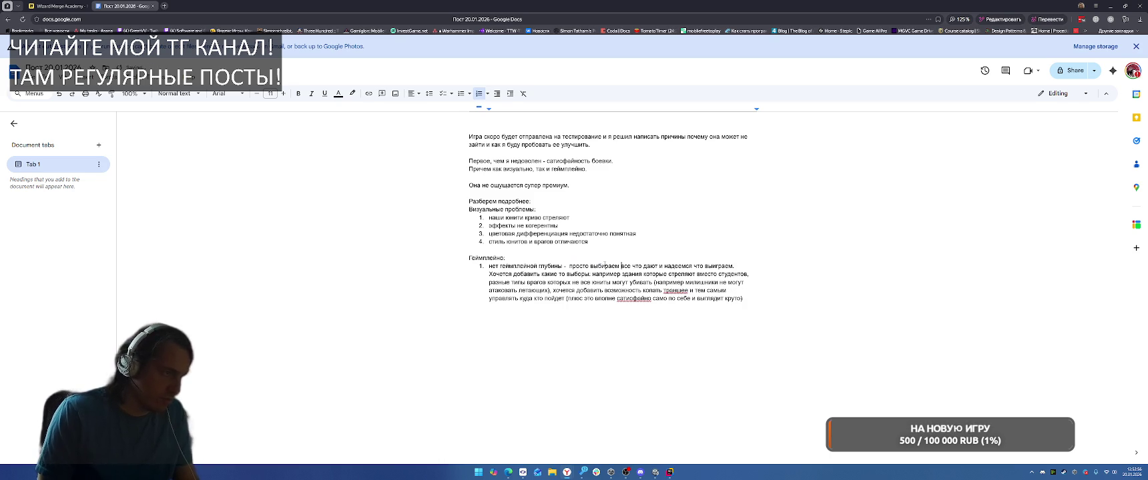
pyautogui.press('Right')
pyautogui.press('Right')
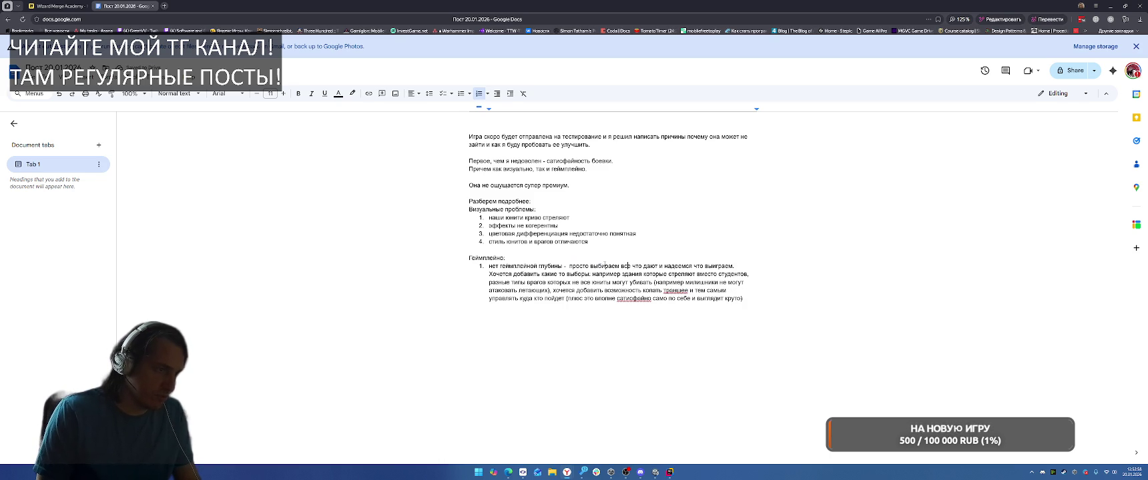
pyautogui.write(',')
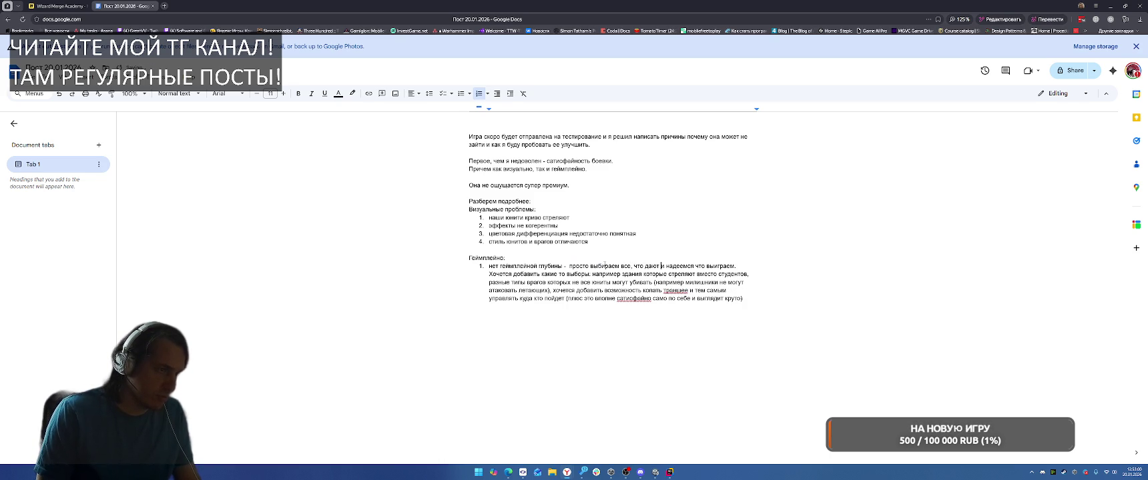
pyautogui.press('End')
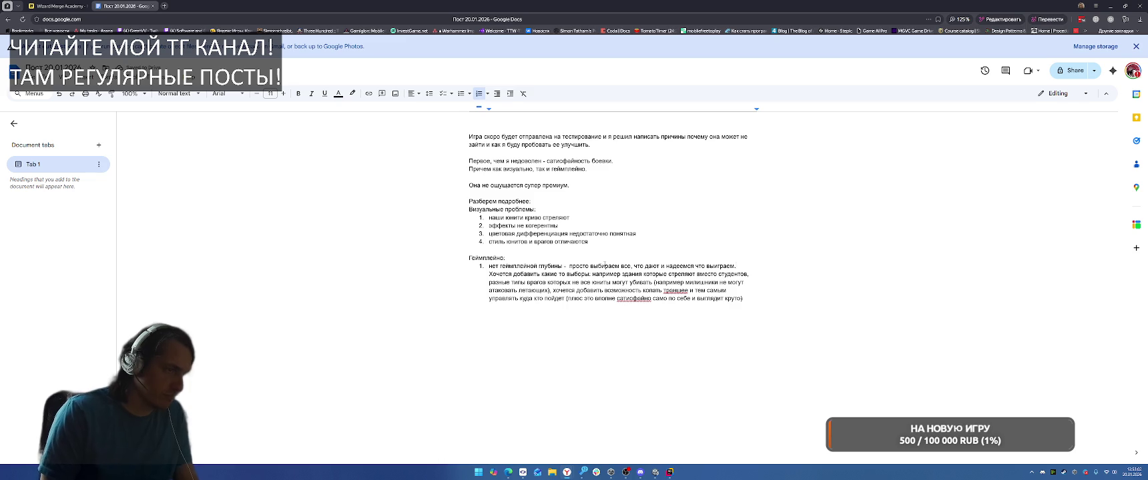
pyautogui.write('Тактически')
pyautogui.press('BackSpace')
pyautogui.press('BackSpace')
pyautogui.press('BackSpace')
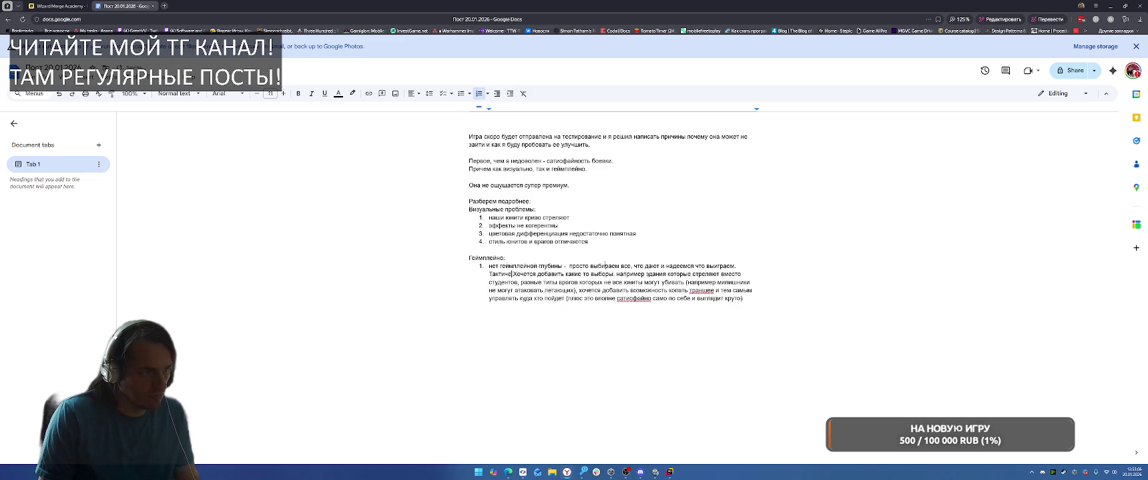
pyautogui.write('ские выборы ')
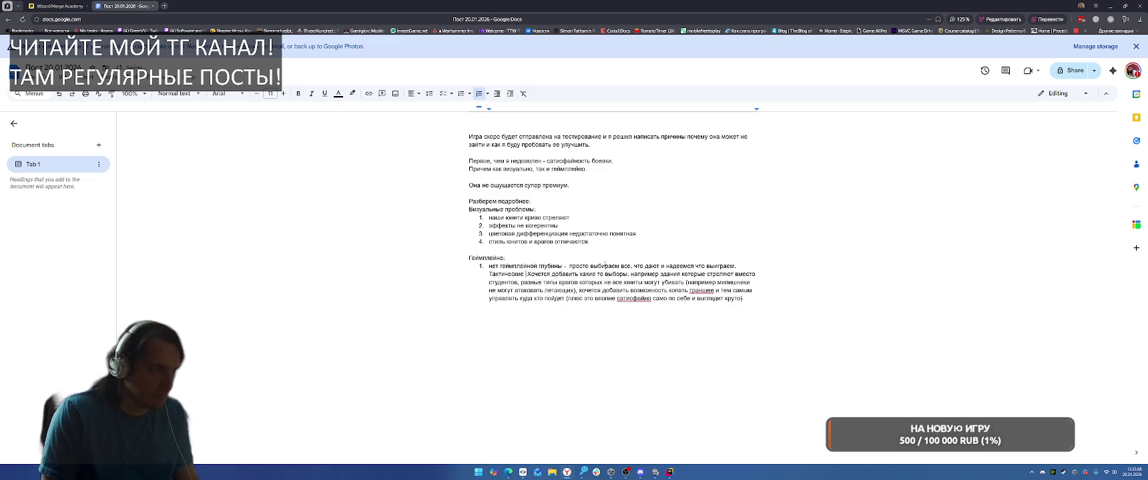
pyautogui.write('незначительны')
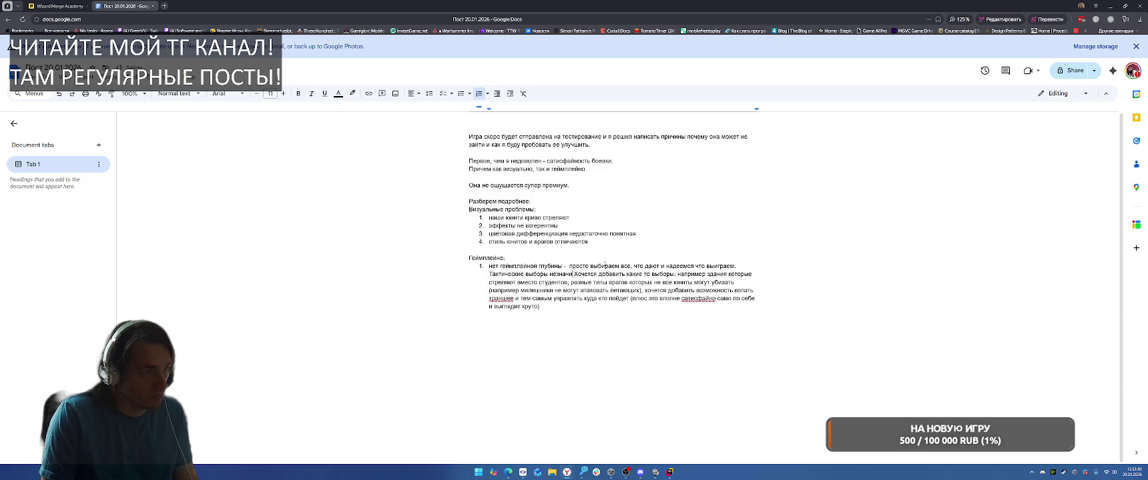
pyautogui.press('BackSpace')
# Step: Split the 'Хочется' paragraph out of the list as unnumbered text
pyautogui.press('Return')
pyautogui.press('Return')
pyautogui.press('BackSpace')
pyautogui.press('Up')
pyautogui.press('BackSpace')
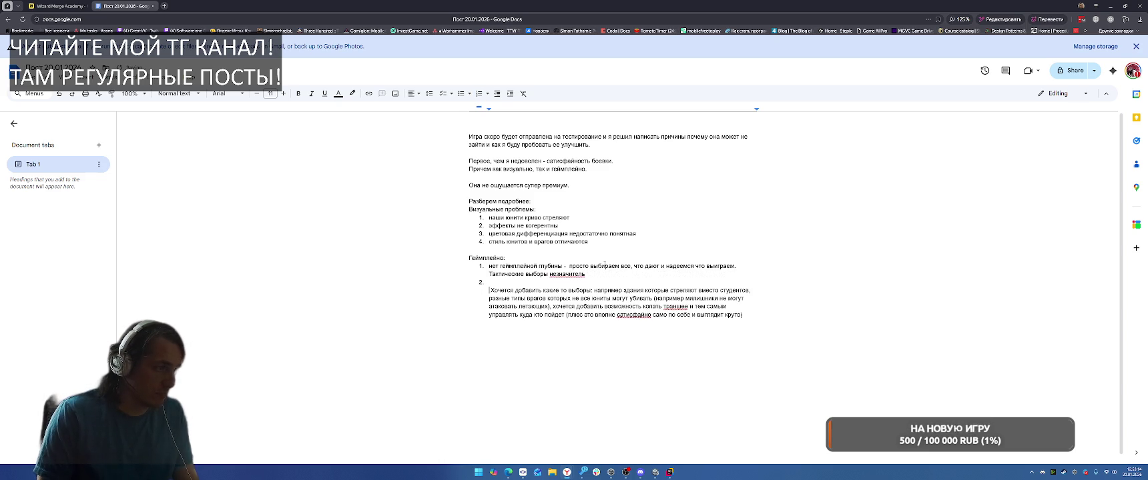
pyautogui.press('BackSpace')
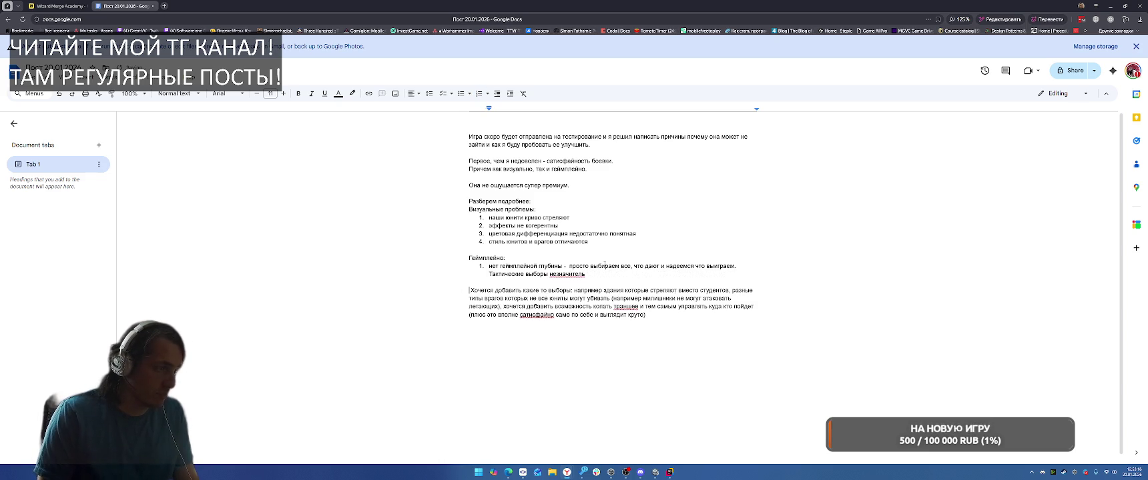
pyautogui.press('Up')
pyautogui.press('Up')
pyautogui.press('Up')
# Step: Reword item 1 to 'нет тактической глубины' and delete the leftover text after it
pyautogui.hotkey('ctrl', 'Right')
pyautogui.hotkey('ctrl', 'Right')
pyautogui.hotkey('ctrl', 'Right')
pyautogui.press('Delete')
pyautogui.hotkey('ctrl', 'shift', 'Right')
pyautogui.write('тактической')
pyautogui.press('Left')
pyautogui.press('Left')
pyautogui.press('Left')
pyautogui.hotkey('shift', 'Down')
pyautogui.hotkey('shift', 'End')
pyautogui.press('Delete')
# Step: Add item 2 'скучные карточки и абилки' and item 3 'Недостаточно понятна разница между факультетами'
pyautogui.press('Return')
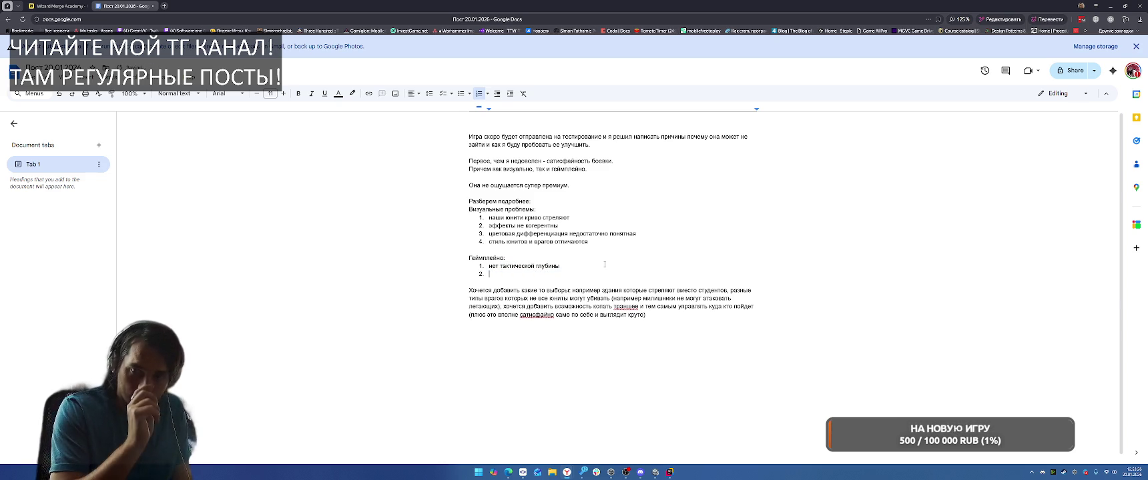
pyautogui.write('ск')
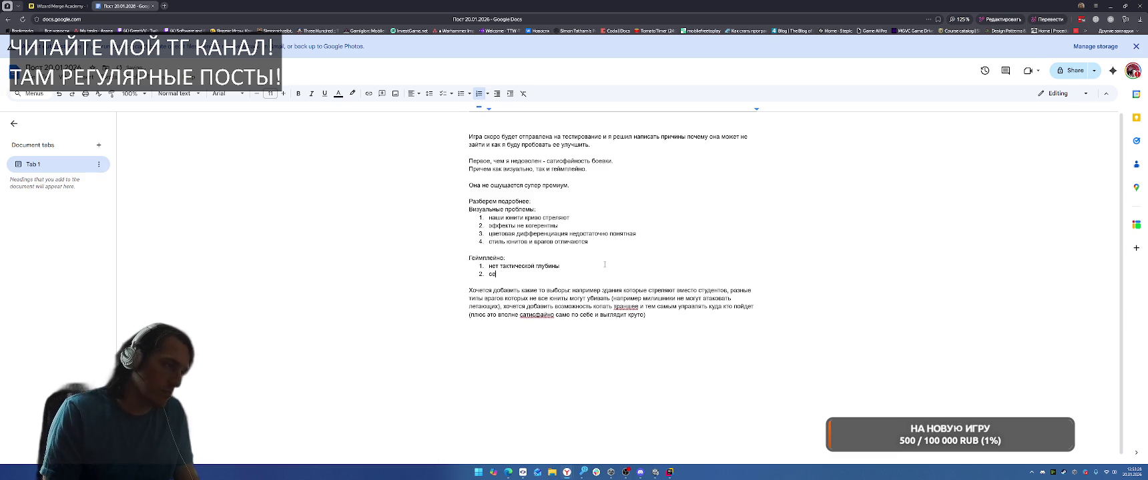
pyautogui.write('учные карточки')
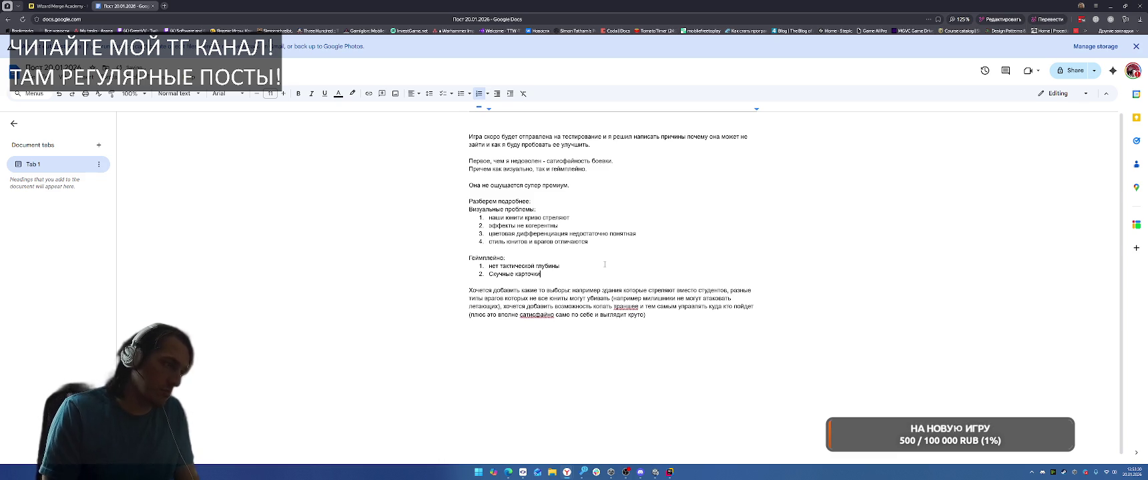
pyautogui.press('Return')
pyautogui.write('не')
pyautogui.press('BackSpace')
pyautogui.press('BackSpace')
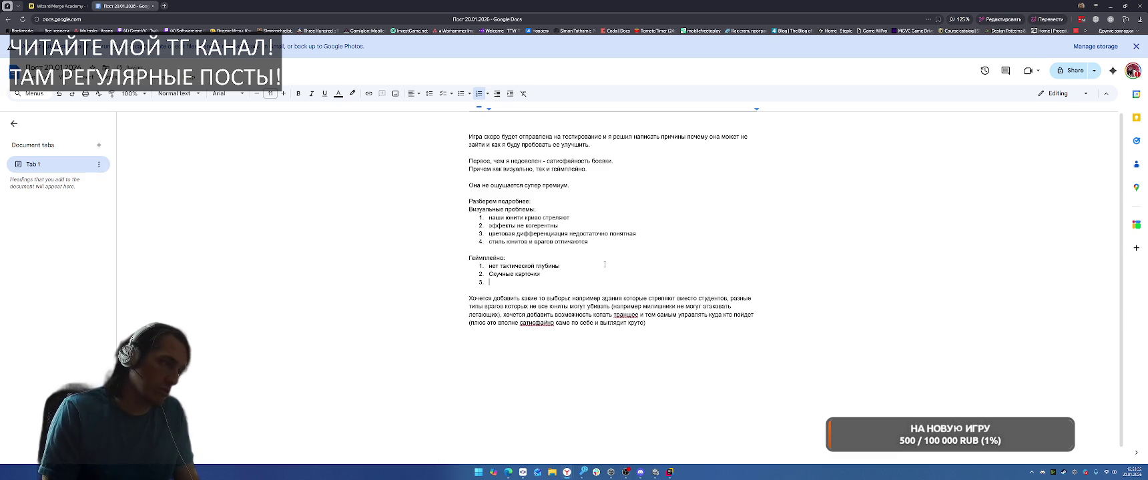
pyautogui.press('Up')
pyautogui.hotkey('ctrl', 'Right')
pyautogui.press('End')
pyautogui.write('м ')
pyautogui.write('аб')
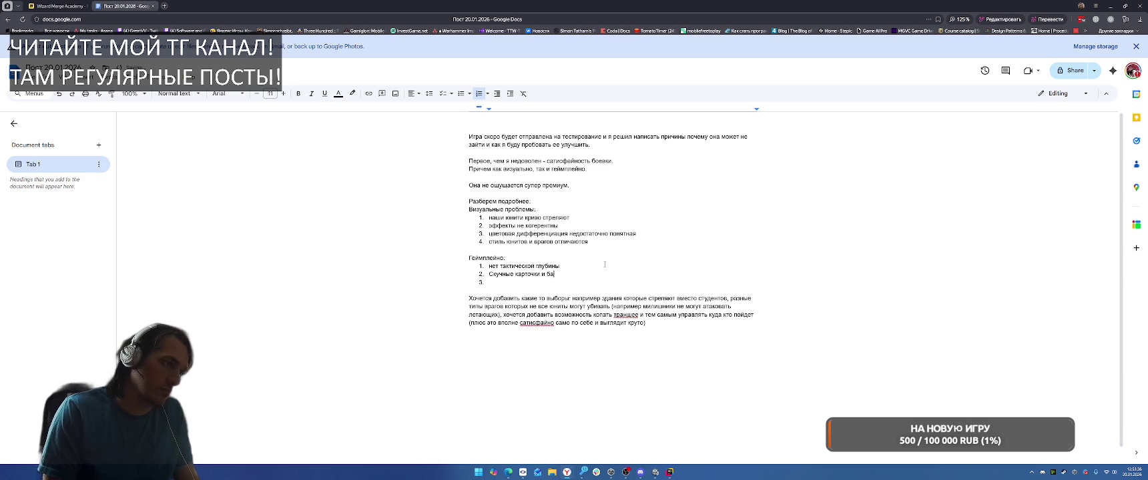
pyautogui.write('илки')
pyautogui.press('Down')
pyautogui.write('Недостаточно понятна р')
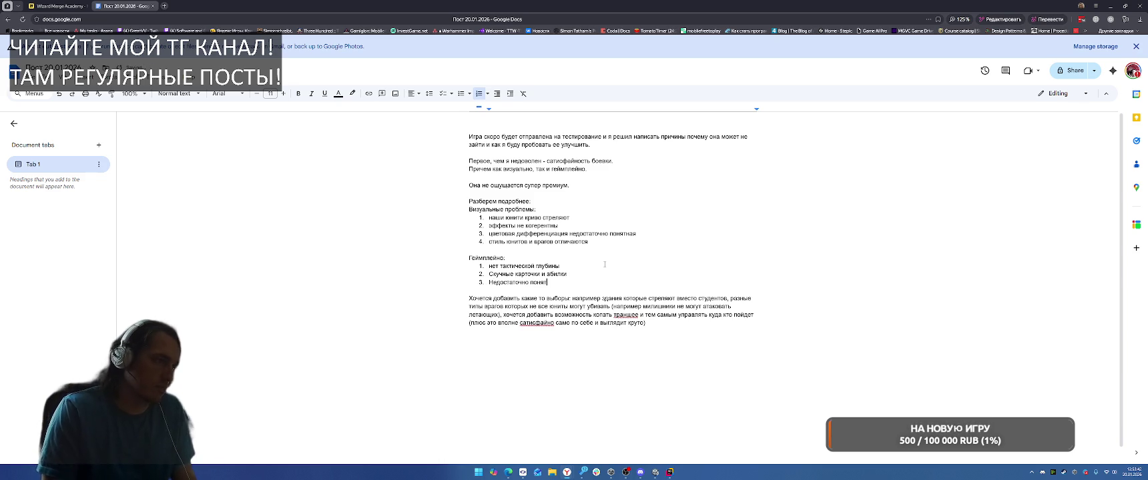
pyautogui.write('азни')
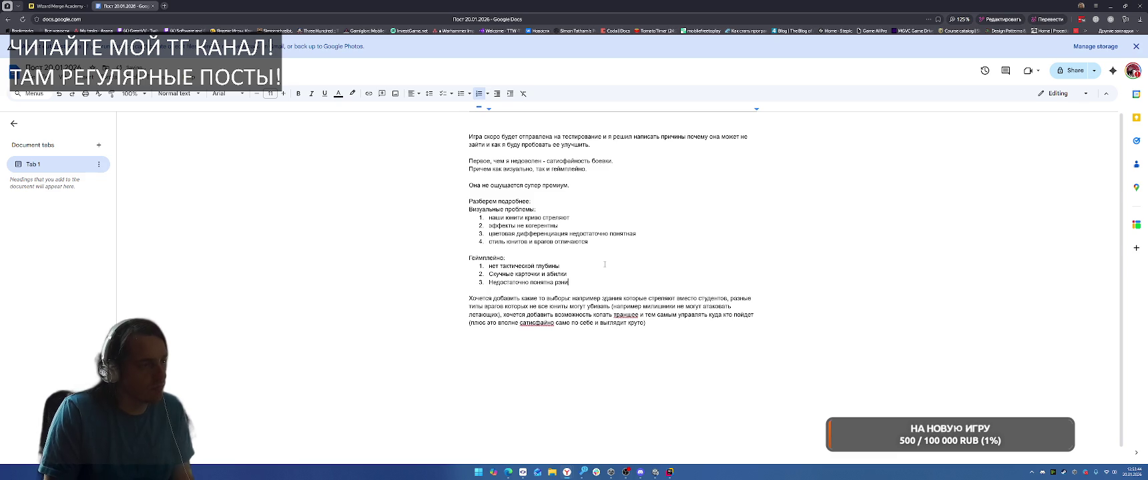
pyautogui.write('ца между ')
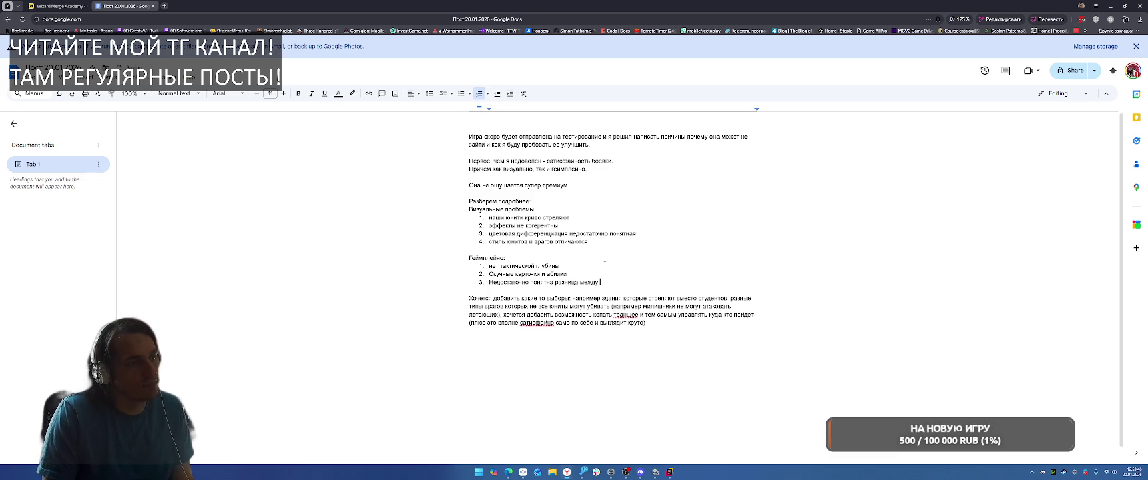
pyautogui.write('факультетами')
pyautogui.press('Return')
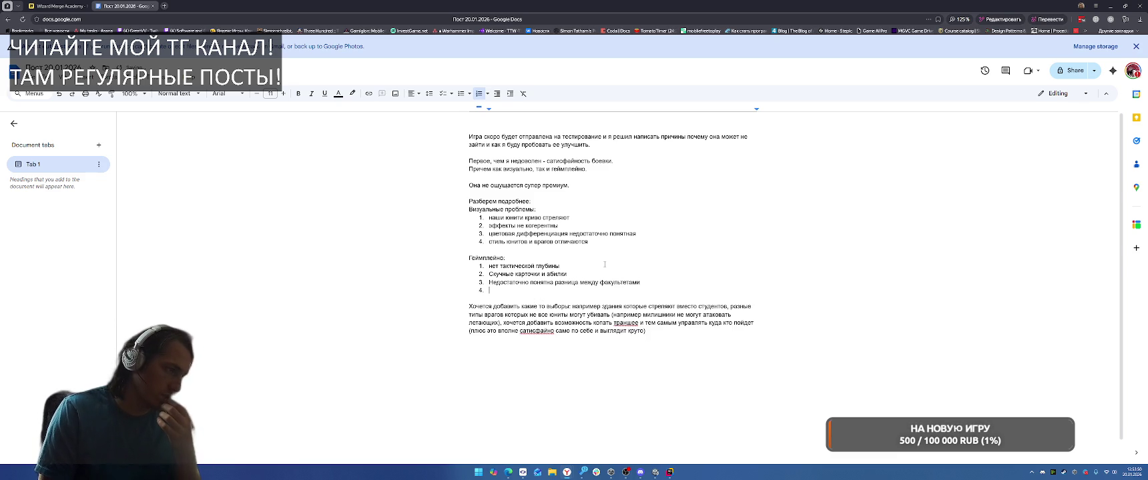
# Step: Lowercase items 2 and 3, shorten to 'непонятна', and un-number the empty line below
pyautogui.press('Up')
pyautogui.press('Up')
pyautogui.press('Delete')
pyautogui.write('с')
pyautogui.press('Down')
pyautogui.press('BackSpace')
pyautogui.write('н')
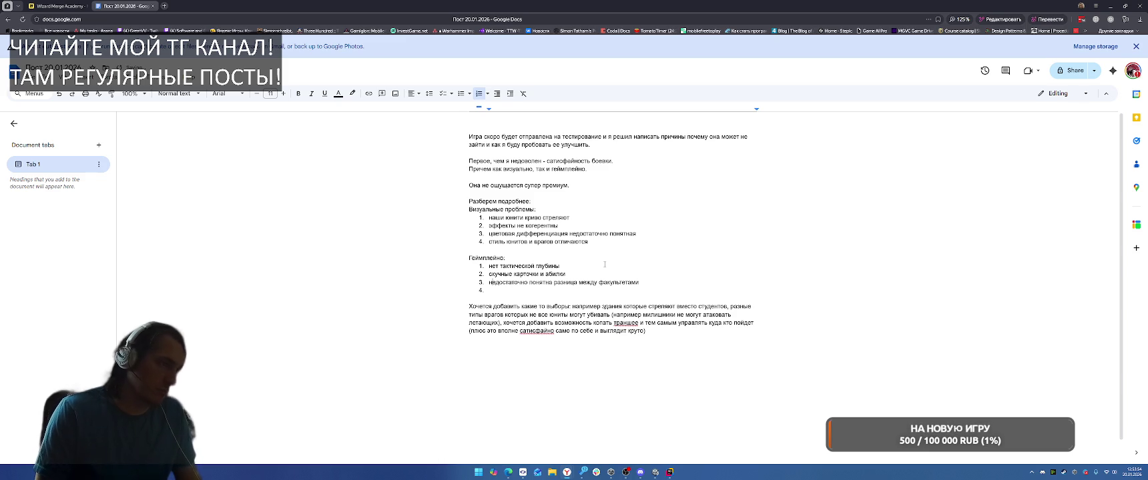
pyautogui.hotkey('ctrl', 'Left')
pyautogui.press('BackSpace')
pyautogui.press('BackSpace')
pyautogui.press('BackSpace')
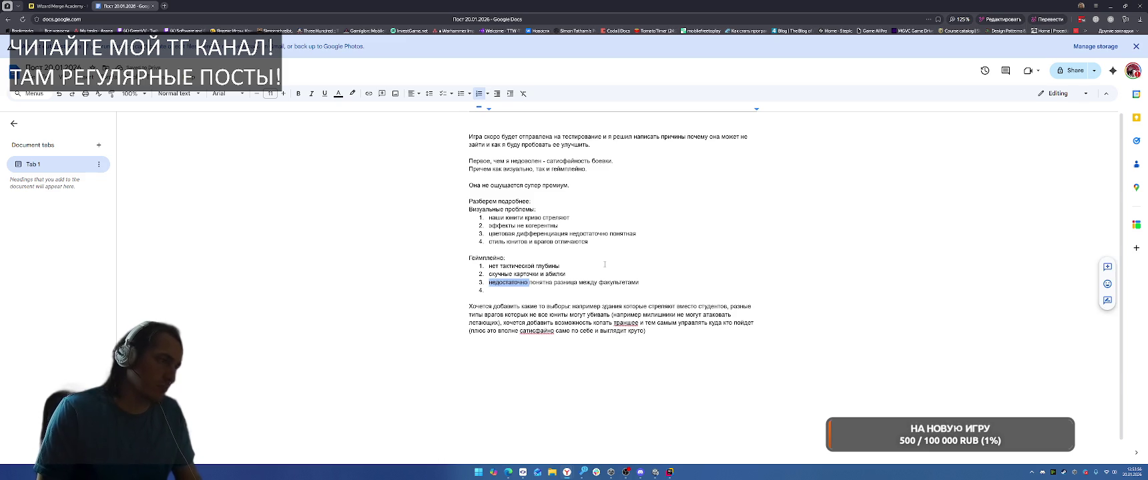
pyautogui.press('Down')
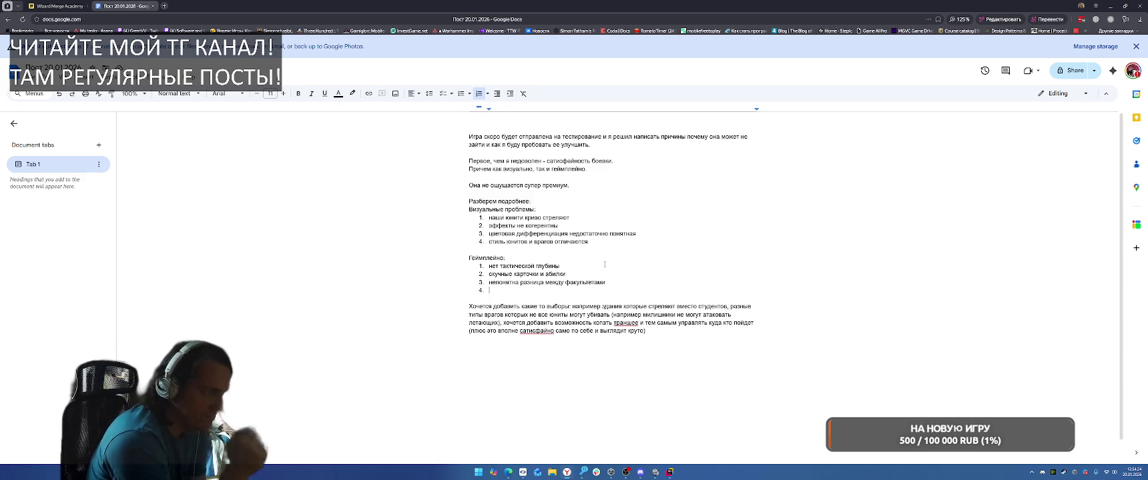
pyautogui.press('BackSpace')
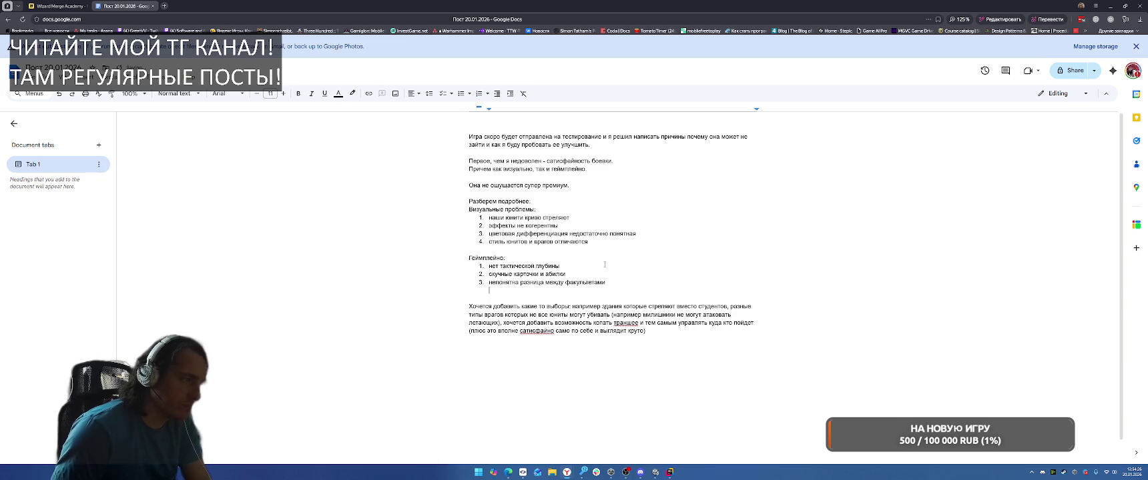
# Step: Write the line 'С визуалом всё понятно, а вот мои идеи как я буду фиксить геймплей.'
pyautogui.write('С визу')
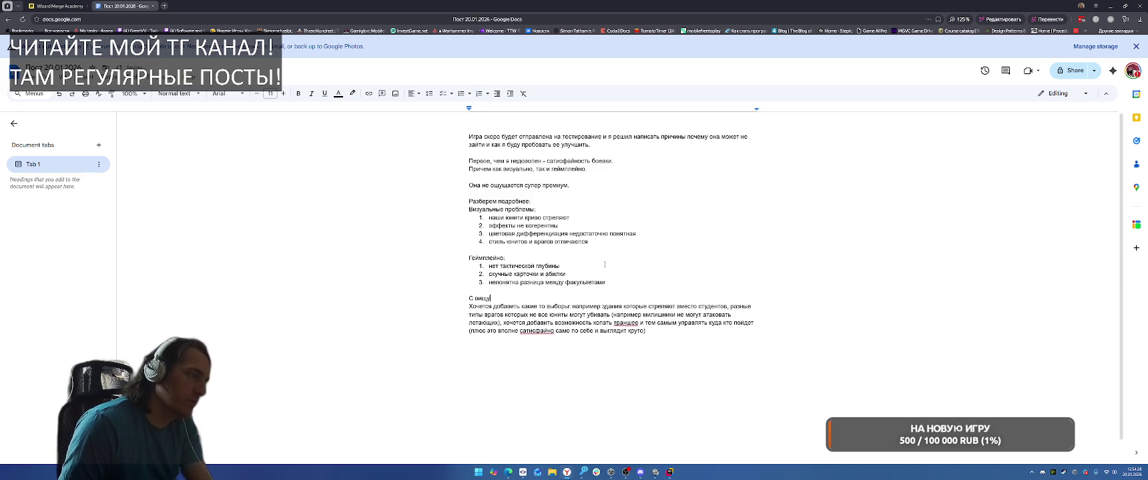
pyautogui.write('алом ')
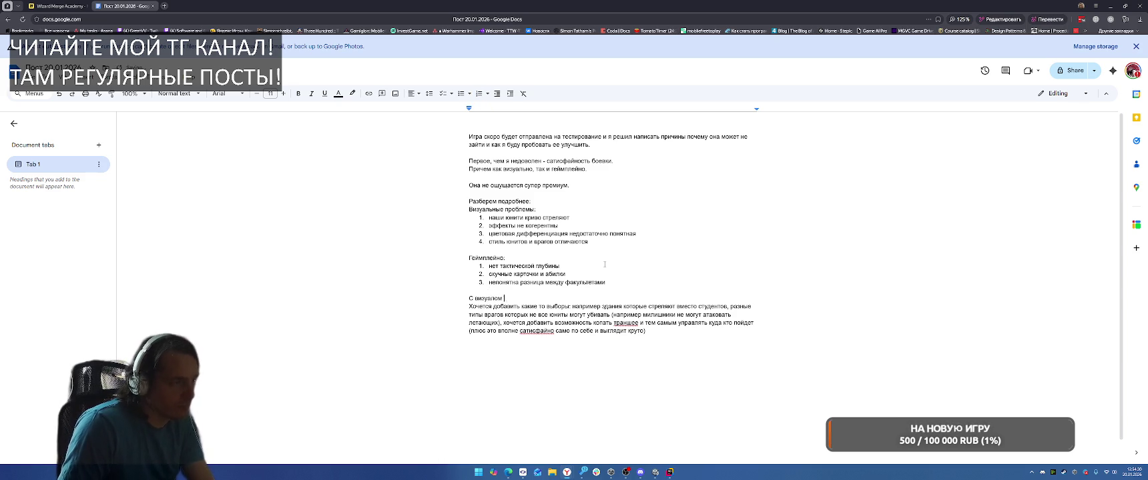
pyautogui.write('всё понятно, а вот с')
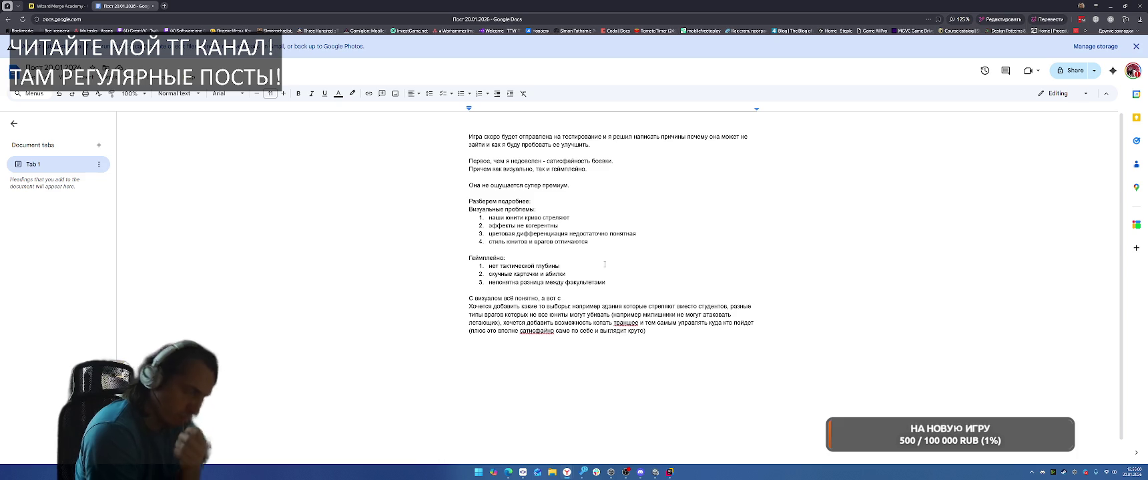
pyautogui.press('BackSpace')
pyautogui.write('м')
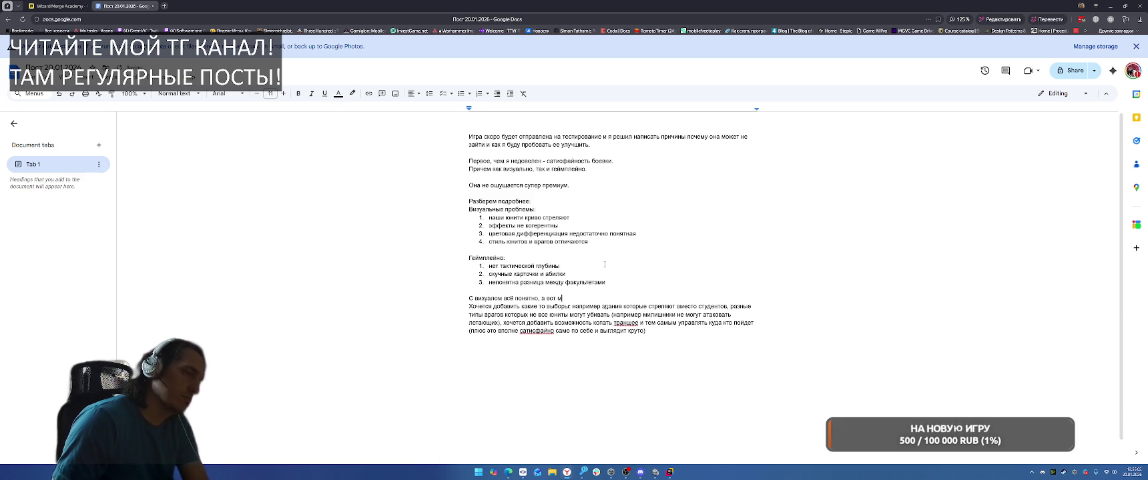
pyautogui.write('ои идеи как я буд')
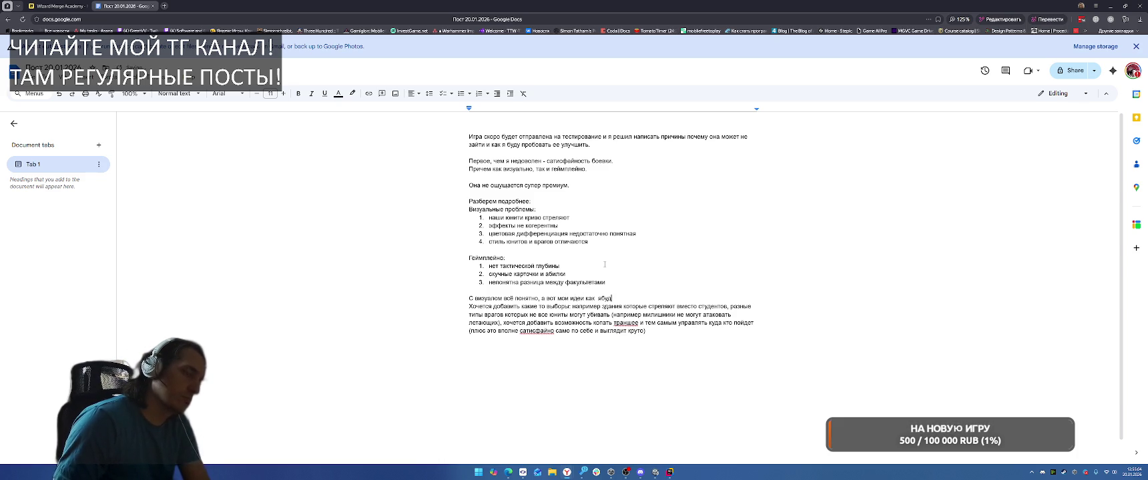
pyautogui.write('у фиксить')
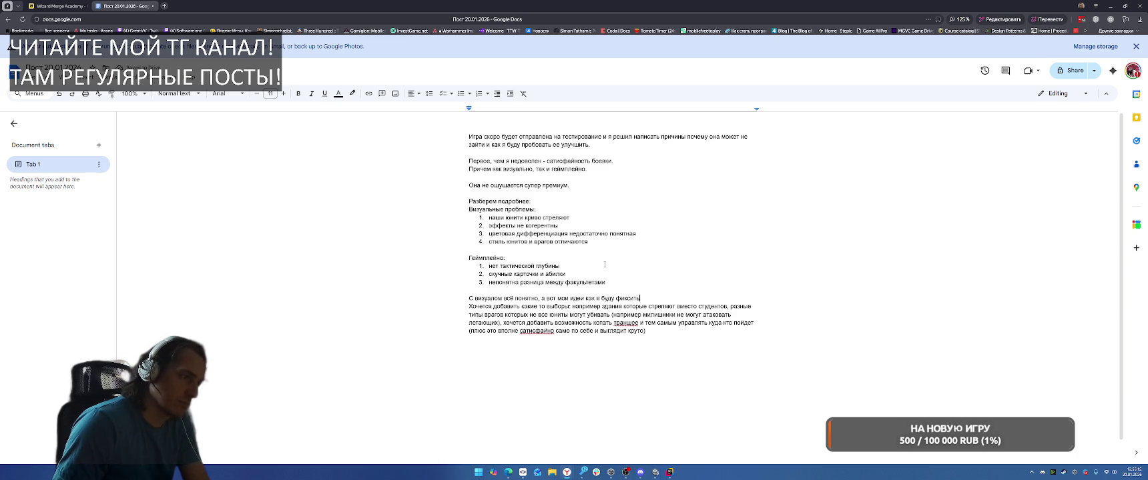
pyautogui.write(' геймплей')
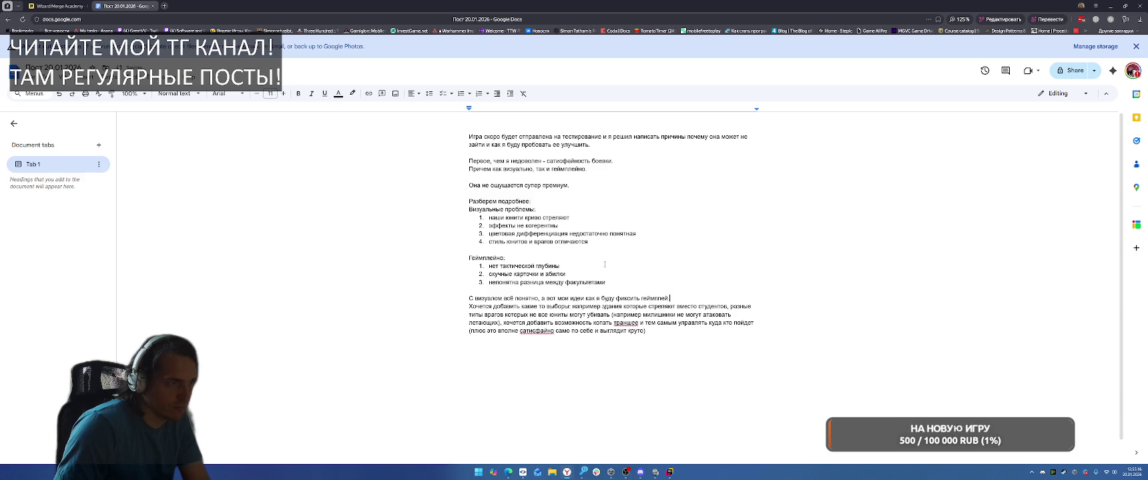
pyautogui.press('BackSpace')
pyautogui.write('.')
pyautogui.press('Return')
# Step: Add the heading 'Тактическую глубину:' and replace 'какие то' with 'интересные тактические'
pyautogui.write('Пр')
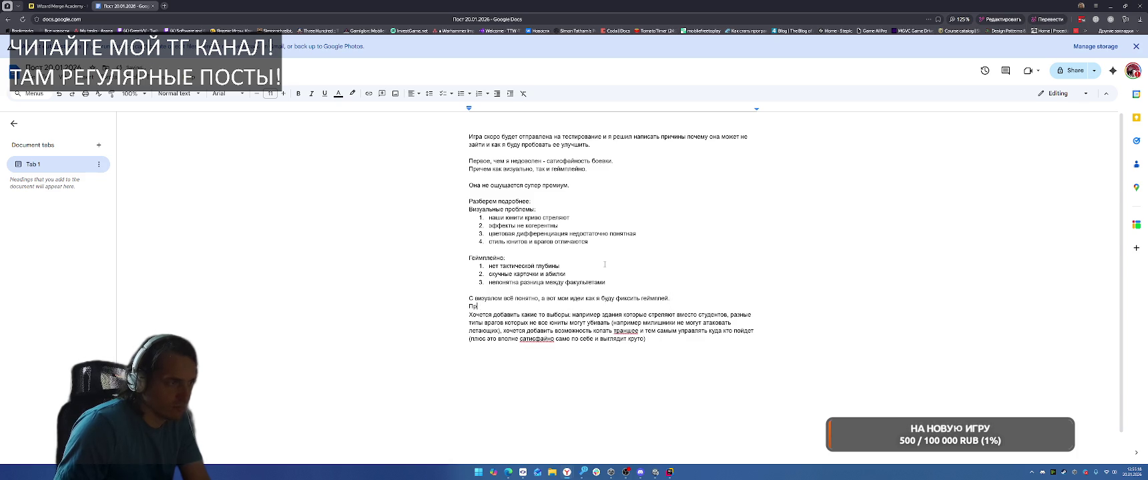
pyautogui.press('BackSpace')
pyautogui.press('BackSpace')
pyautogui.write('Тактическую глубину:')
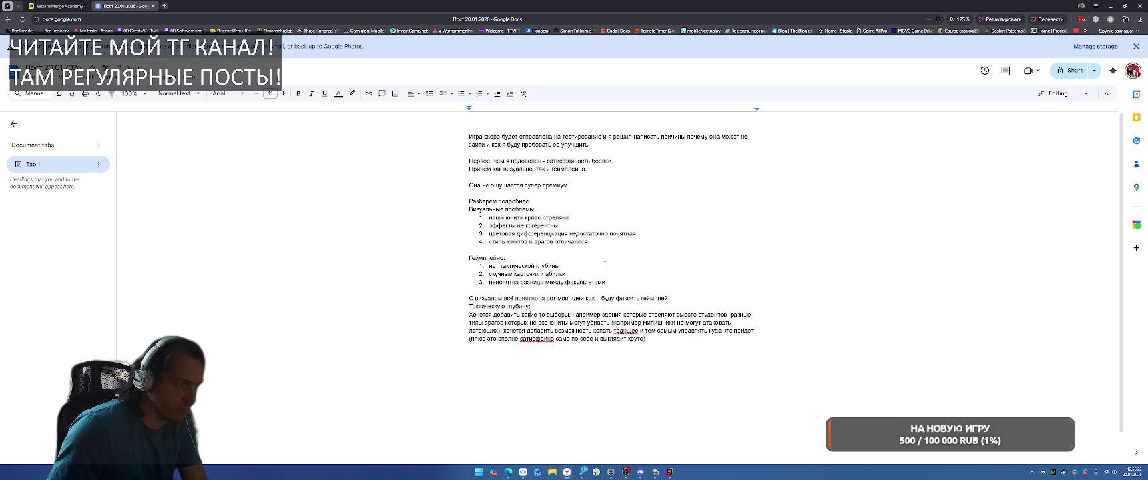
pyautogui.press('Right')
pyautogui.press('Right')
pyautogui.press('Right')
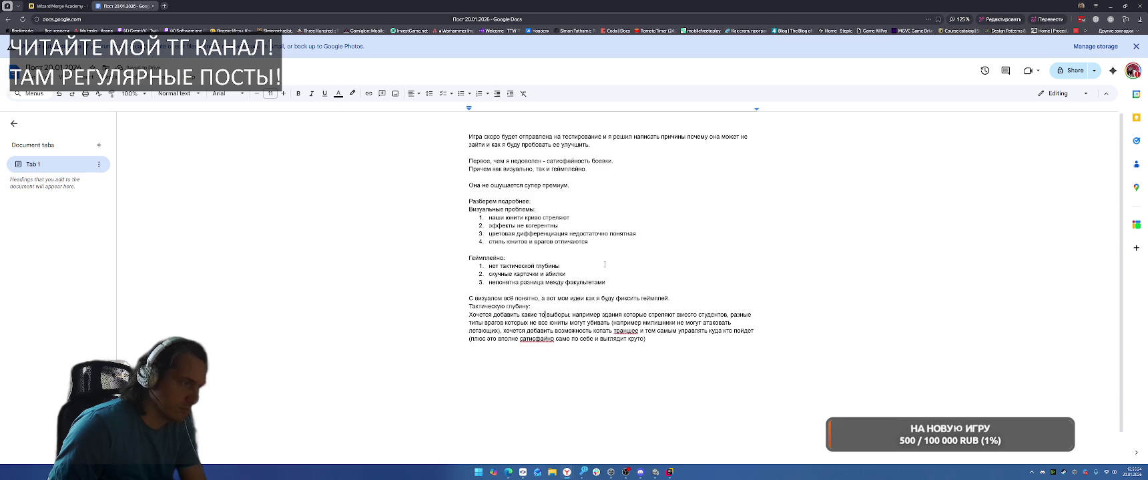
pyautogui.hotkey('ctrl', 'shift', 'Left')
pyautogui.hotkey('ctrl', 'shift', 'Left')
pyautogui.write('интересны')
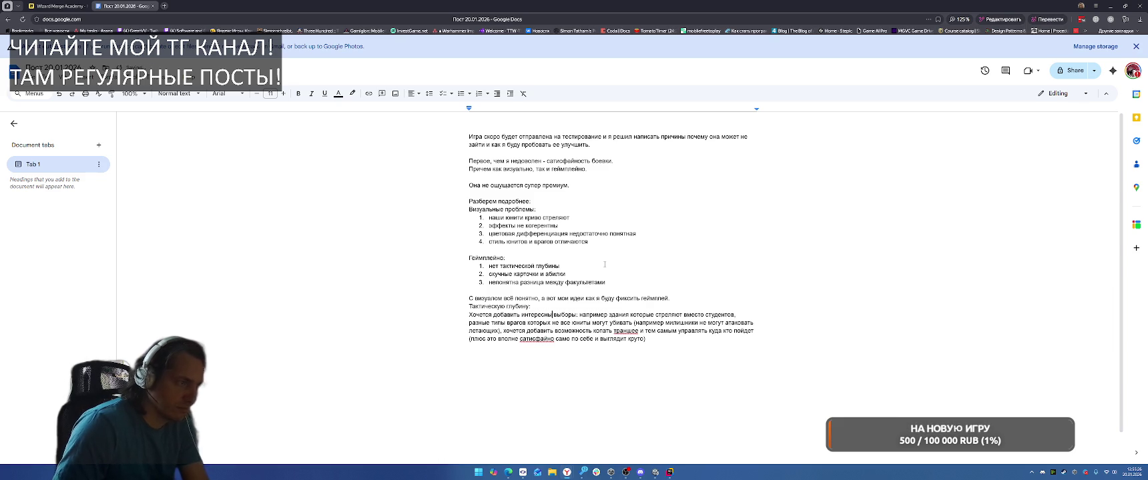
pyautogui.write('е тактические')
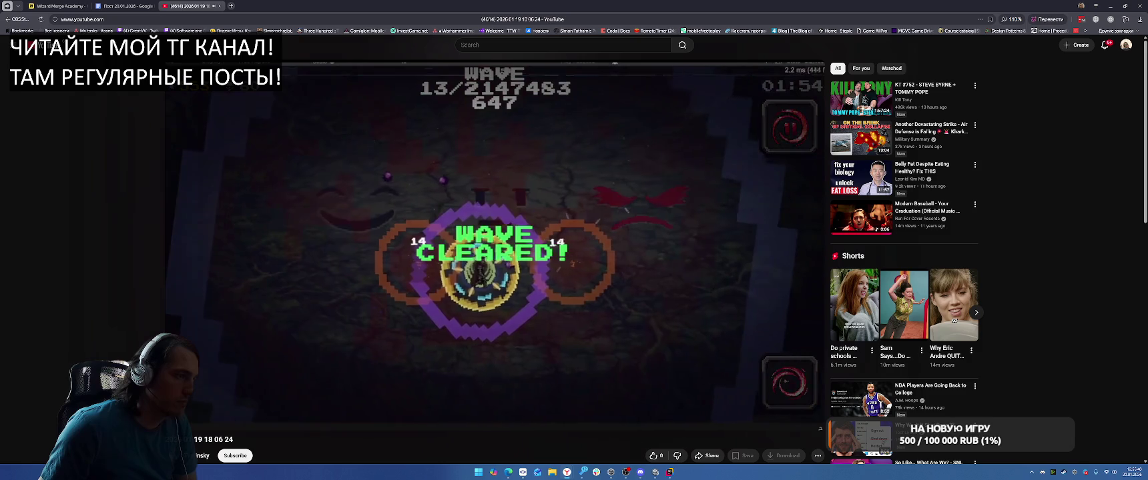
# Step: Leave the playing YouTube video and switch back to the 'Пост 20.01.2026' Google Docs tab
pyautogui.moveTo(385, 229)
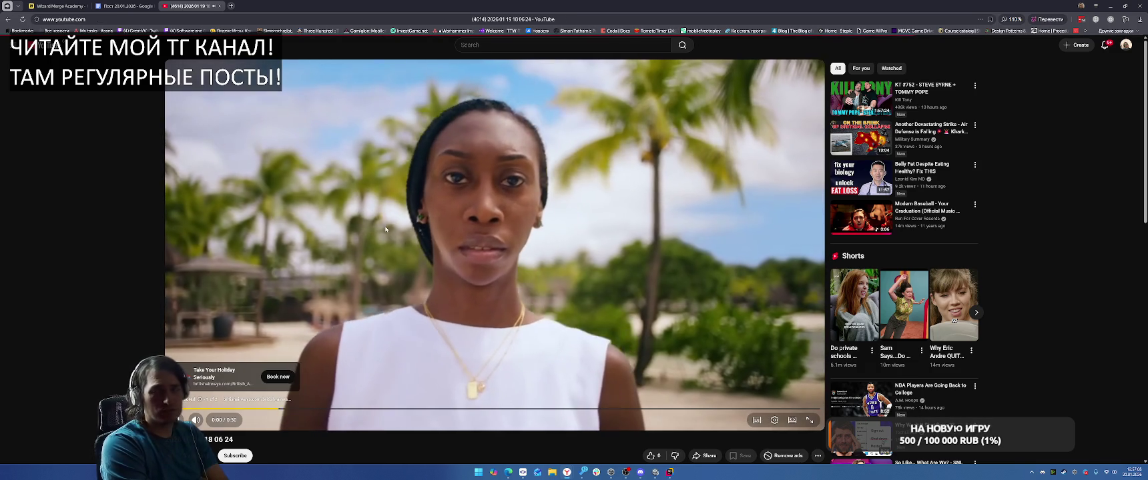
pyautogui.hotkey('ctrl', 'shift', 'Tab')
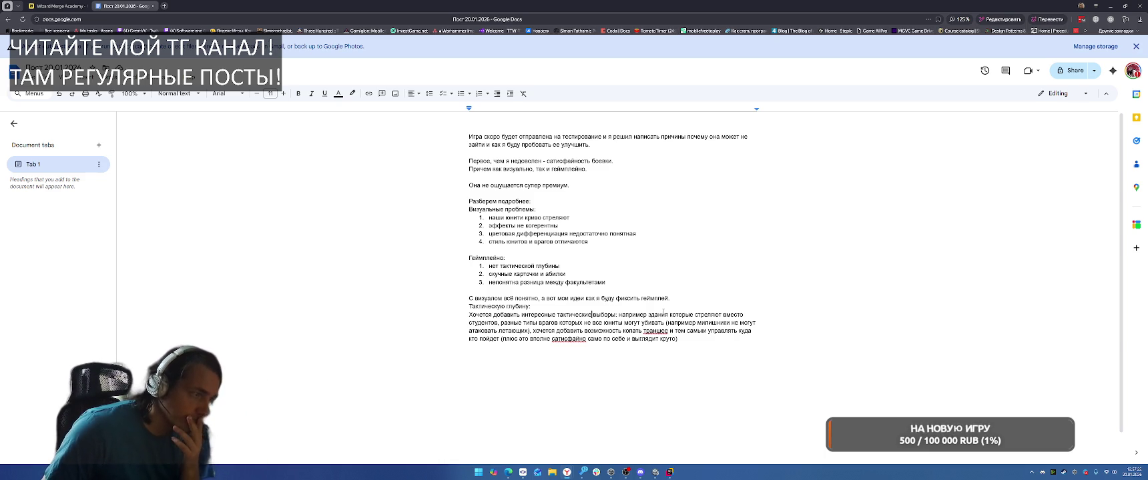
# Step: Make item 1 'стреляющие здания' with a note about choosing units or buildings
pyautogui.scroll(-1, 660, 299)
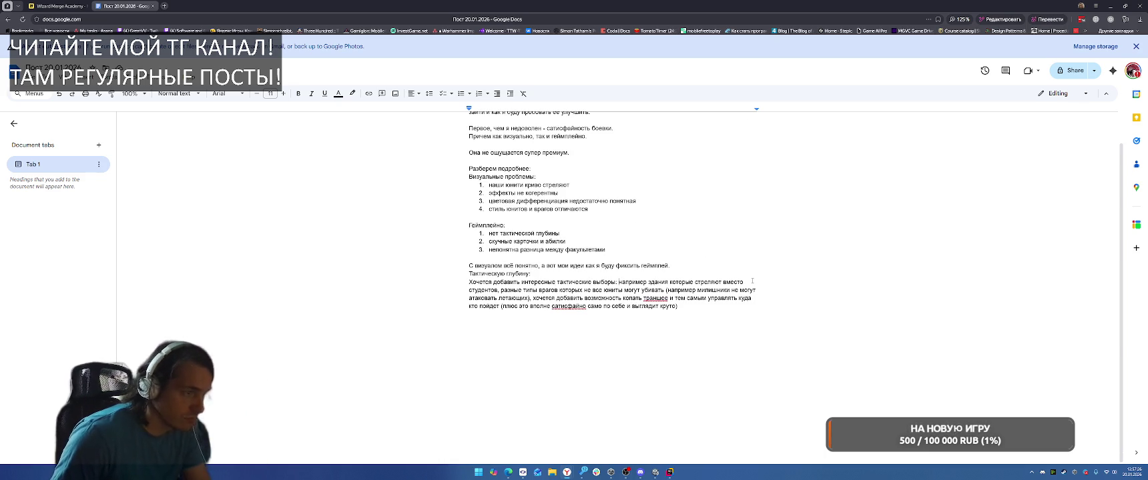
pyautogui.hotkey('ctrl', 'shift', 'Left')
pyautogui.press('Return')
pyautogui.write('1')
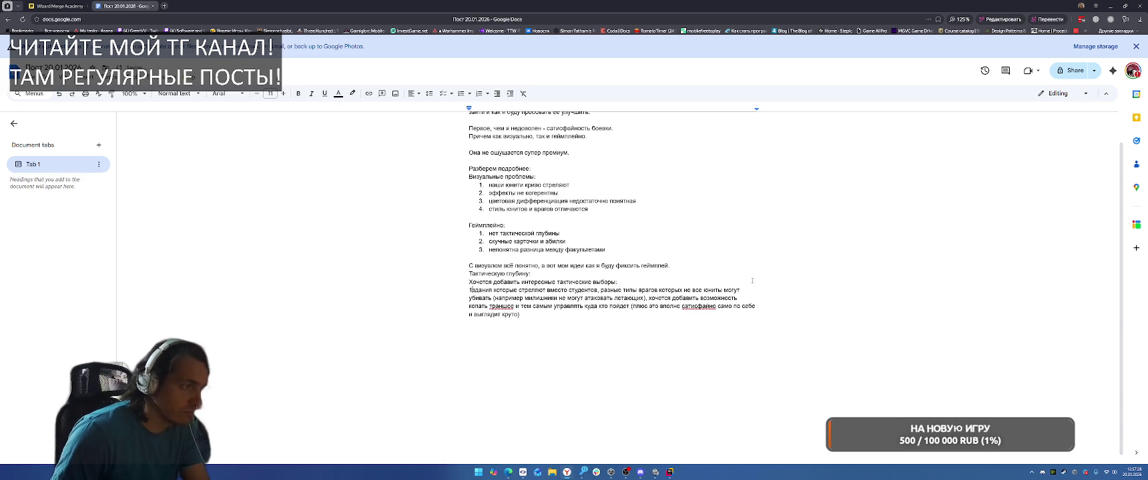
pyautogui.write('. ')
pyautogui.write(' (позволит вы')
pyautogui.write('бирать')
pyautogui.write(' идти в ни')
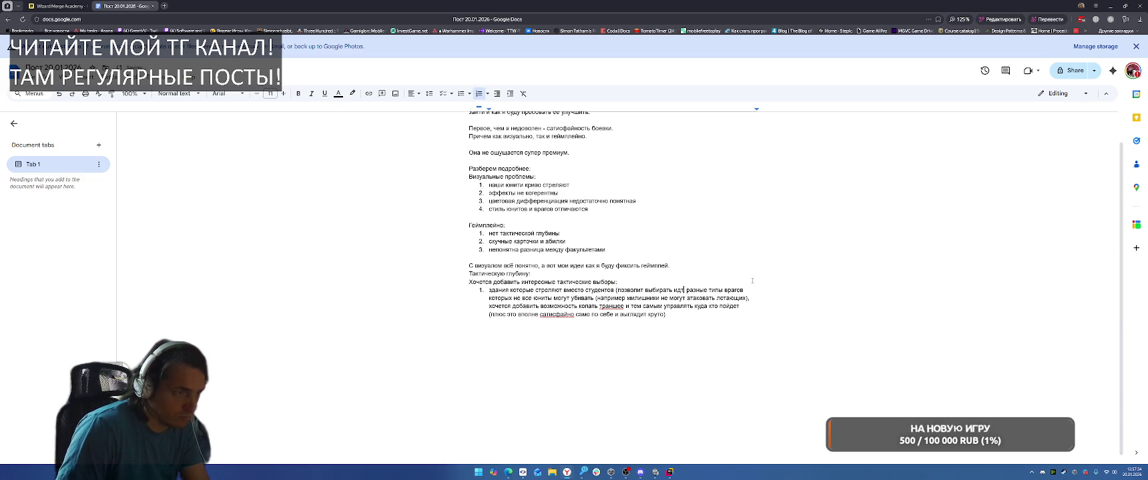
pyautogui.press('BackSpace')
pyautogui.press('BackSpace')
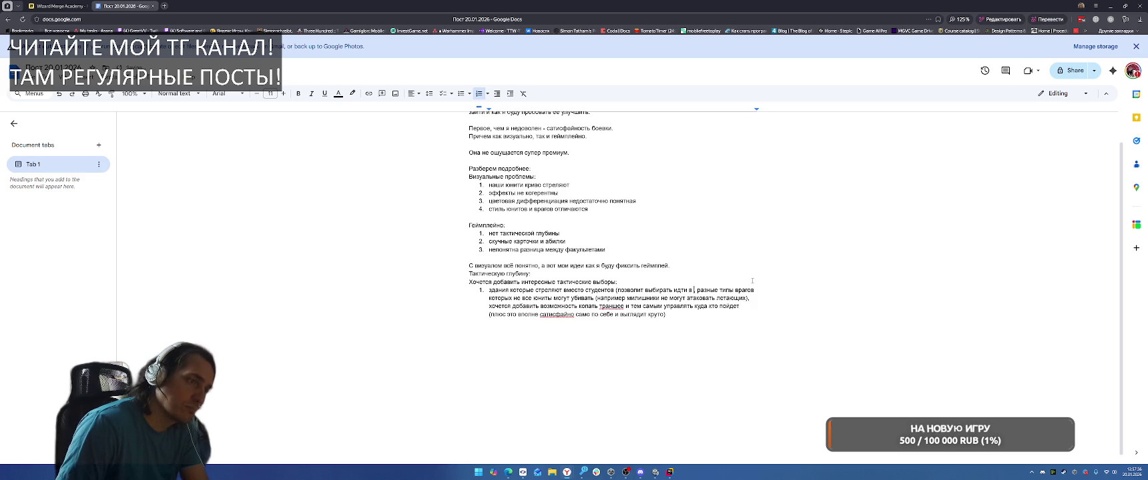
pyautogui.write('юнитов или здания')
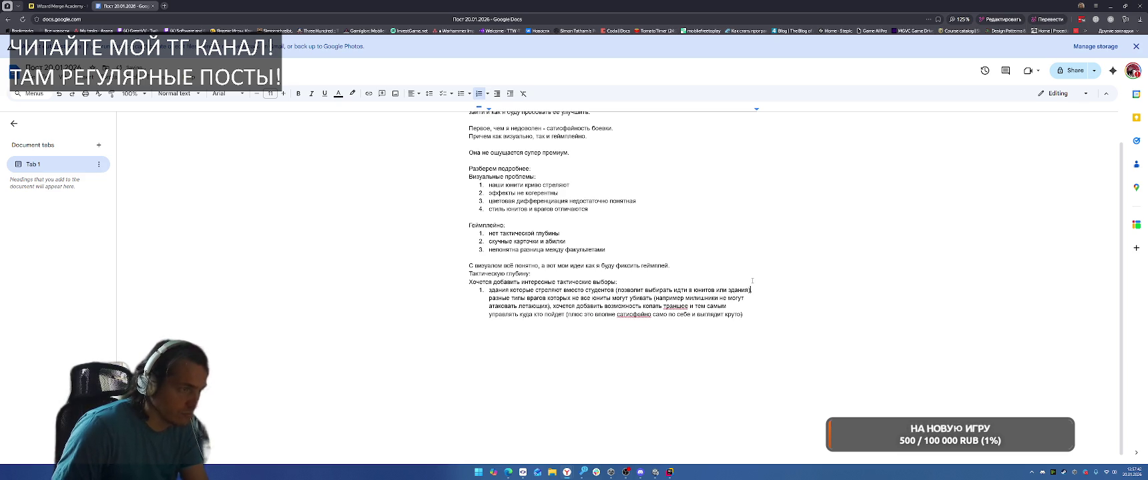
pyautogui.hotkey('ctrl', 'shift', 'Right')
pyautogui.hotkey('ctrl', 'shift', 'Right')
pyautogui.hotkey('ctrl', 'shift', 'Right')
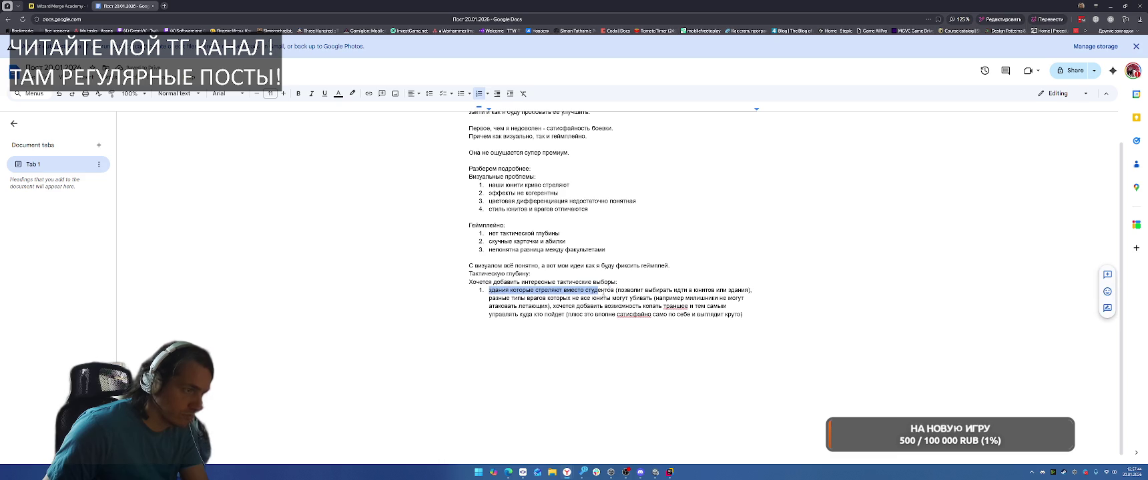
pyautogui.write('стреляющие з')
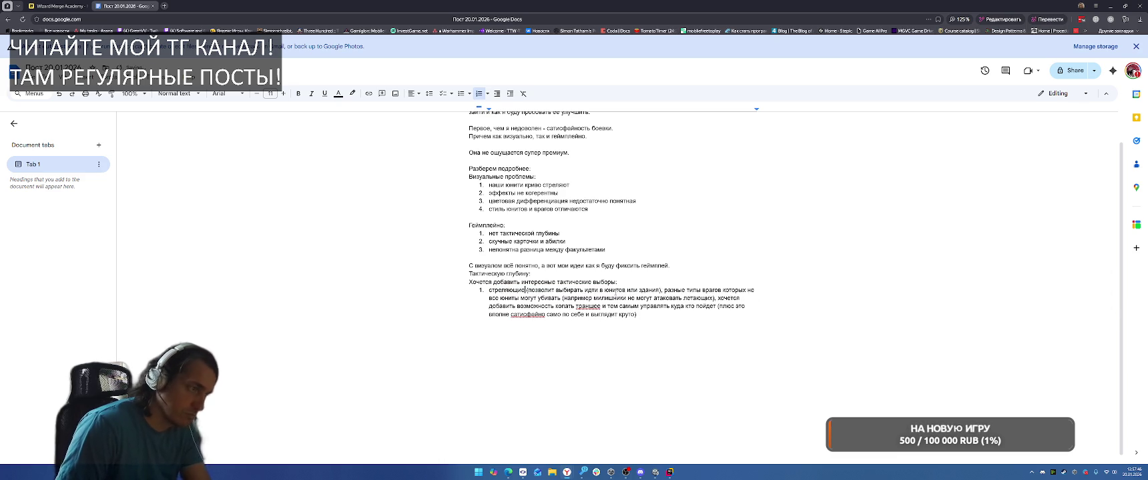
pyautogui.write('дания')
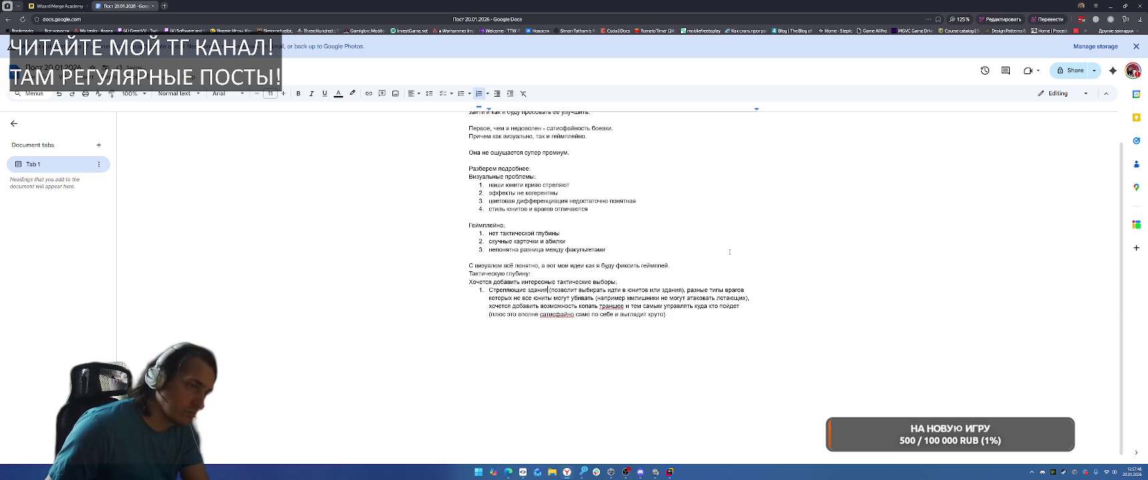
pyautogui.press('Return')
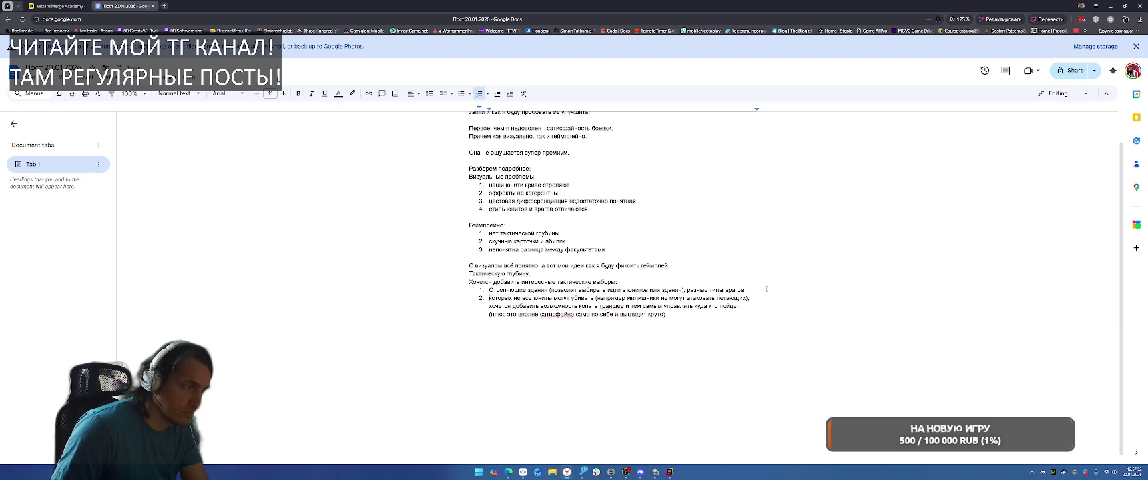
# Step: Start item 2 'Разные типы врагов' and tidy the commas around 'например'
pyautogui.write('Разные типы врагов')
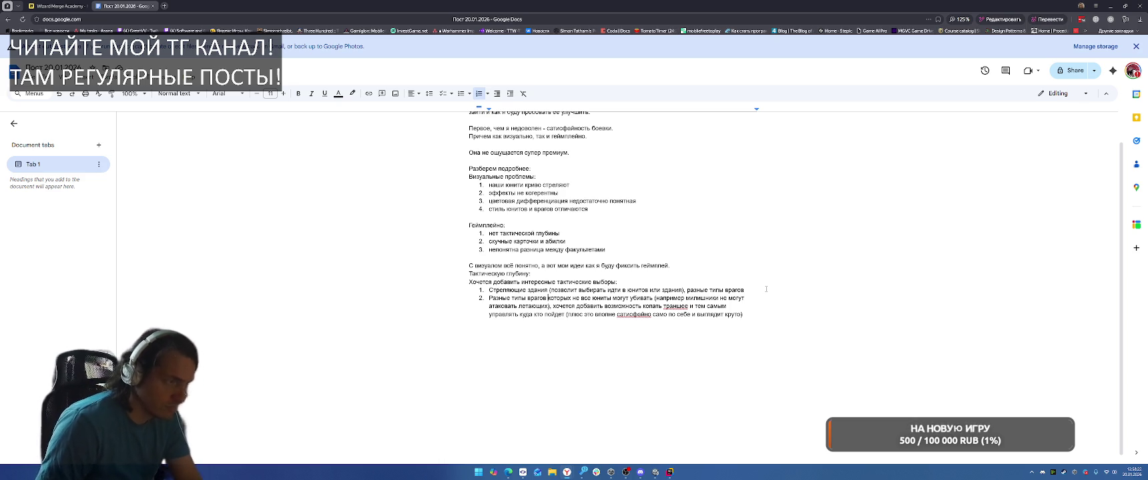
pyautogui.write(',')
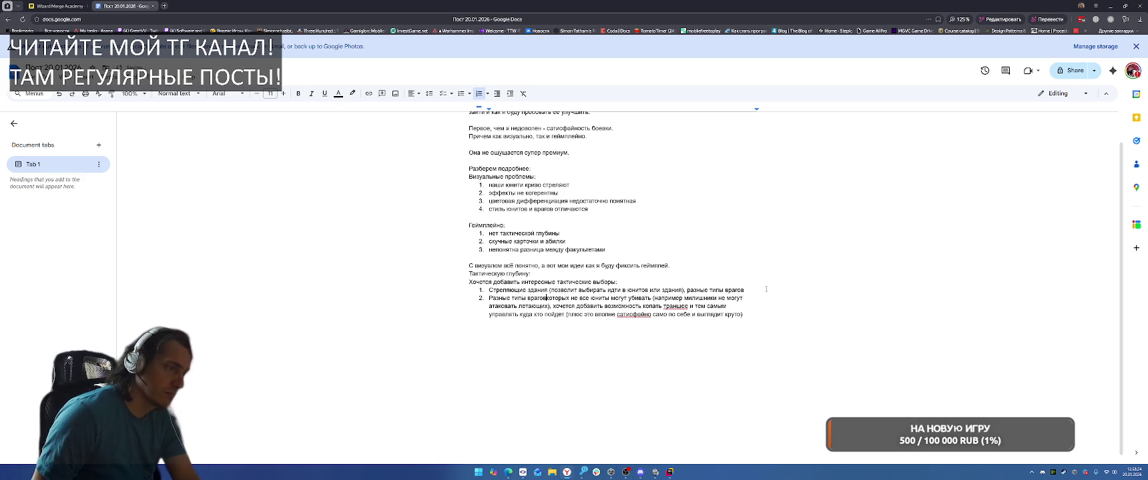
pyautogui.hotkey('ctrl', 'Left')
pyautogui.hotkey('ctrl', 'Left')
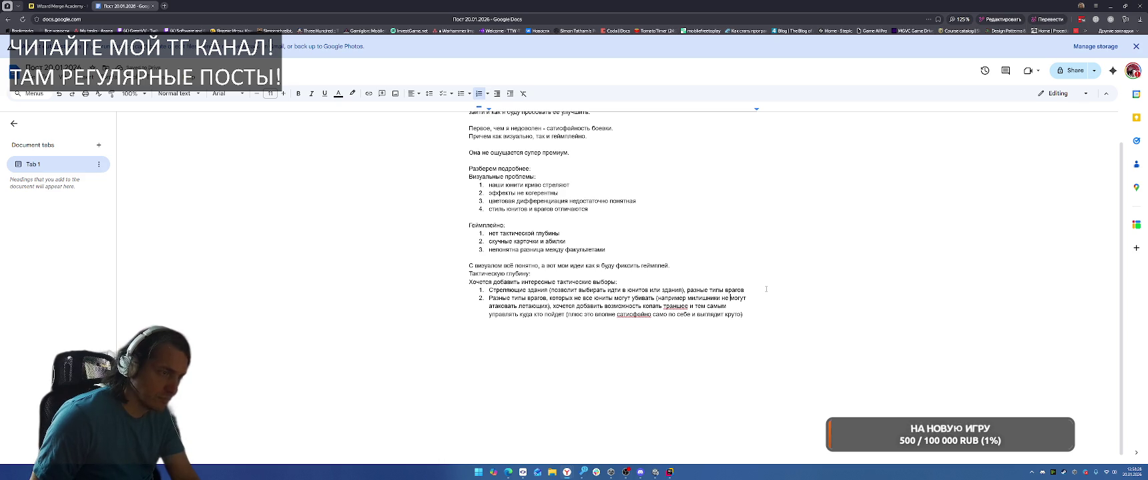
pyautogui.press('BackSpace')
pyautogui.press('BackSpace')
pyautogui.write(',')
pyautogui.hotkey('ctrl', 'Right')
pyautogui.write(',')
# Step: Replace 'милишники' with 'юниты ближнего боя' and add a bracketed note about using all unit types
pyautogui.hotkey('ctrl', 'shift', 'Right')
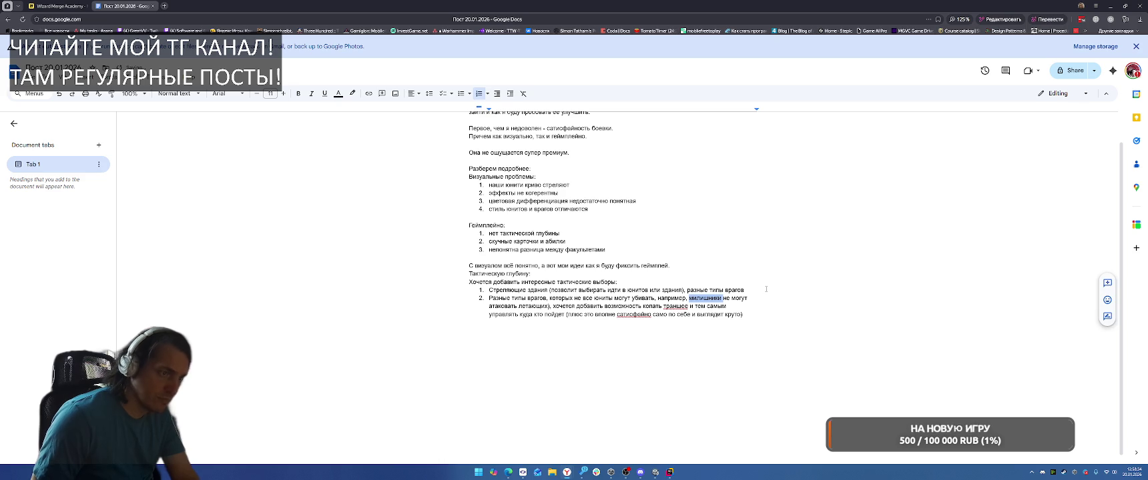
pyautogui.write('юниты ближнего боя')
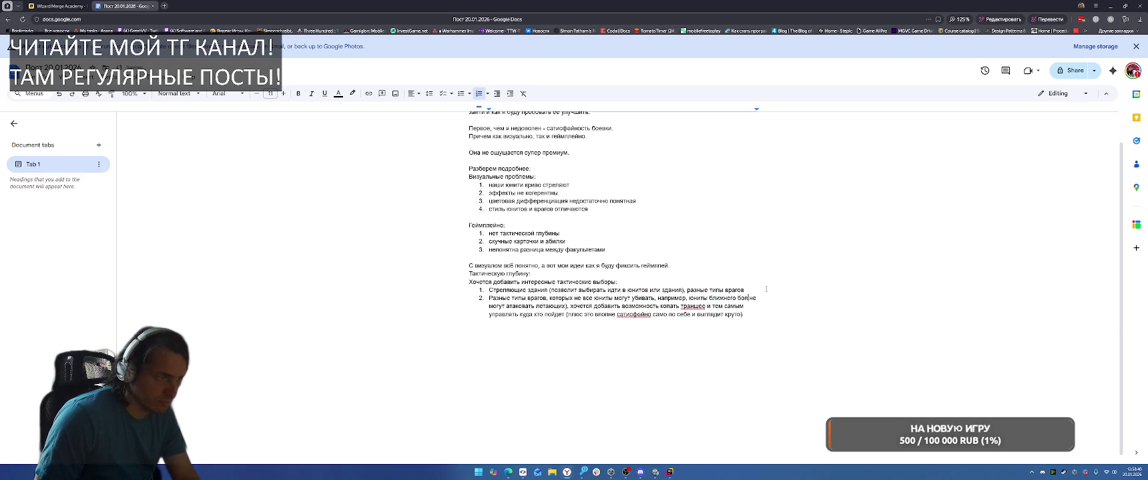
pyautogui.hotkey('ctrl', 'Left')
pyautogui.hotkey('ctrl', 'Left')
pyautogui.hotkey('ctrl', 'Left')
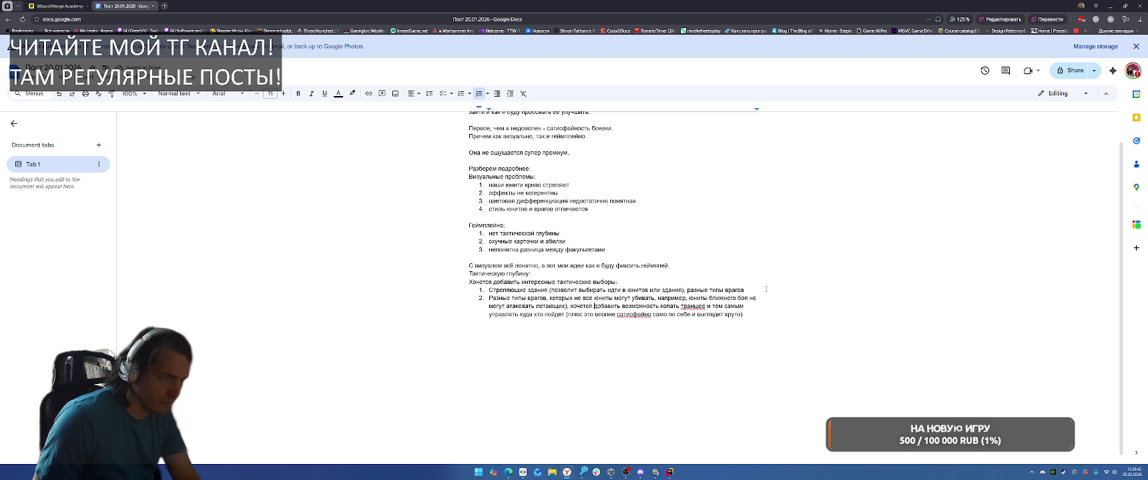
pyautogui.write('(позволи')
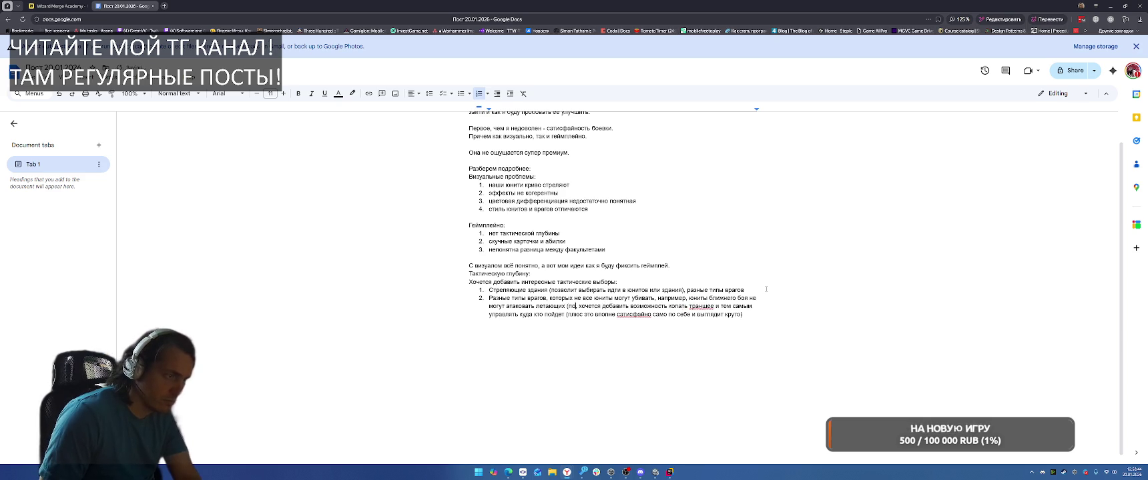
pyautogui.press('BackSpace')
pyautogui.press('BackSpace')
pyautogui.press('BackSpace')
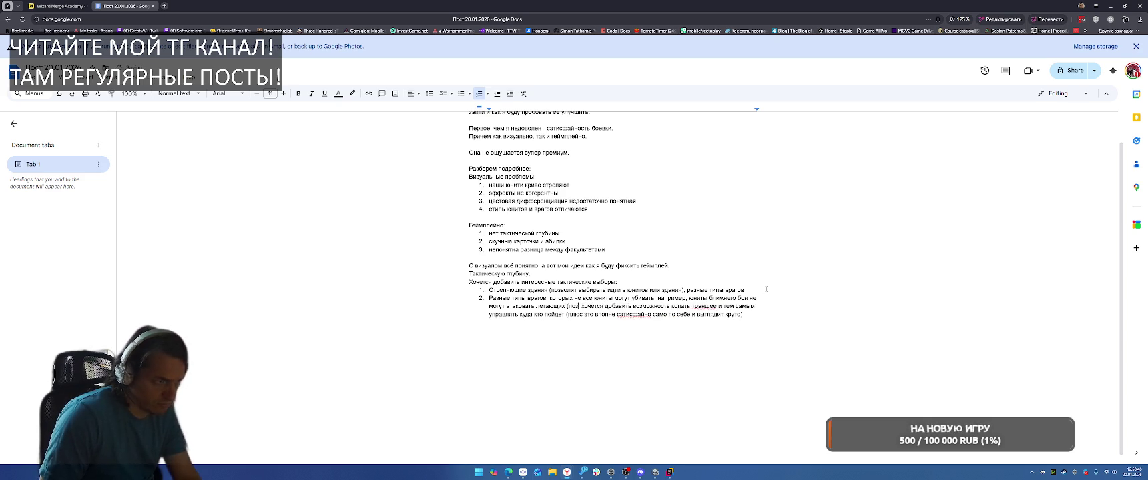
pyautogui.write('заставит ')
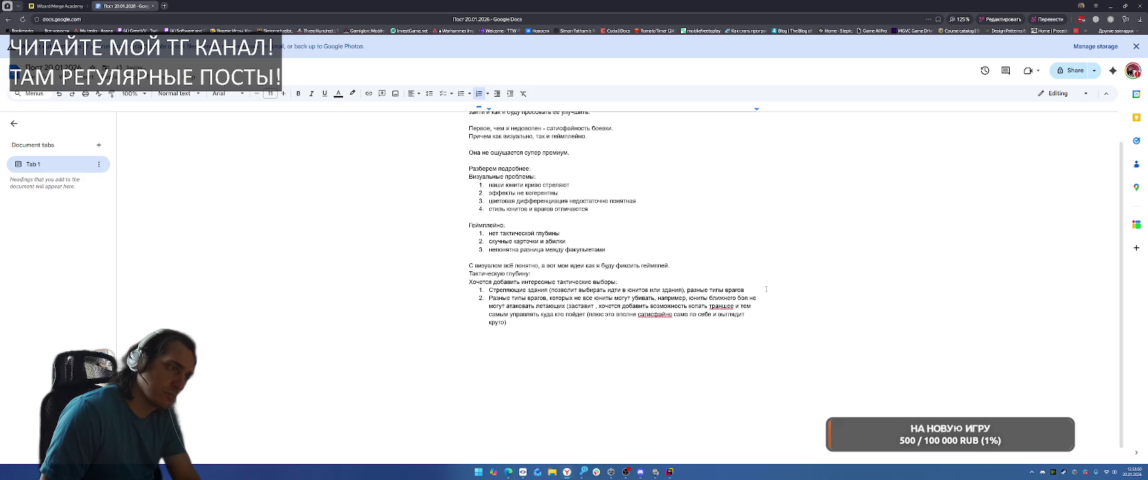
pyautogui.write('игрока использо')
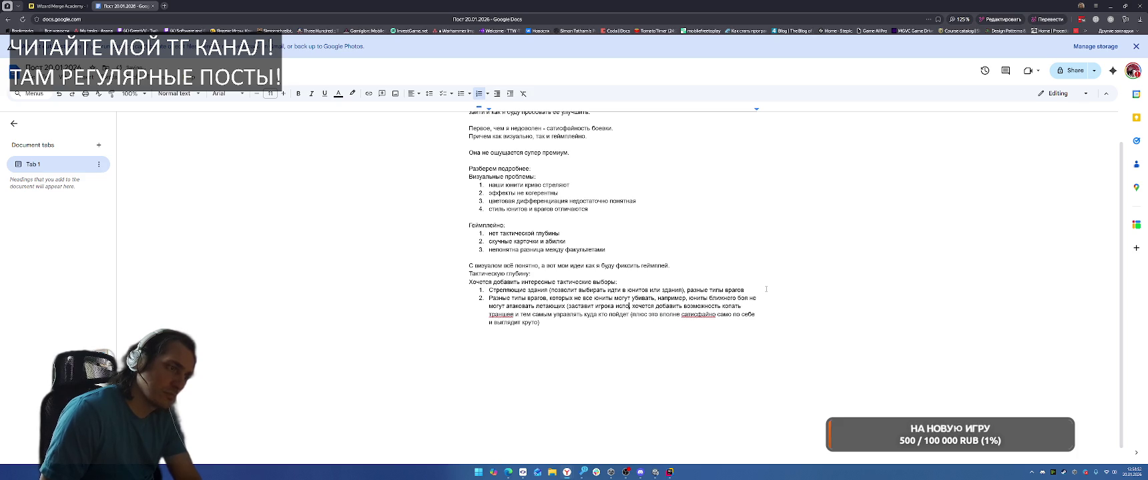
pyautogui.write('вать все типы уни')
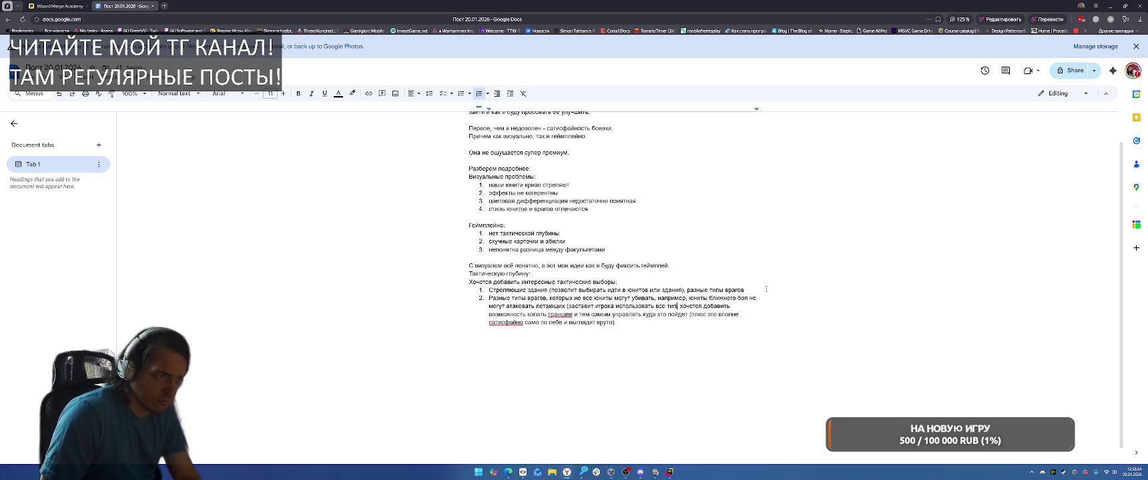
pyautogui.write('верситетов')
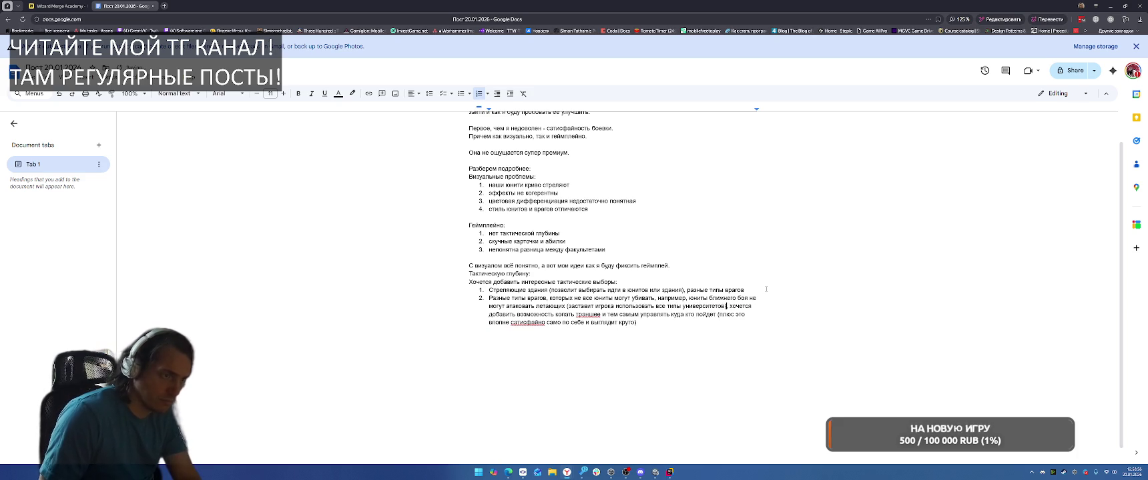
pyautogui.write(')')
pyautogui.press('Return')
# Step: Begin item 3: students shoot differently depending on combinations and cards, e.g. mixing fire and ice
pyautogui.write('Комбинация хочется добавить возможность копать траншее и тем самым управлять куда кто')
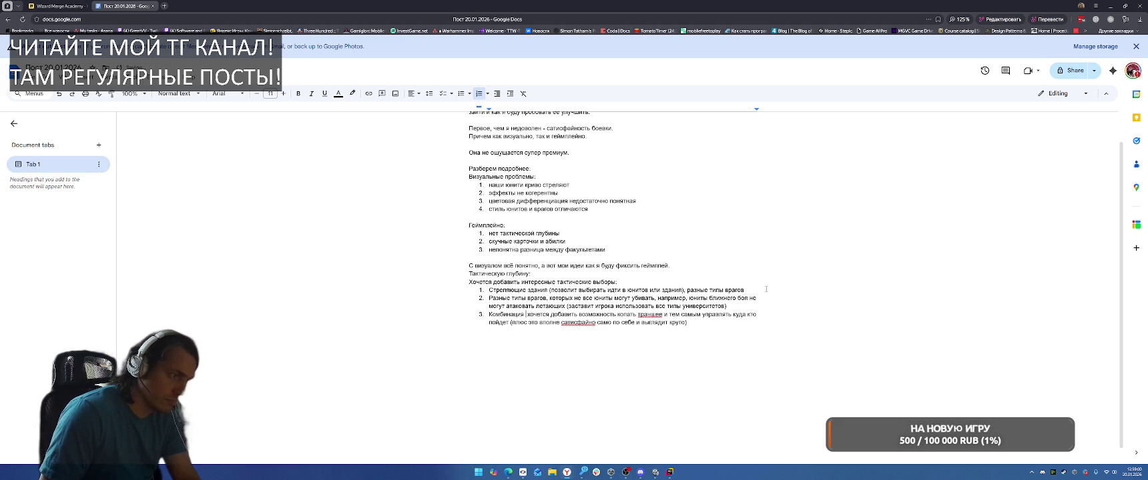
pyautogui.write('сту')
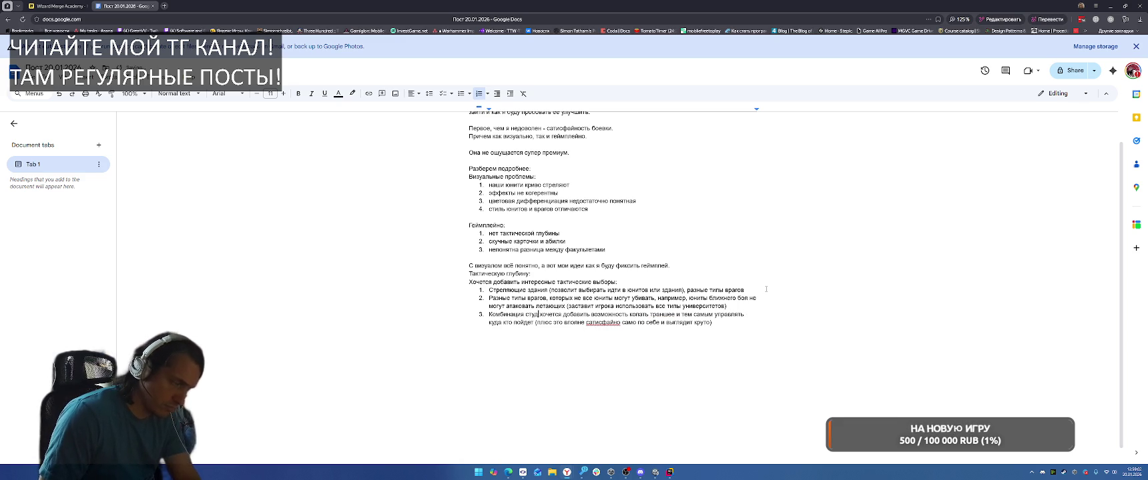
pyautogui.write('ден')
pyautogui.hotkey('ctrl', 'BackSpace')
pyautogui.press('BackSpace')
pyautogui.press('BackSpace')
pyautogui.press('BackSpace')
pyautogui.write('Абилки которые комби')
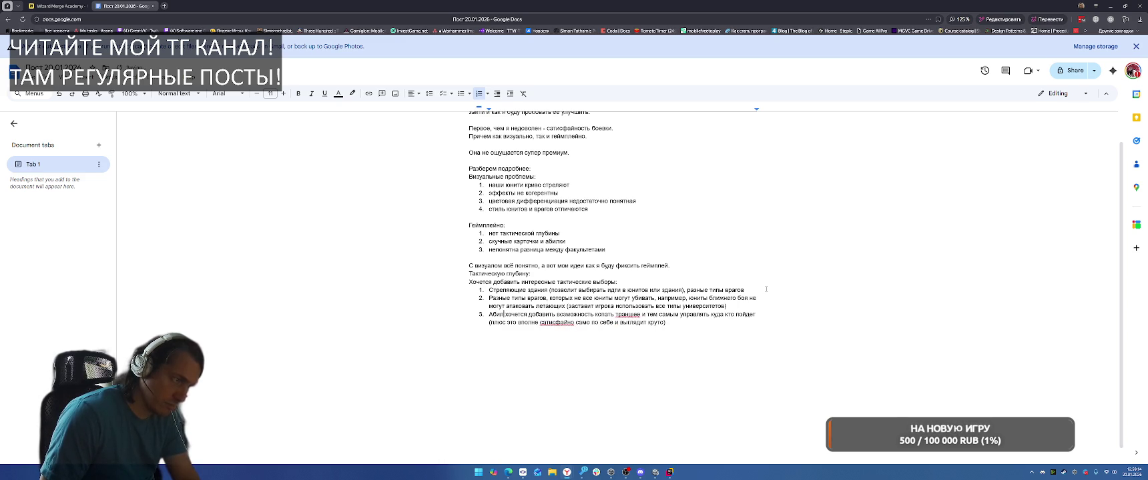
pyautogui.write('туденты стрел')
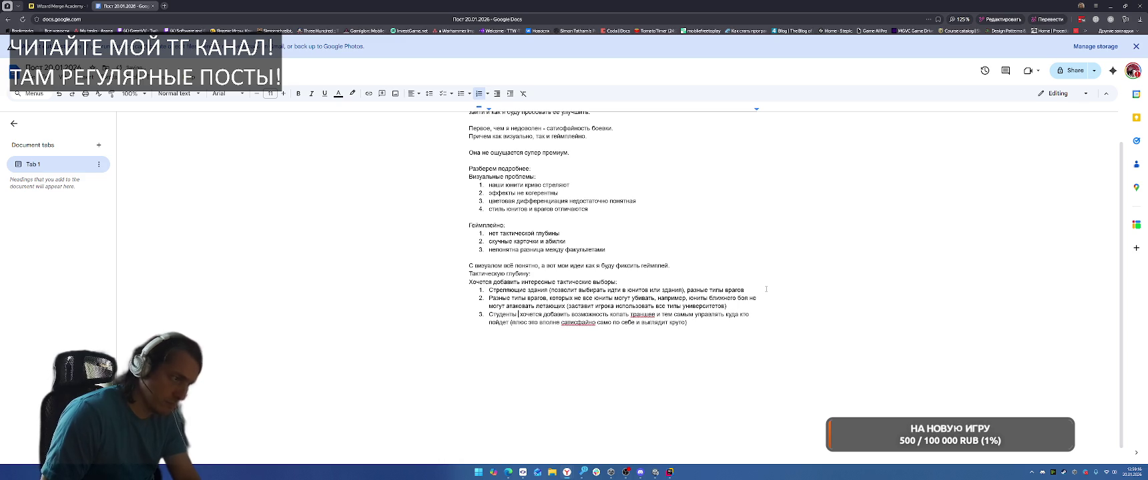
pyautogui.write('о разному в зависим')
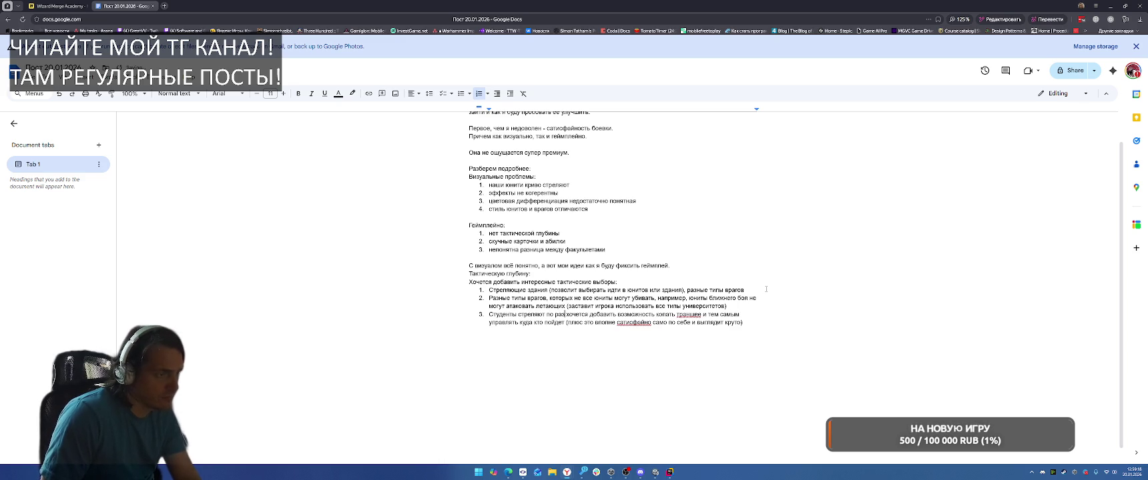
pyautogui.write('ости ')
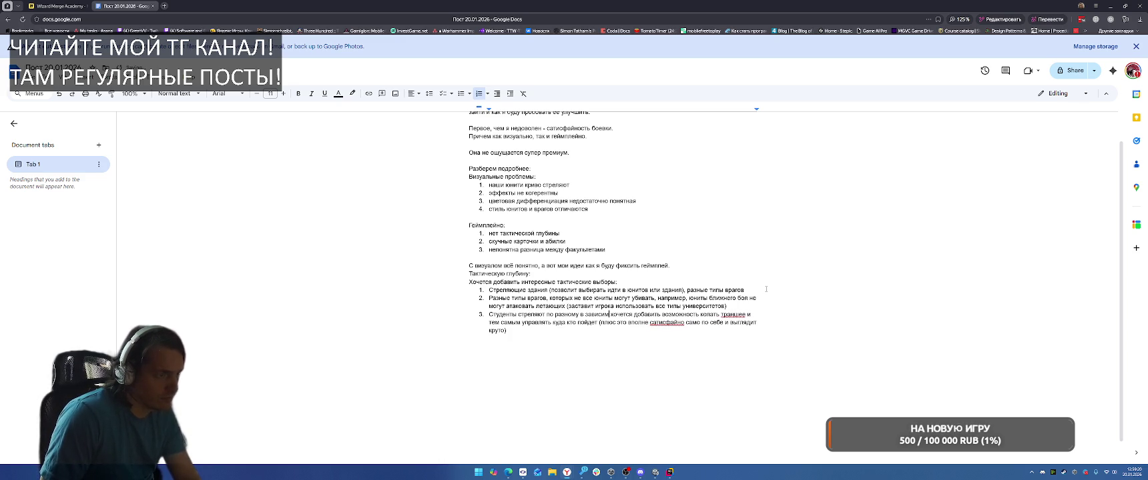
pyautogui.write('комбинаций и карточек. ')
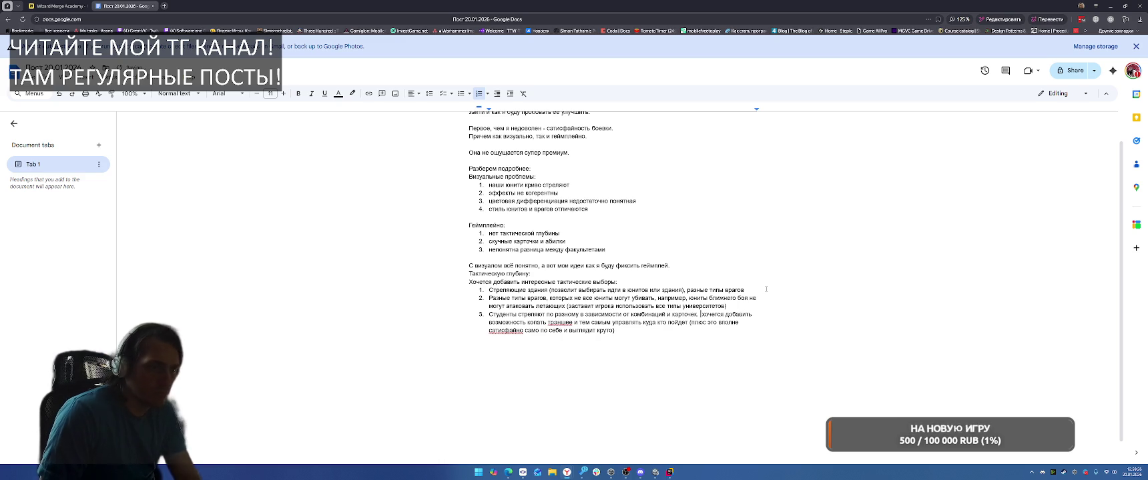
pyautogui.write('Например ')
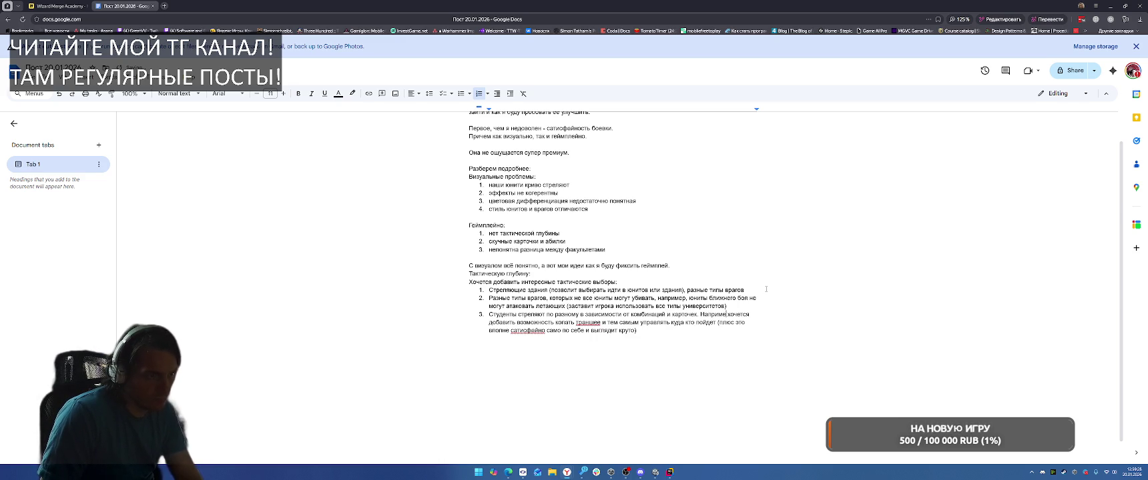
pyautogui.write('при смешении от')
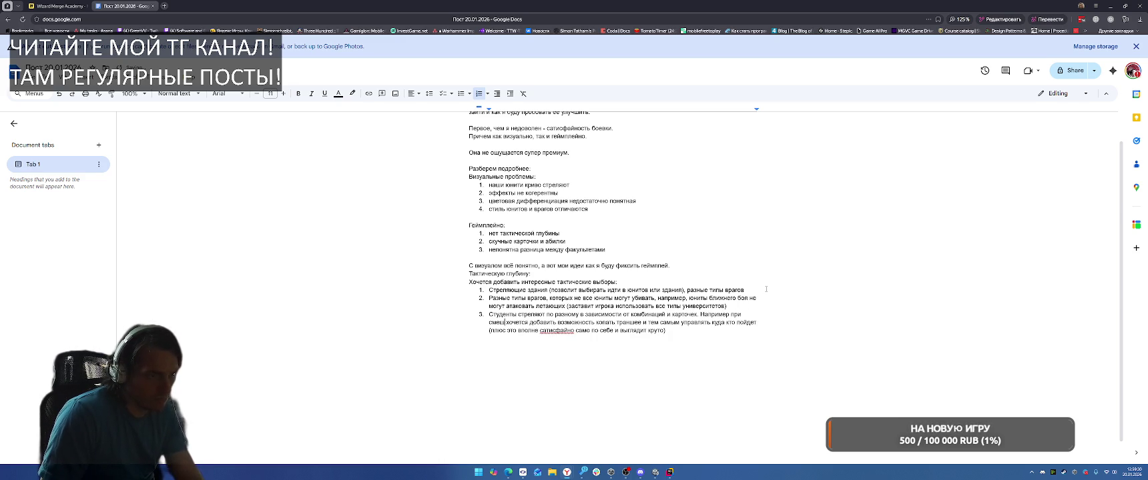
pyautogui.write('неных и леденых')
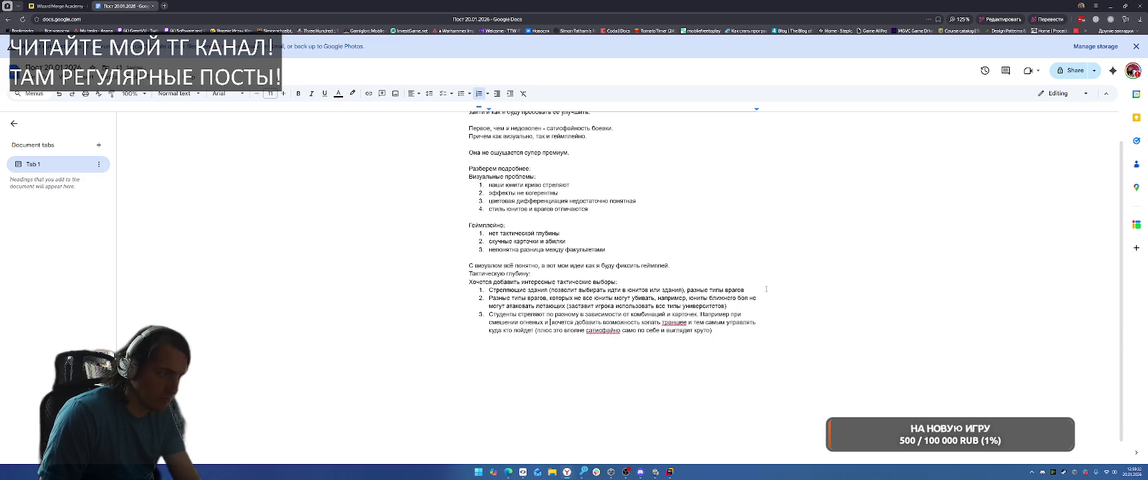
pyautogui.write(', ')
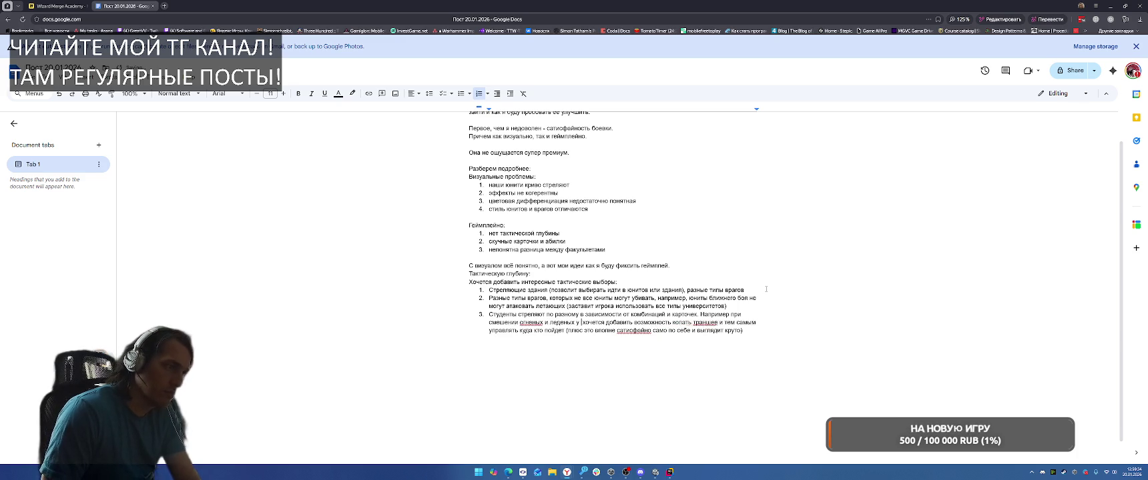
pyautogui.write('начинаю')
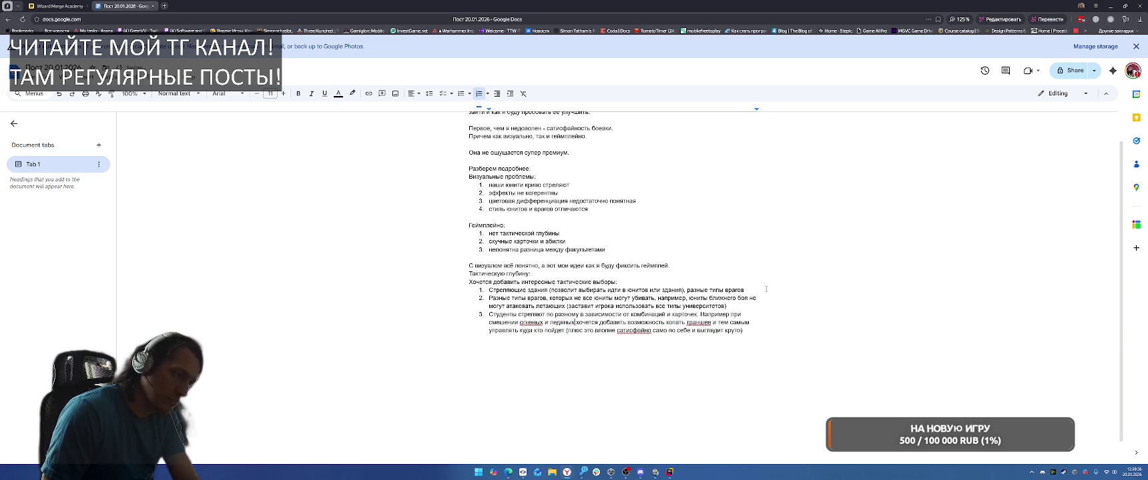
pyautogui.write('т')
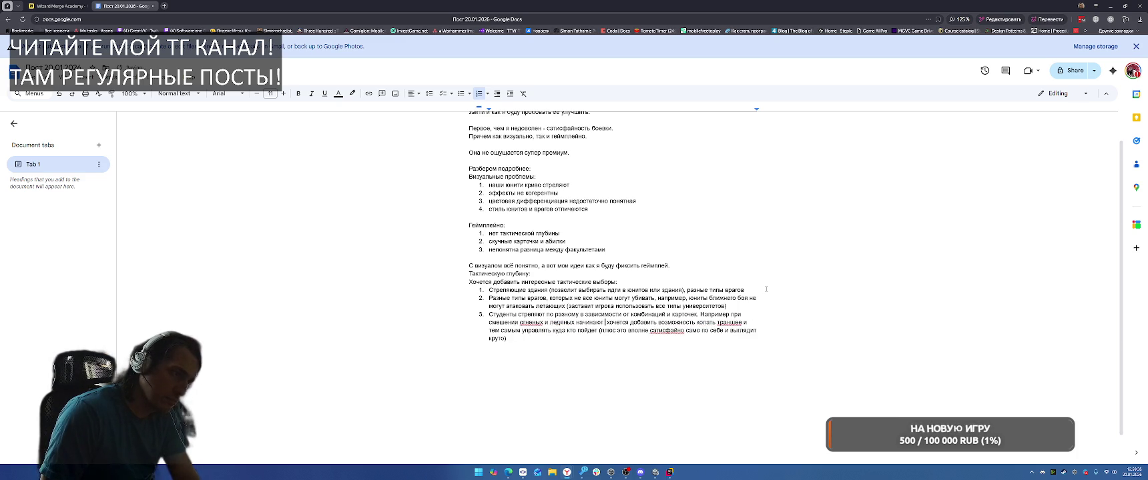
pyautogui.click(531, 323)
# Step: Insert the missing 'н' so 'огненых' becomes 'огненных'
pyautogui.write('н')
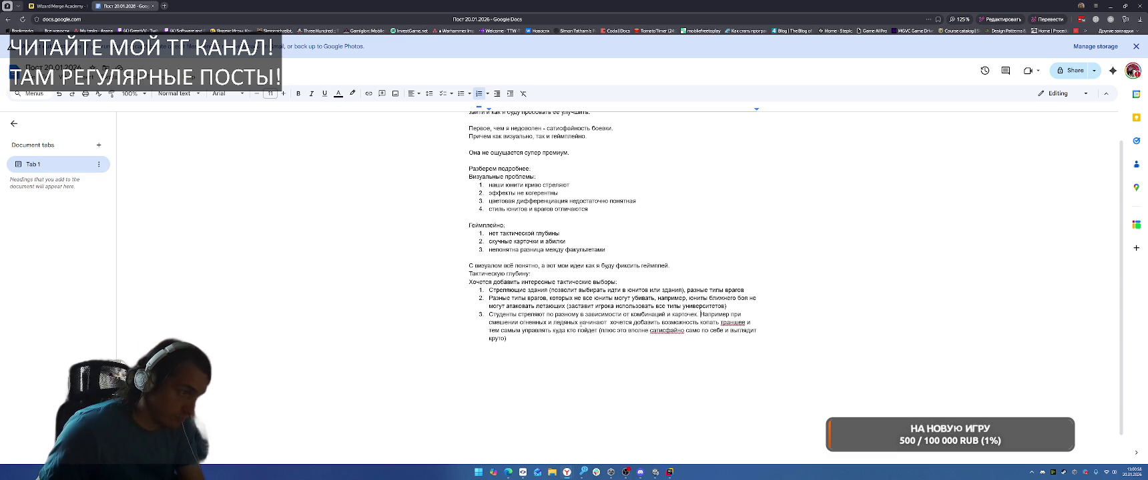
# Step: Finish item 3: steam causing extra damage, forcing the player to combine different faculties
pyautogui.write('появляются патиклы')
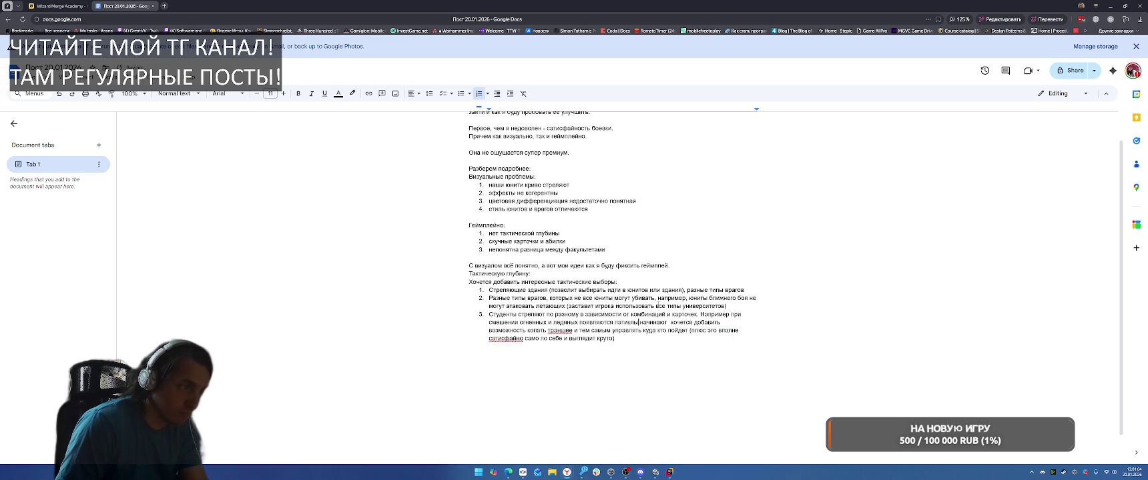
pyautogui.press('BackSpace')
pyautogui.press('BackSpace')
pyautogui.press('BackSpace')
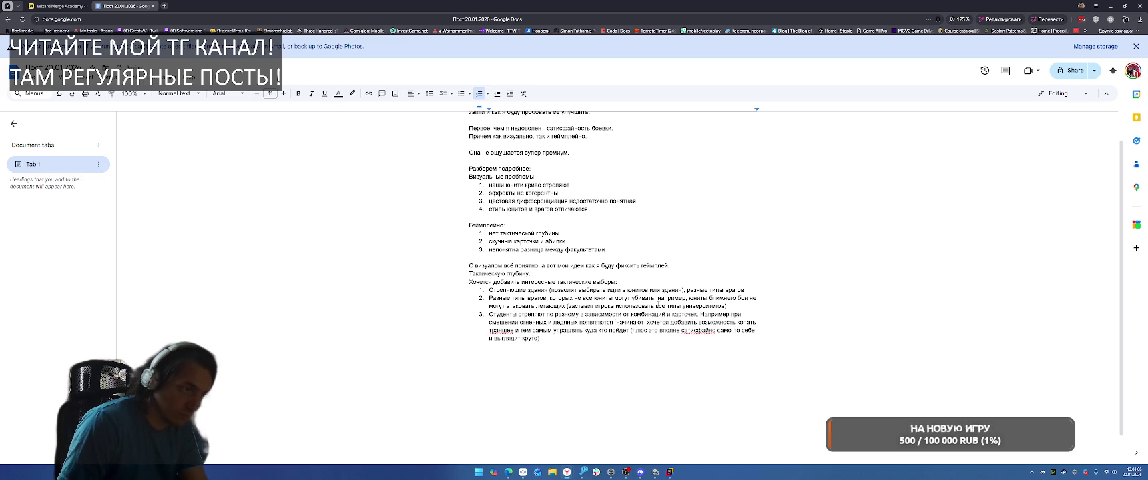
pyautogui.write('п')
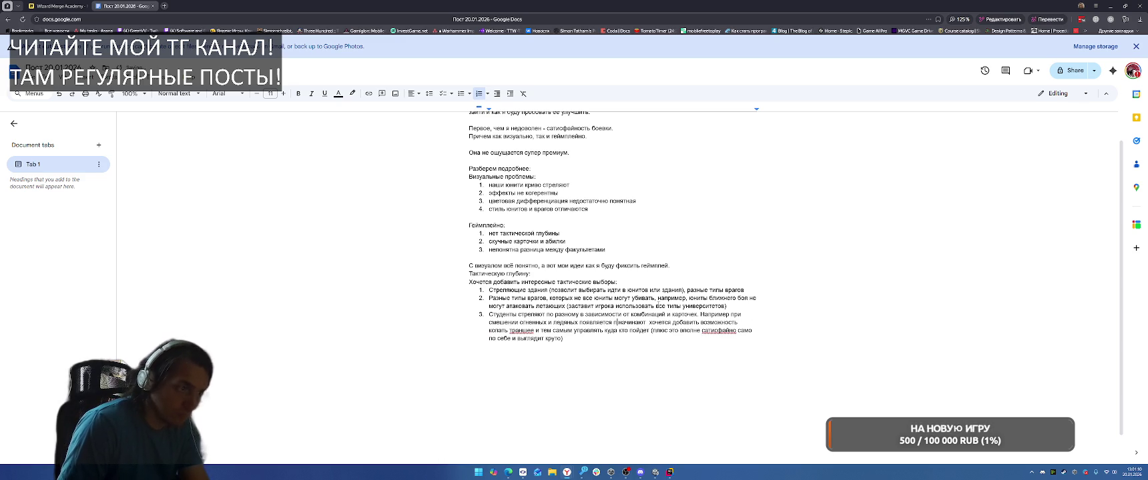
pyautogui.write('ар который нач')
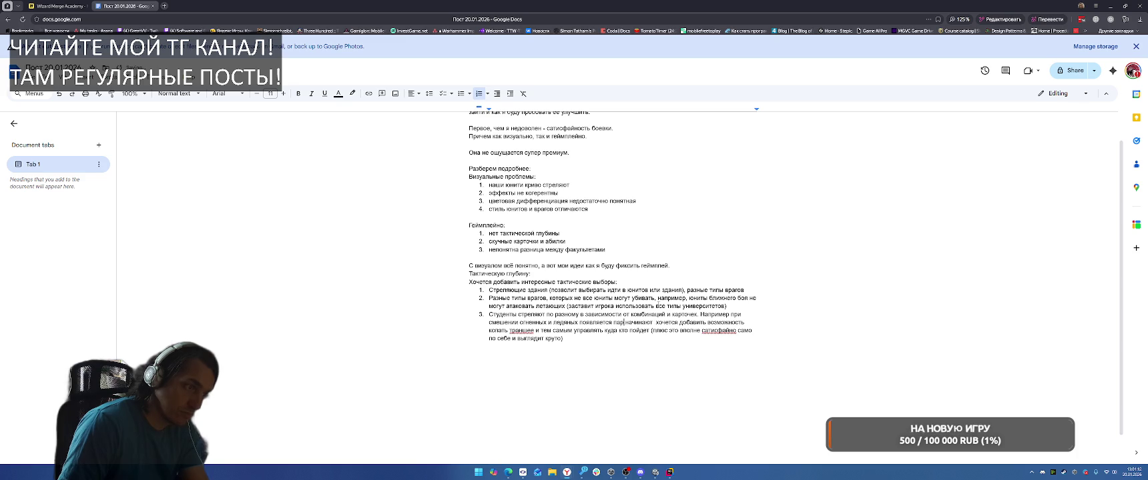
pyautogui.write('осит ')
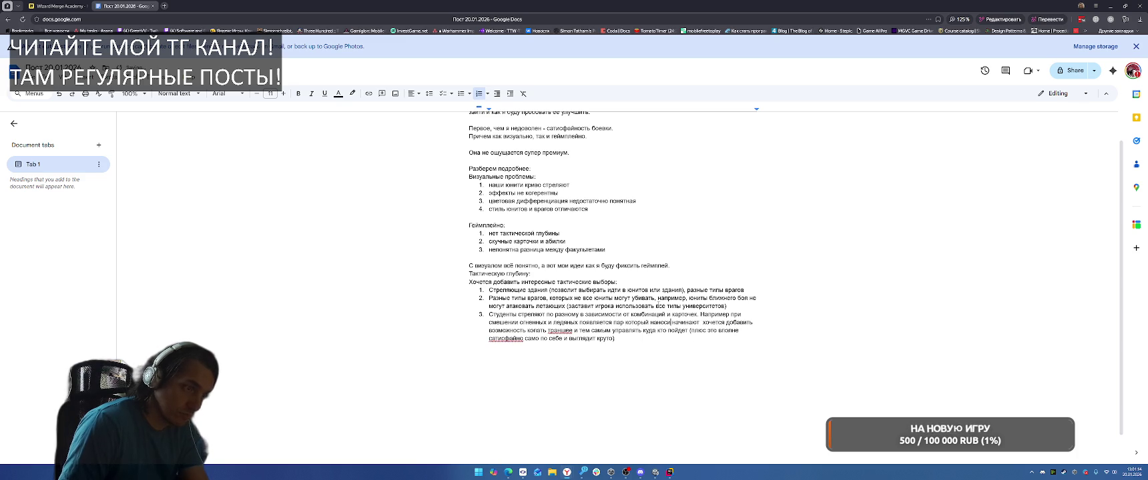
pyautogui.write('одой')
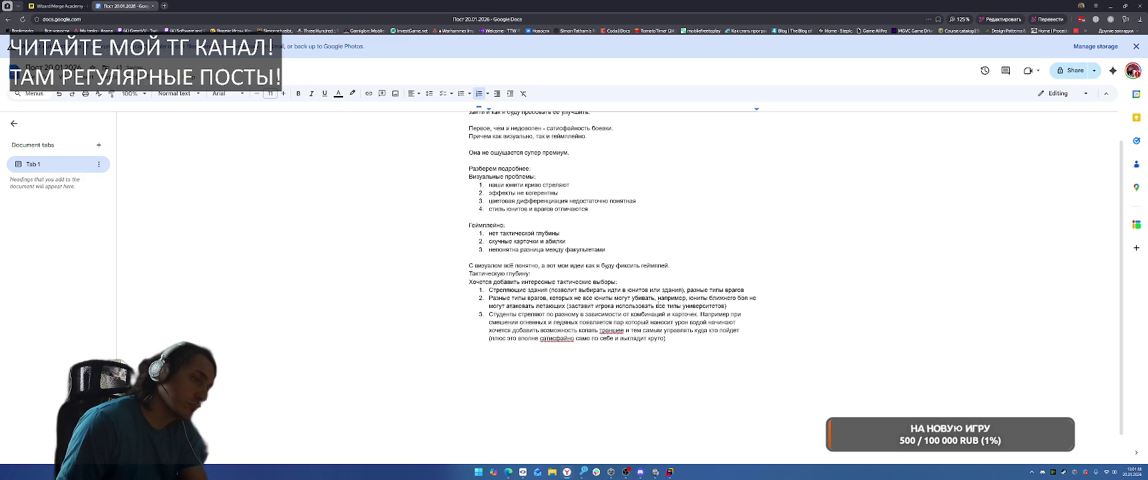
pyautogui.press('BackSpace')
pyautogui.press('BackSpace')
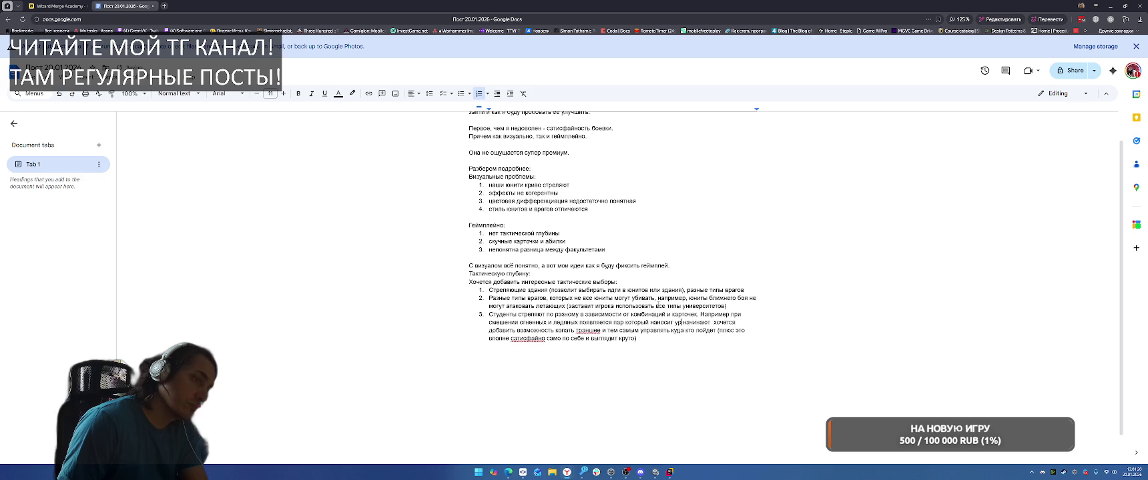
pyautogui.write('нительный ')
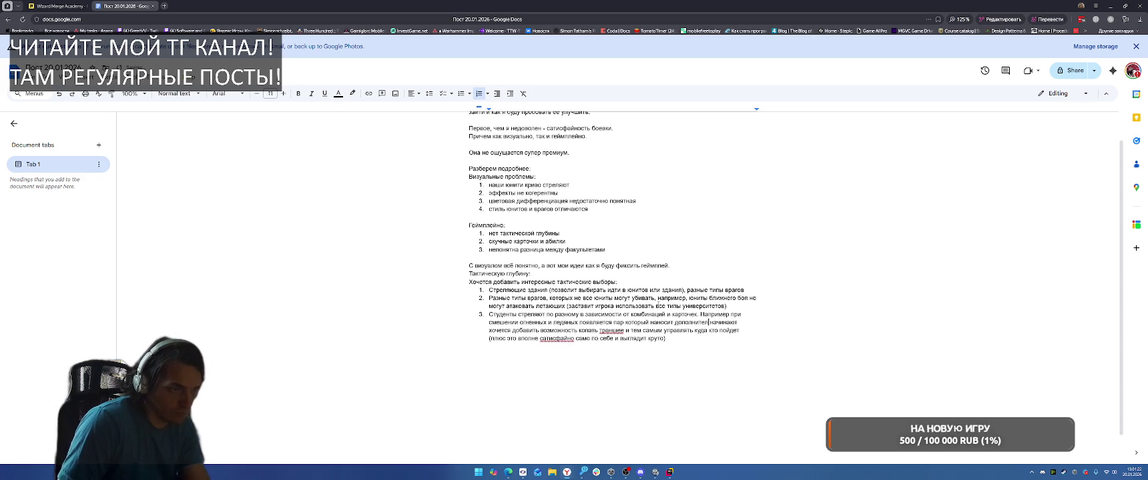
pyautogui.write('урон (')
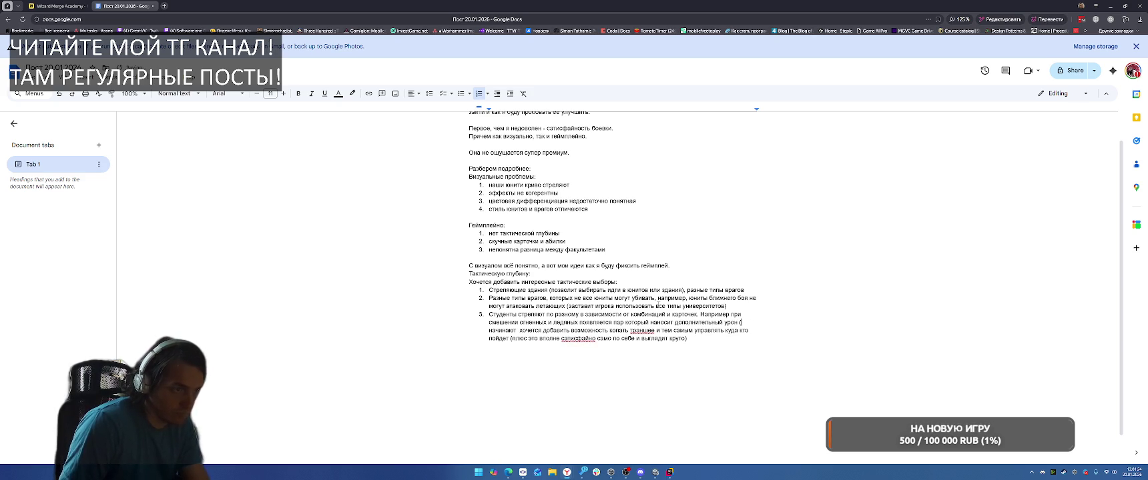
pyautogui.write('заставит игрока комб')
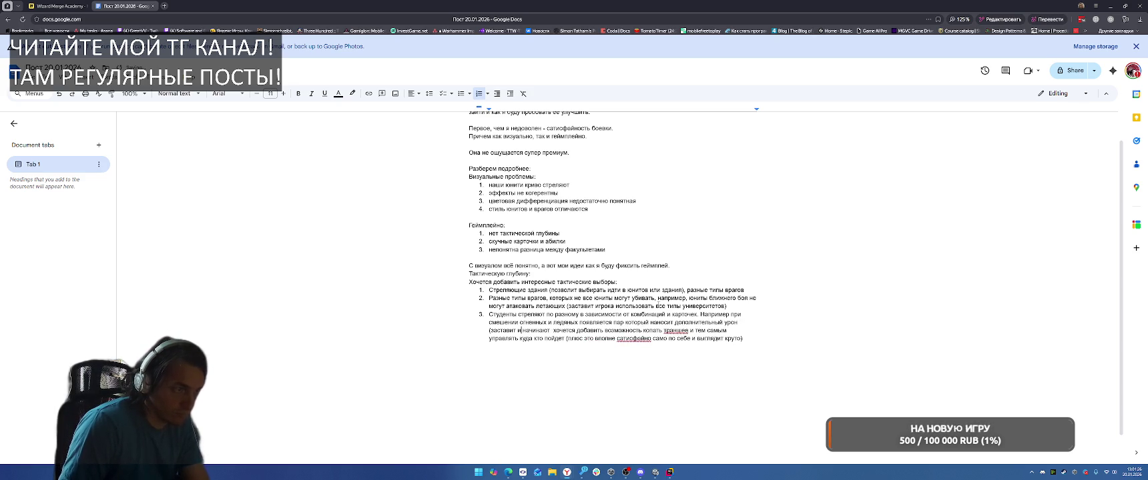
pyautogui.write('и')
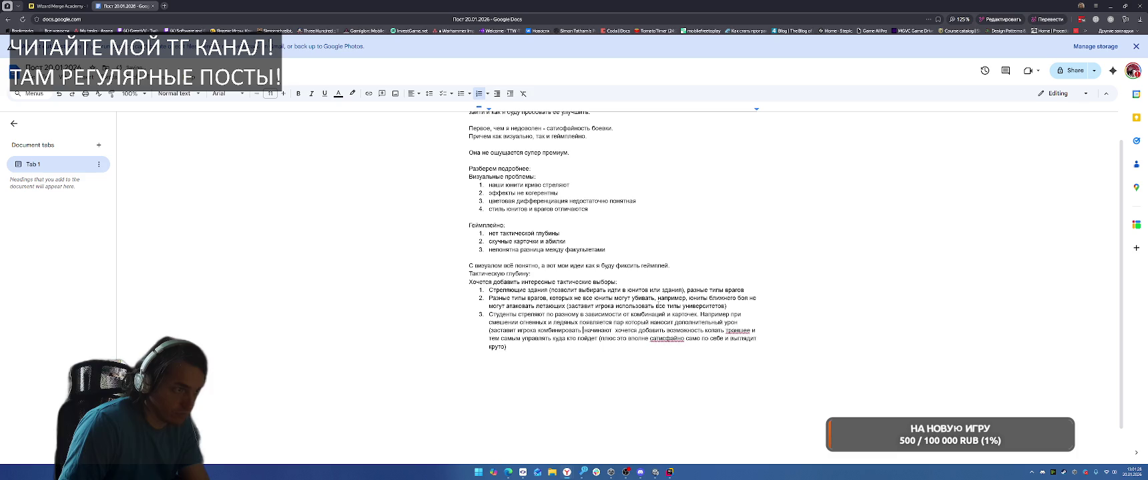
pyautogui.write('нировать разные факультет')
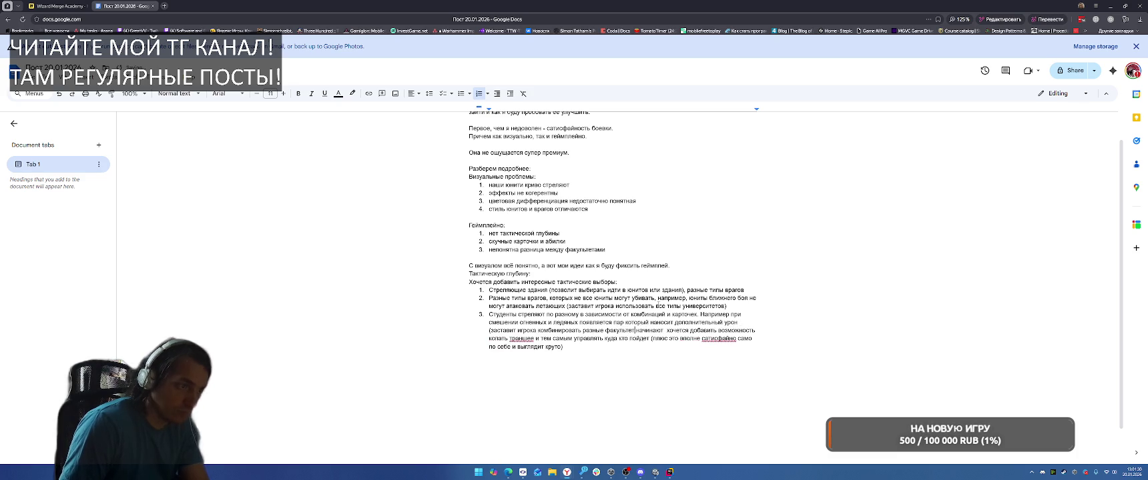
pyautogui.write('ы,')
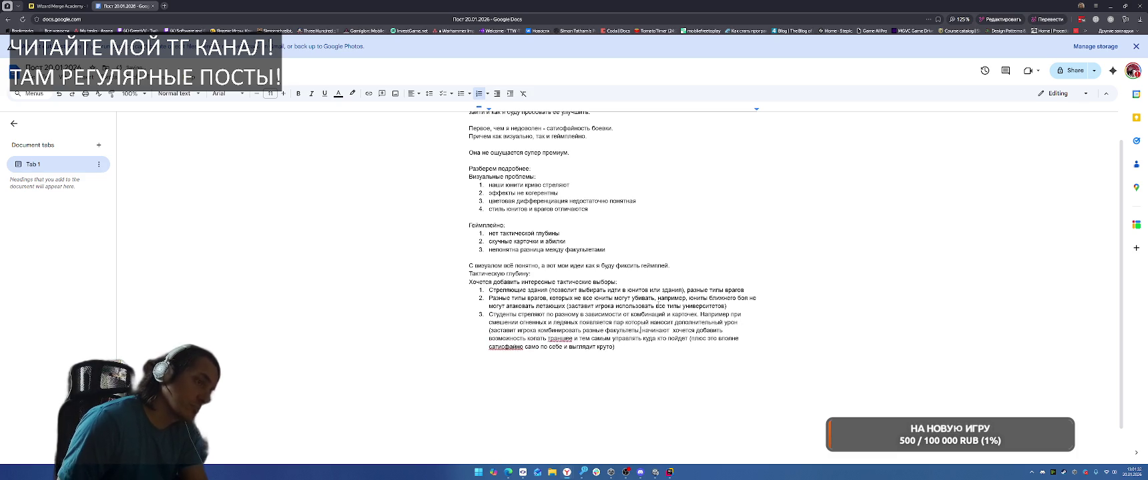
pyautogui.write(' идеально сочита')
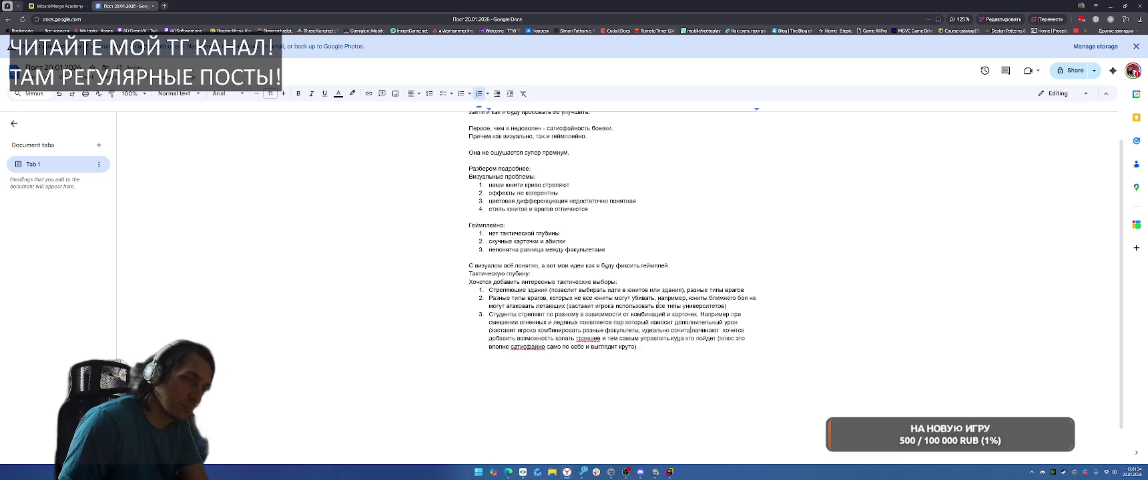
pyautogui.press('BackSpace')
pyautogui.press('BackSpace')
pyautogui.press('BackSpace')
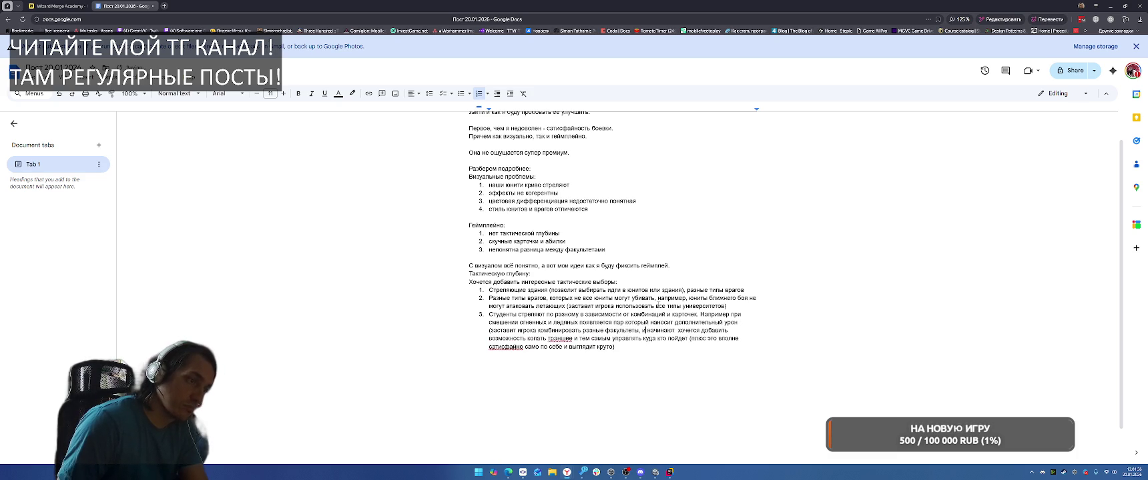
# Step: Add item 4 'Стихийные сопротивления - разные враги по разному уязвимы к атакам разных факультетов'
pyautogui.press('Return')
pyautogui.write('Стихийные ')
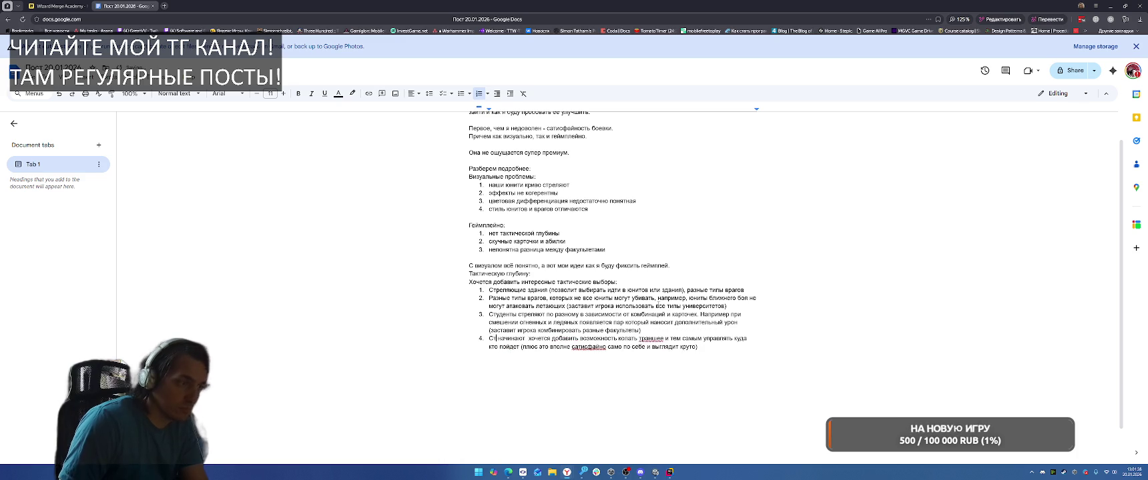
pyautogui.write('сопротивления (')
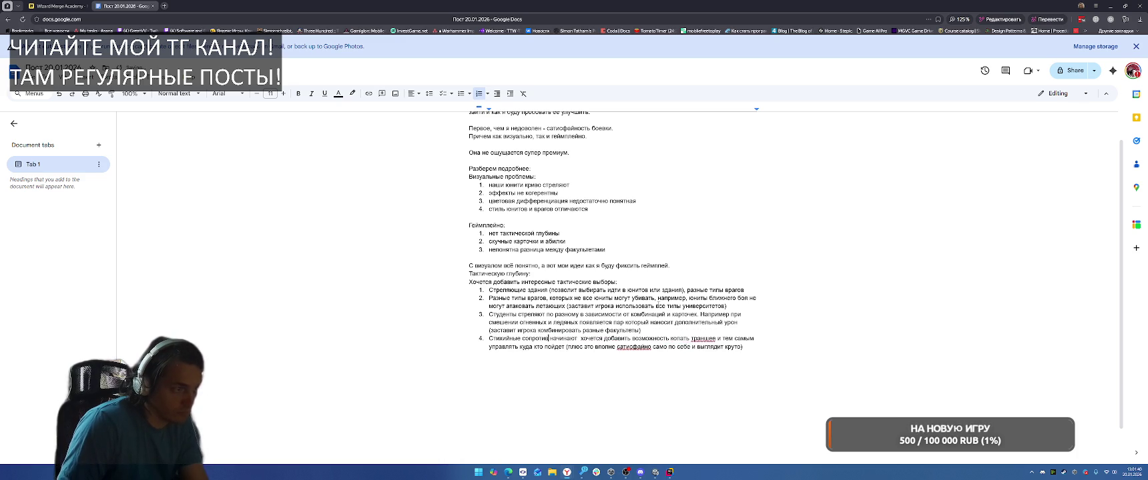
pyautogui.write('разные враги по раз')
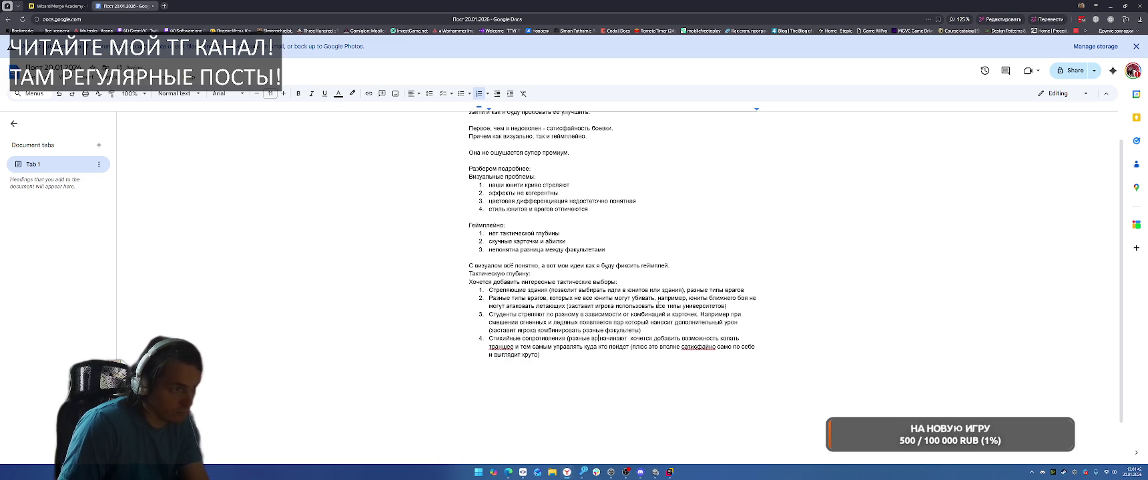
pyautogui.write('ному')
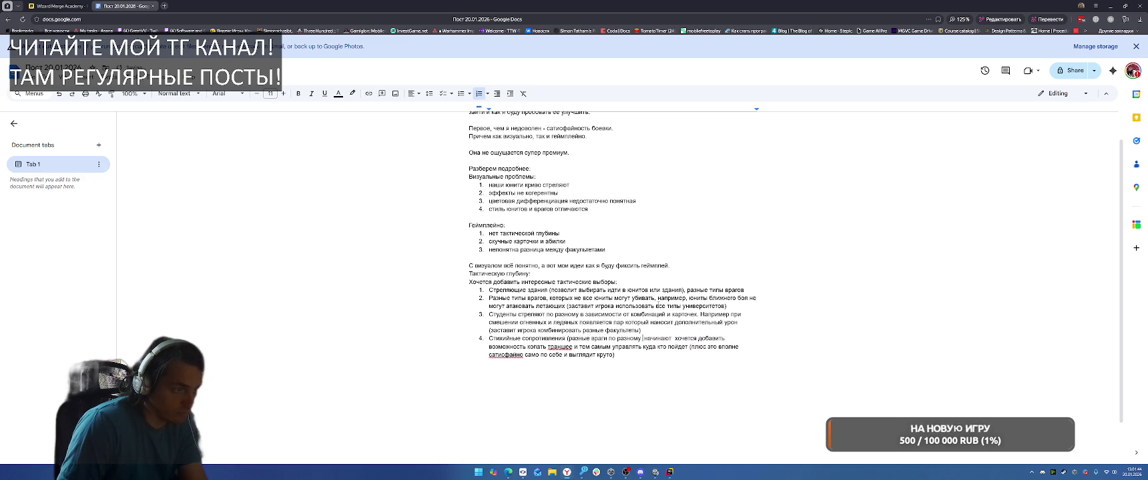
pyautogui.press('BackSpace')
pyautogui.press('BackSpace')
pyautogui.press('BackSpace')
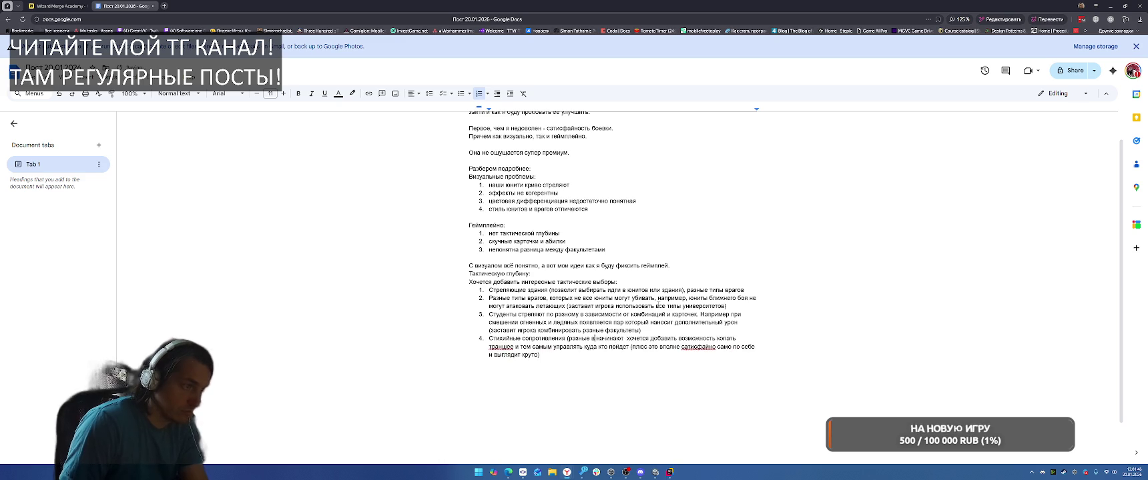
pyautogui.write('- разны')
pyautogui.write('е враги ')
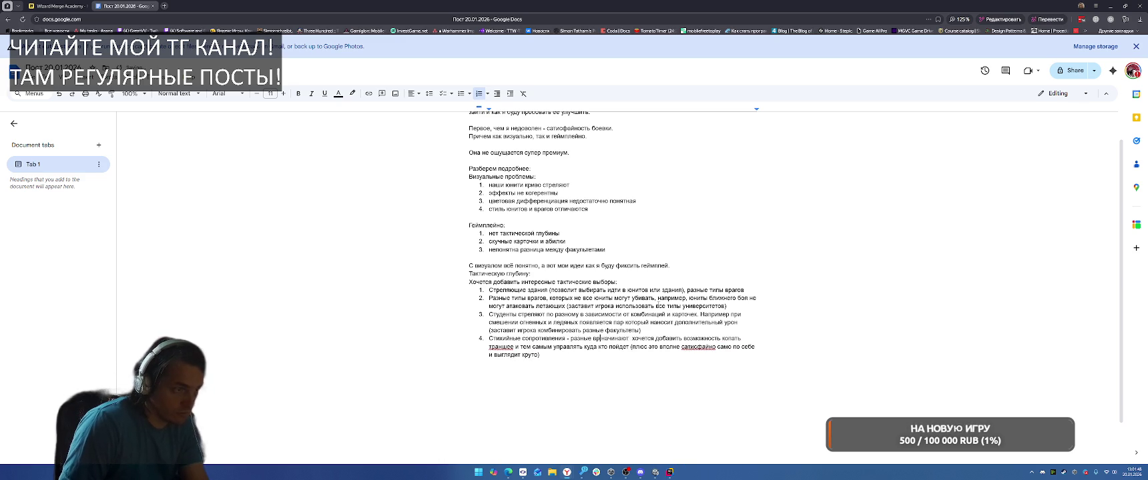
pyautogui.write('по разному уе')
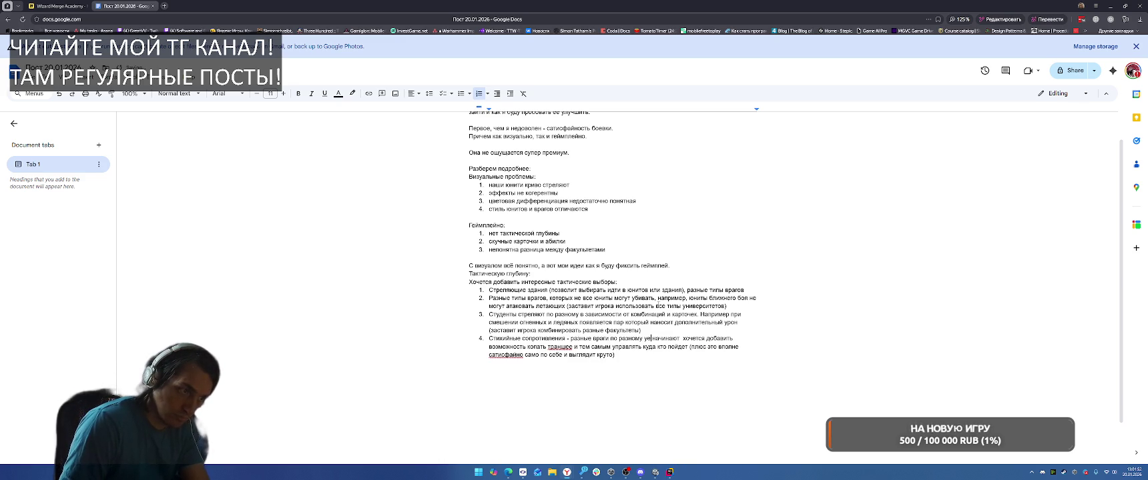
pyautogui.press('BackSpace')
pyautogui.write('я')
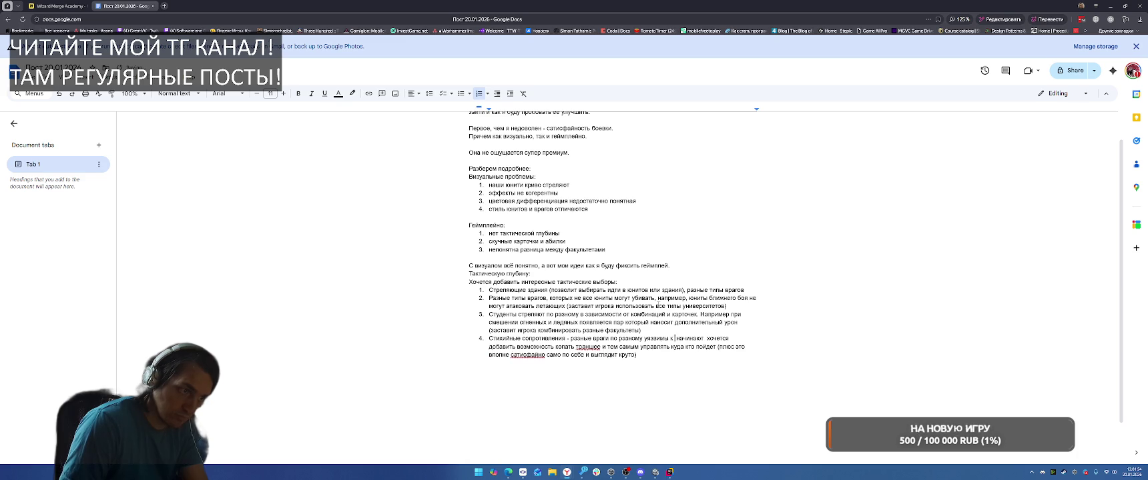
pyautogui.write('звимы к атакам разных фак')
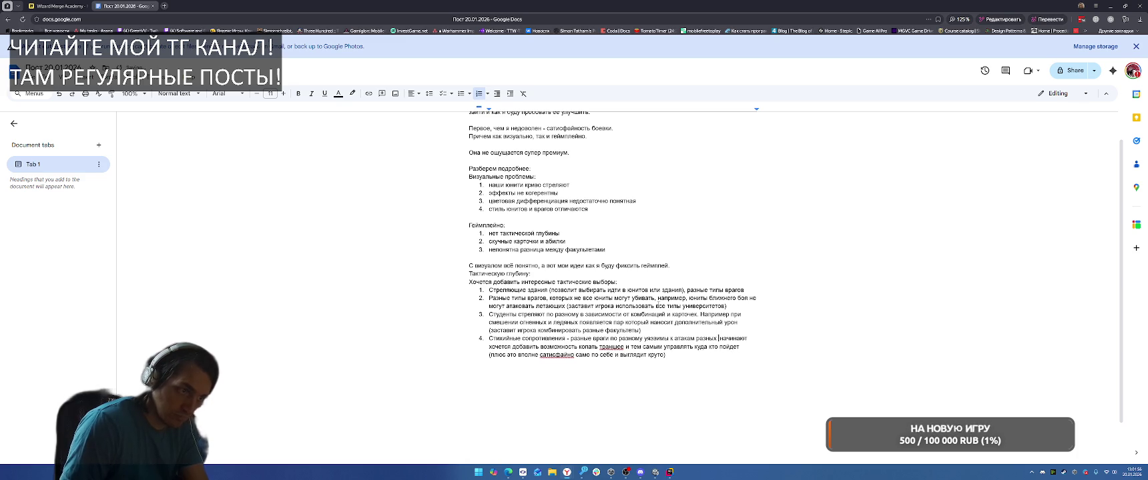
pyautogui.write('ультетов. ')
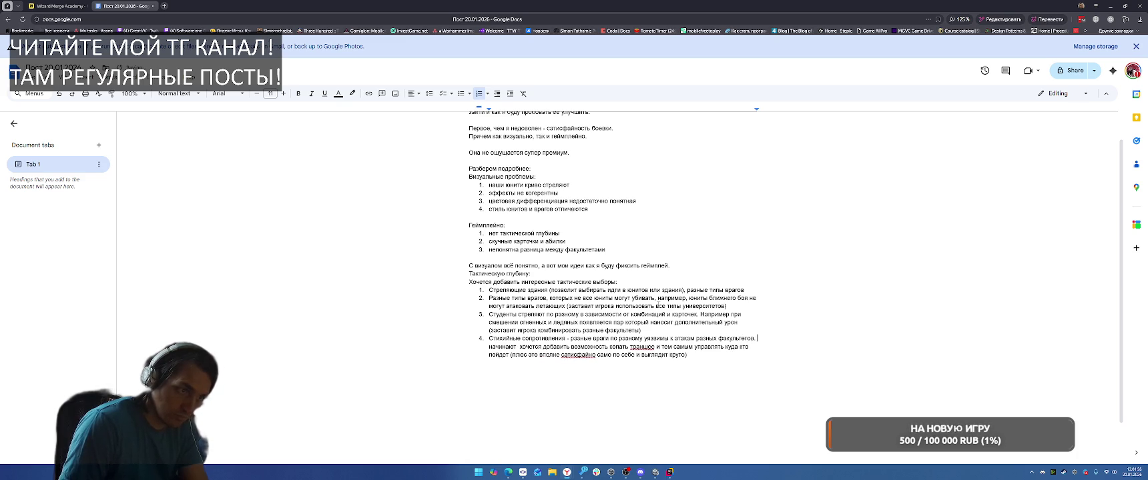
pyautogui.write('Идеально будет с')
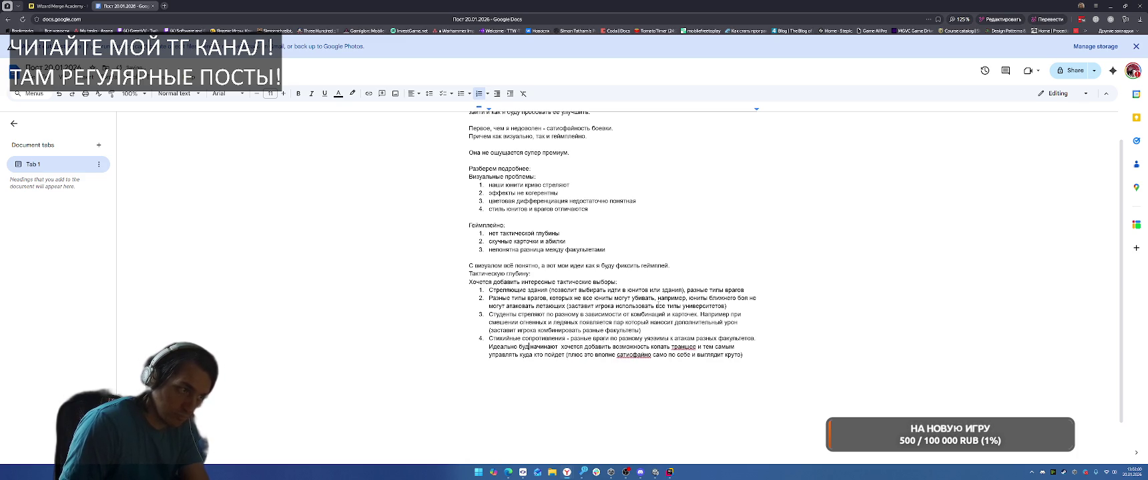
pyautogui.write('очитаться ')
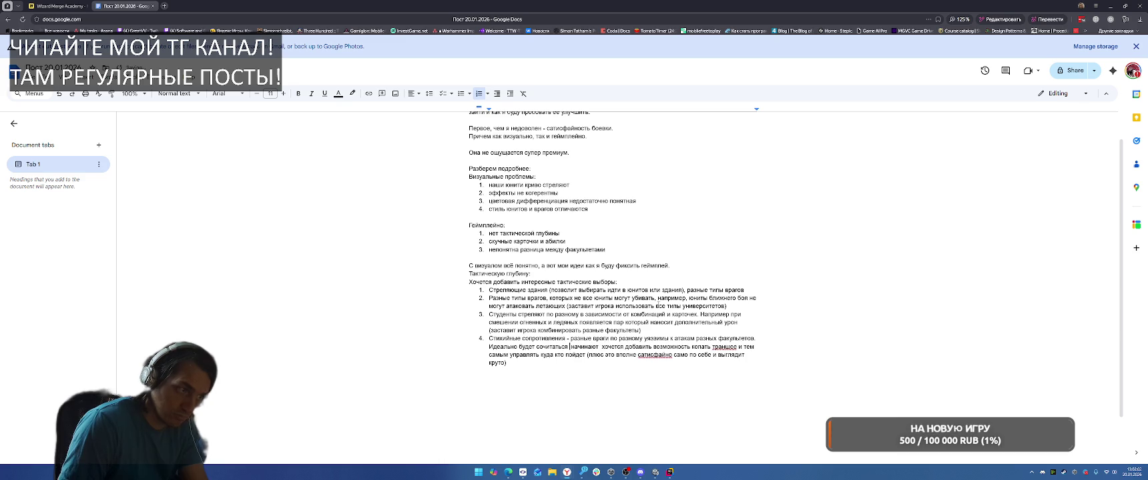
pyautogui.write('с комбинацией факультетов (за')
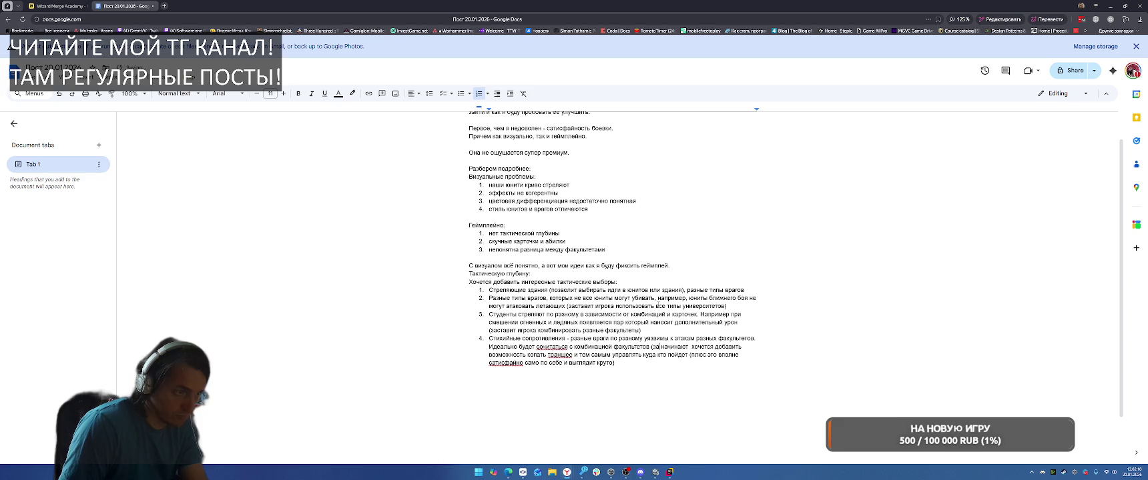
pyautogui.write('ставит игрок')
pyautogui.write('а переигрывать уровн')
pyautogui.write('и потому что они б')
pyautogui.write('удут проигрывать ')
pyautogui.write('из-за неправиальн')
pyautogui.press('BackSpace')
pyautogui.press('BackSpace')
pyautogui.press('BackSpace')
pyautogui.write('льных выборов)начинают  хочется')
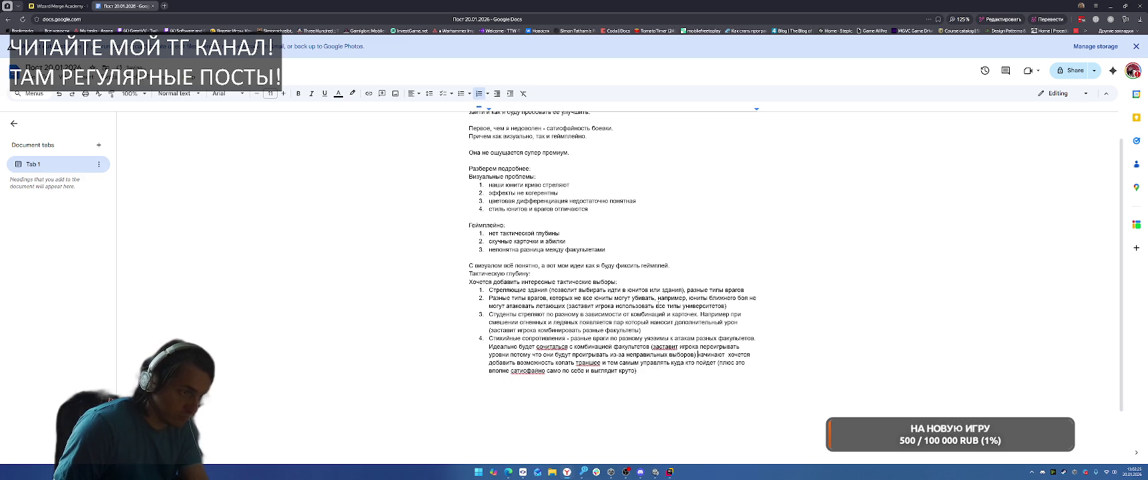
pyautogui.press('Return')
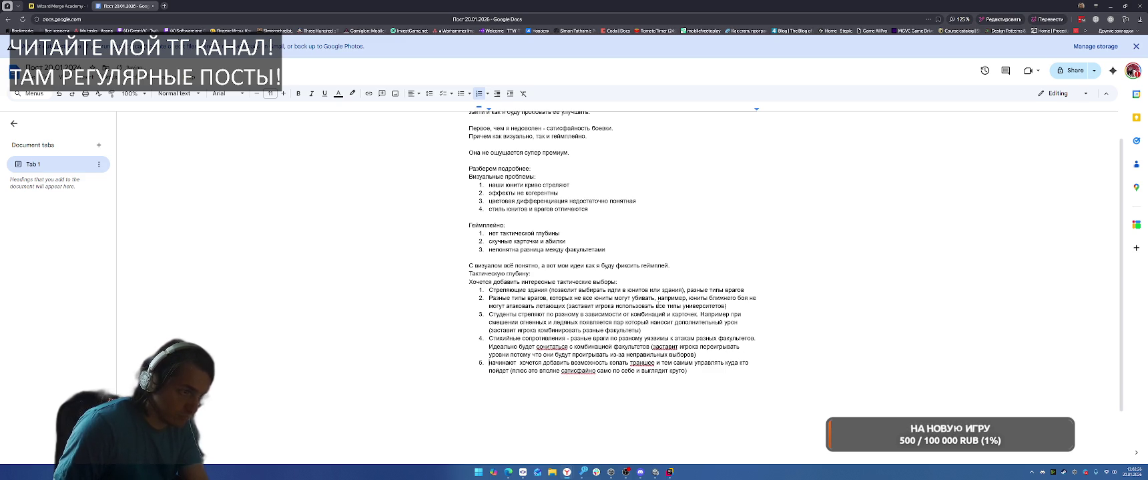
pyautogui.rightClick(671, 346)
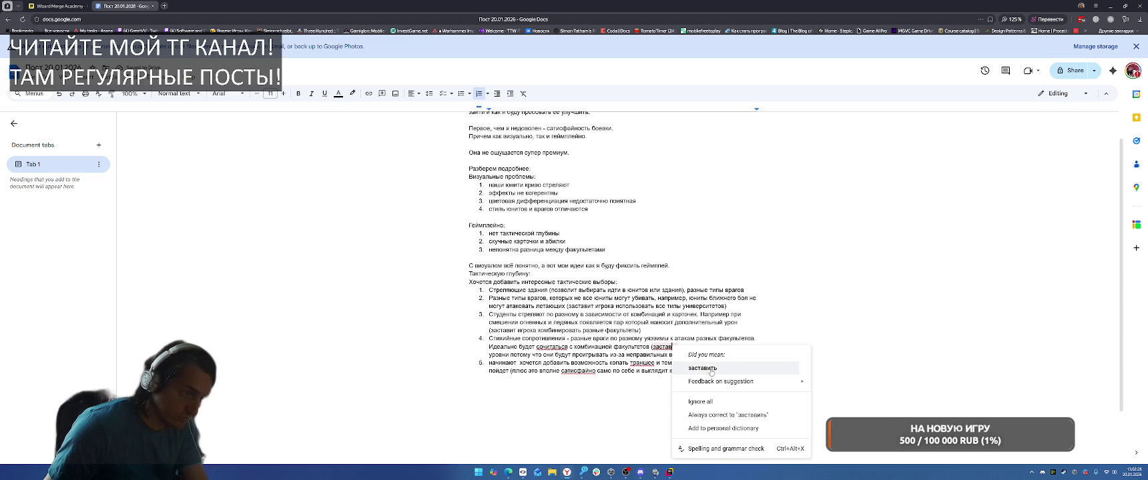
pyautogui.click(855, 311)
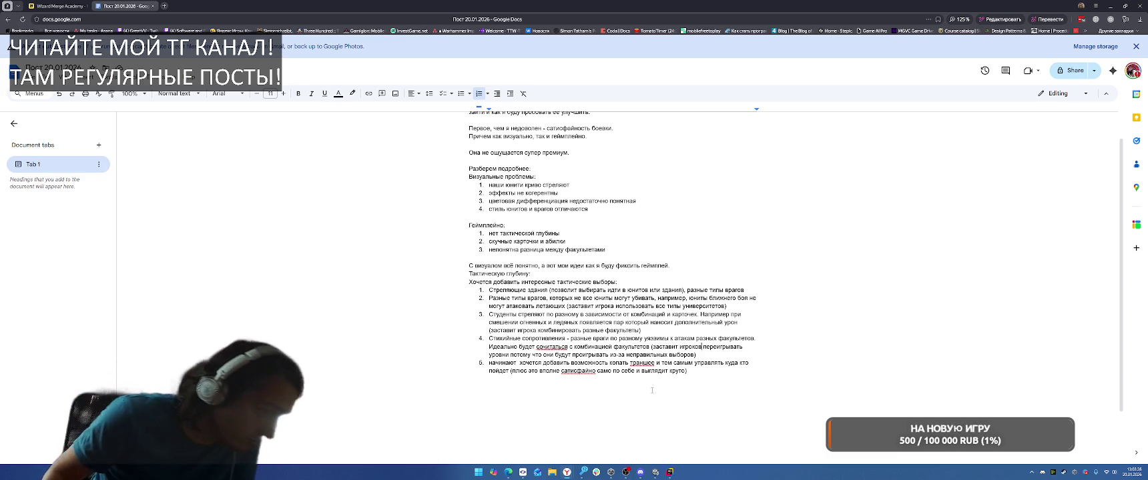
# Step: Bold the lead phrases of items 1–4, including 'Разные типы врагов' and 'Стихийные сопротивления'
pyautogui.moveTo(488, 291); pyautogui.dragTo(547, 290)
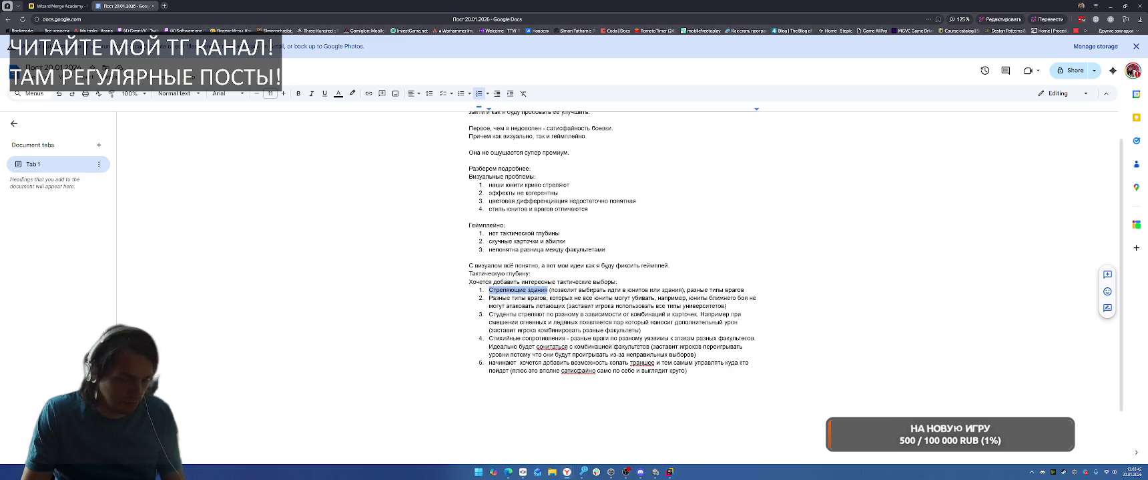
pyautogui.hotkey('ctrl', 'b')
pyautogui.moveTo(488, 299); pyautogui.dragTo(547, 298)
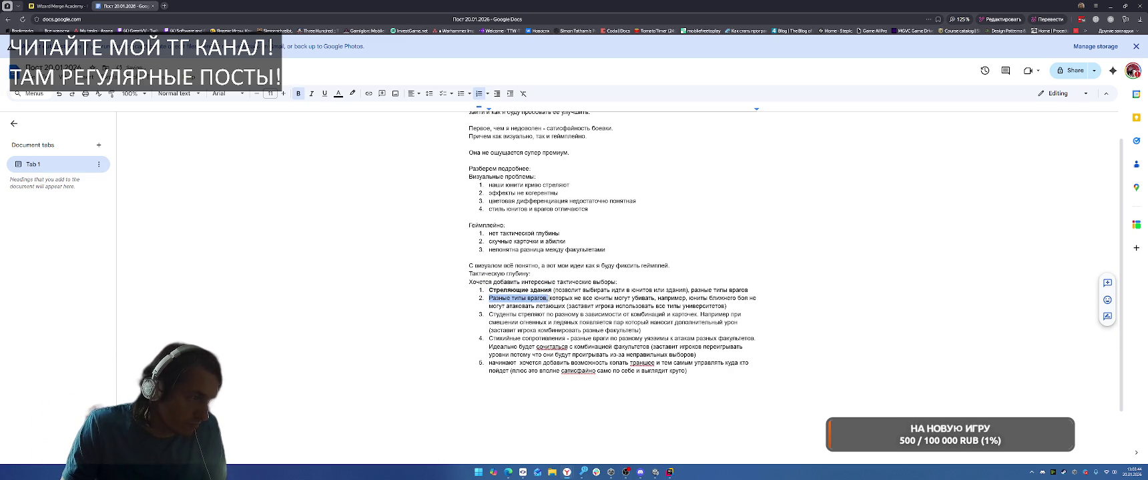
pyautogui.hotkey('ctrl', 'b')
pyautogui.click(494, 315)
pyautogui.moveTo(489, 315); pyautogui.dragTo(699, 314)
pyautogui.hotkey('ctrl', 'b')
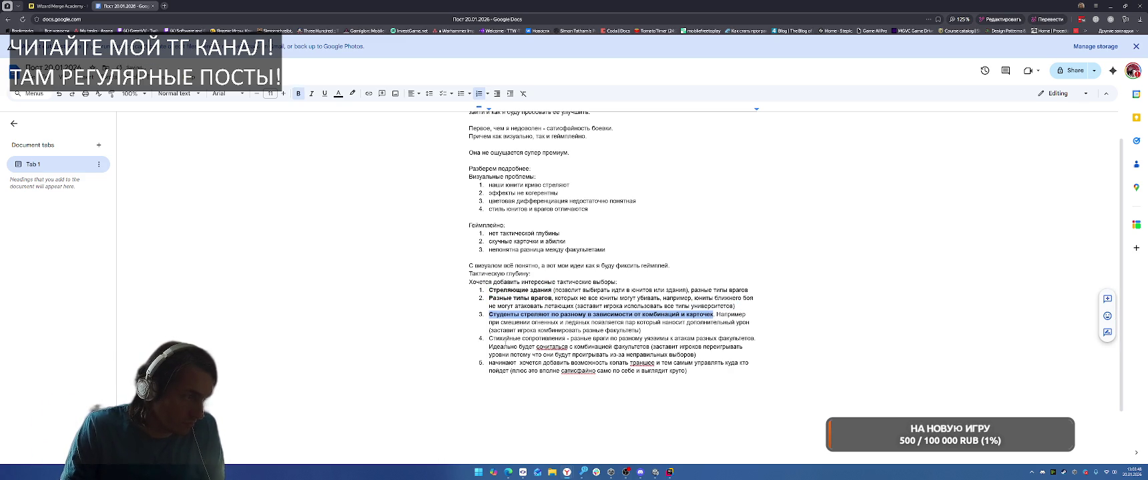
pyautogui.moveTo(489, 338); pyautogui.dragTo(566, 338)
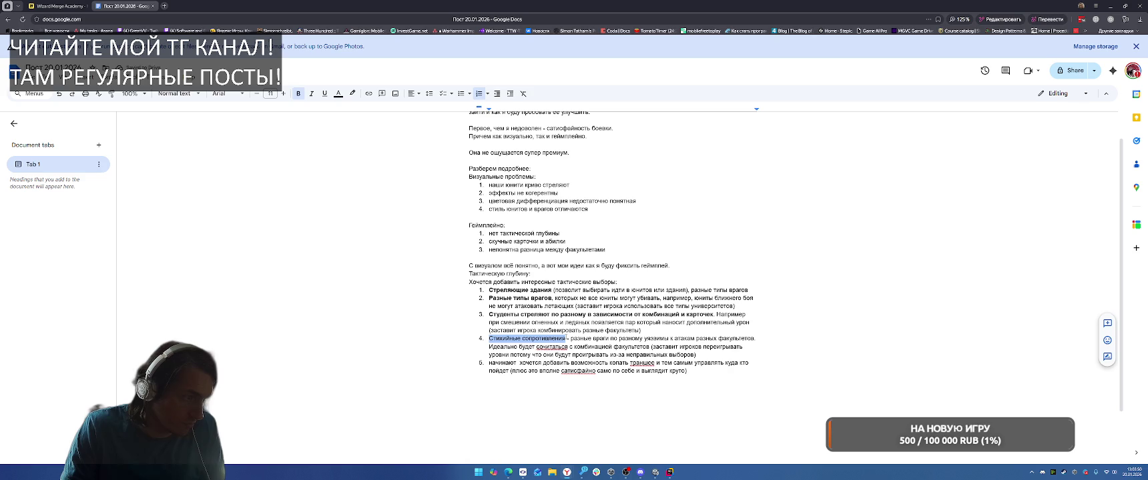
pyautogui.rightClick(566, 339)
pyautogui.hotkey('ctrl', 'b')
# Step: Correct 'сочитаться' to 'сочетаться' and delete the trailing 'разные типы врагов' from item 1
pyautogui.rightClick(587, 346)
pyautogui.click(641, 367)
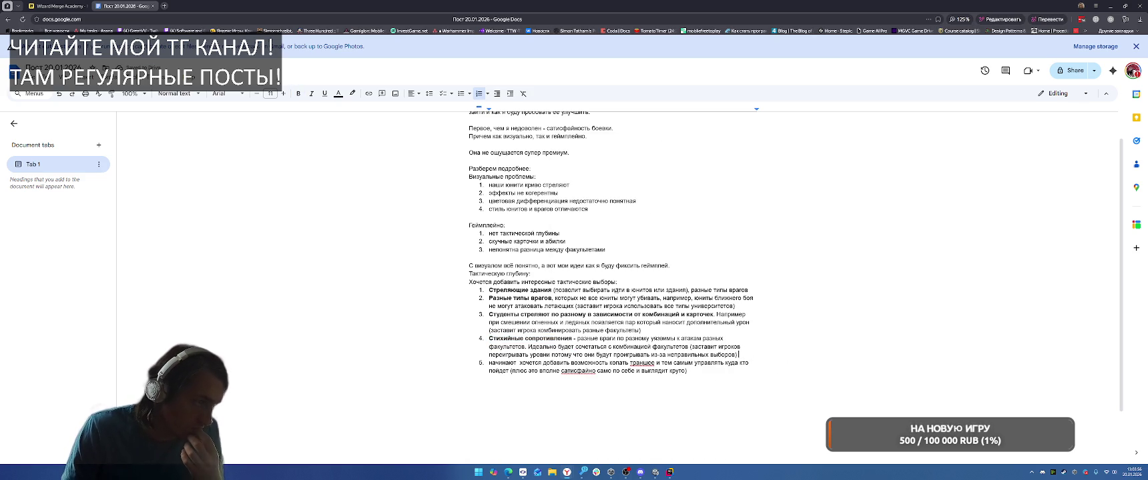
pyautogui.moveTo(553, 291)
pyautogui.mouseDown()
pyautogui.moveTo(488, 290)
pyautogui.moveTo(750, 291)
pyautogui.mouseUp()
pyautogui.click(721, 266)
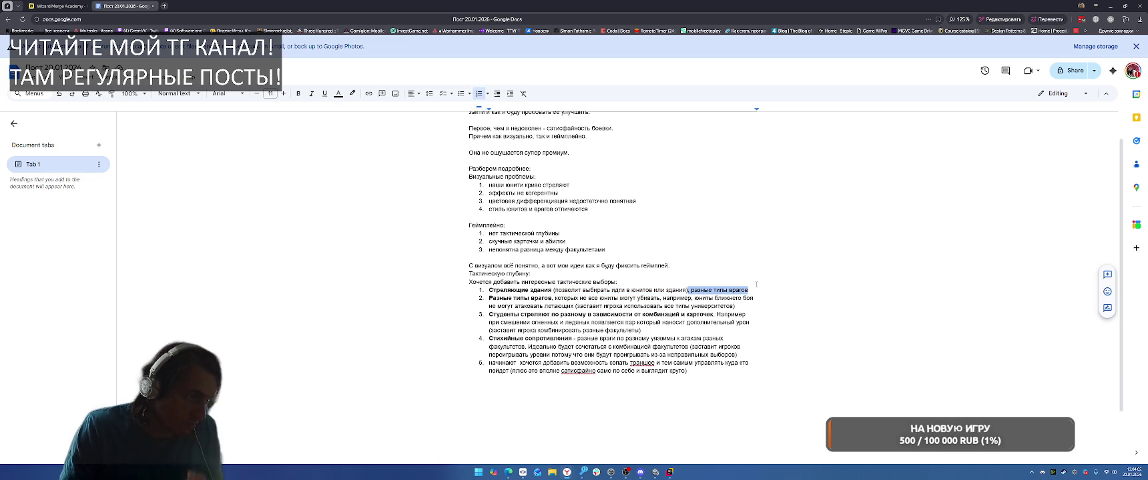
pyautogui.press('BackSpace')
pyautogui.hotkey('ctrl', 'shift', 'Left')
pyautogui.hotkey('ctrl', 'shift', 'Left')
pyautogui.hotkey('ctrl', 'shift', 'Left')
pyautogui.press('Up')
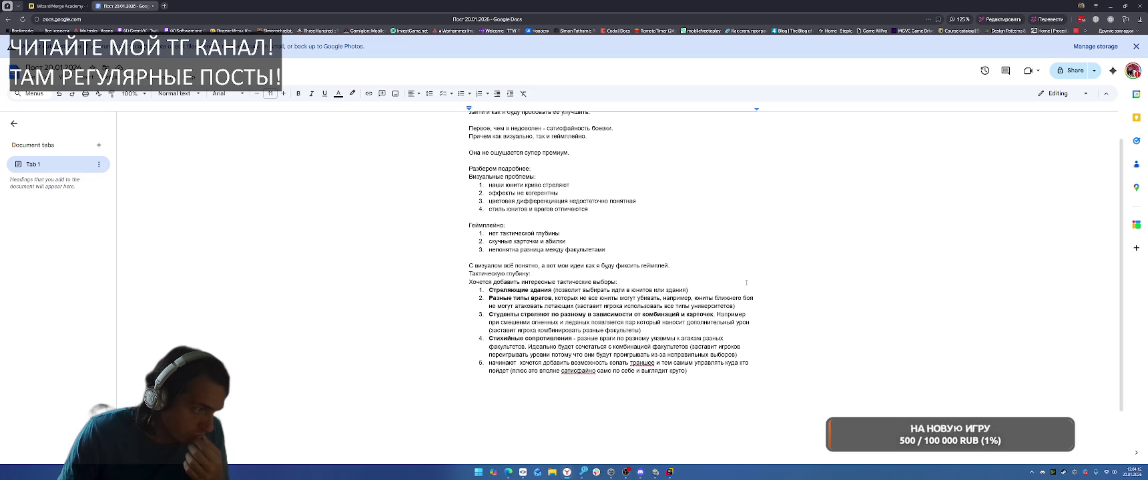
pyautogui.click(489, 363)
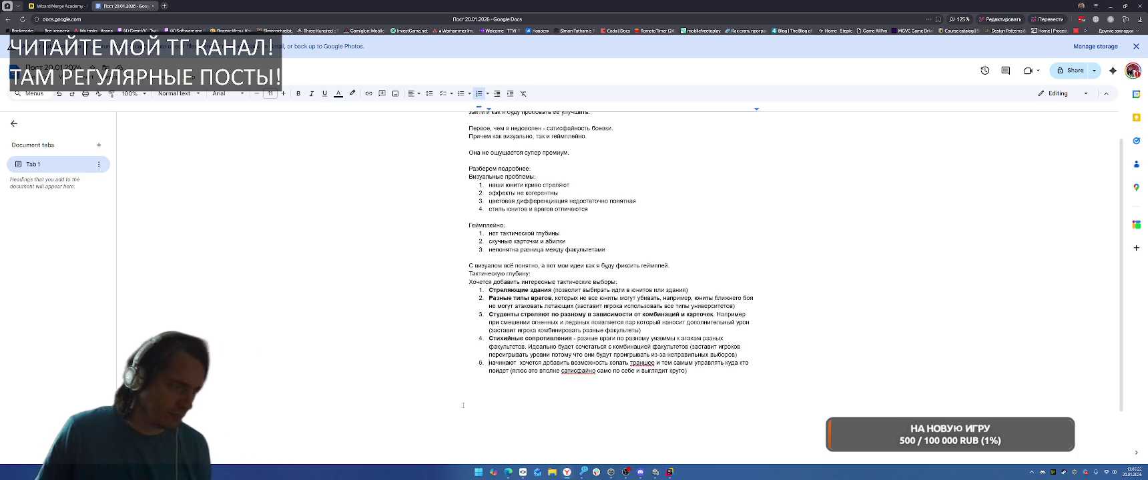
# Step: From the Toggl popup, expand the 'Аналитика' entries, open the full site, and return to the post
pyautogui.click(1110, 19)
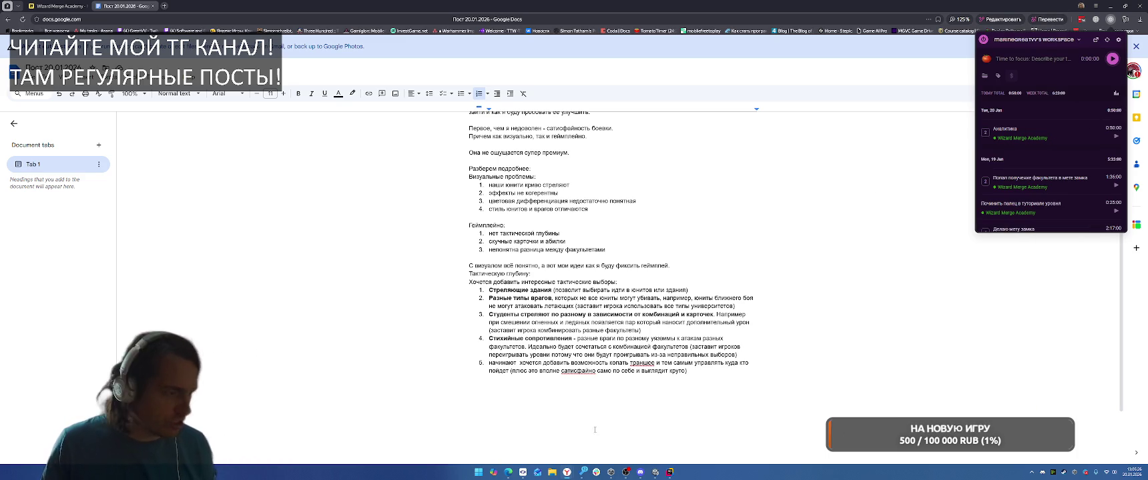
pyautogui.click(985, 75)
pyautogui.click(1031, 72)
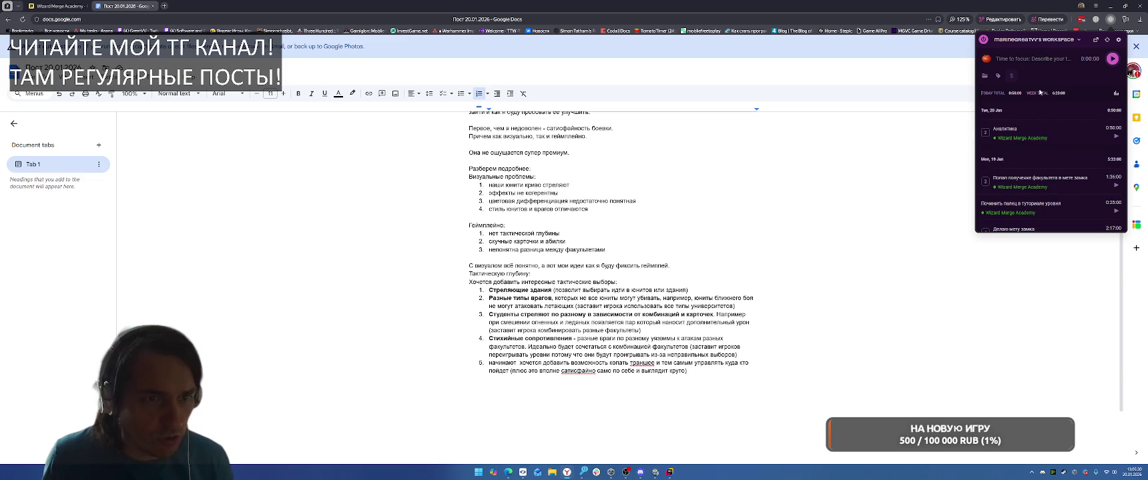
pyautogui.click(985, 133)
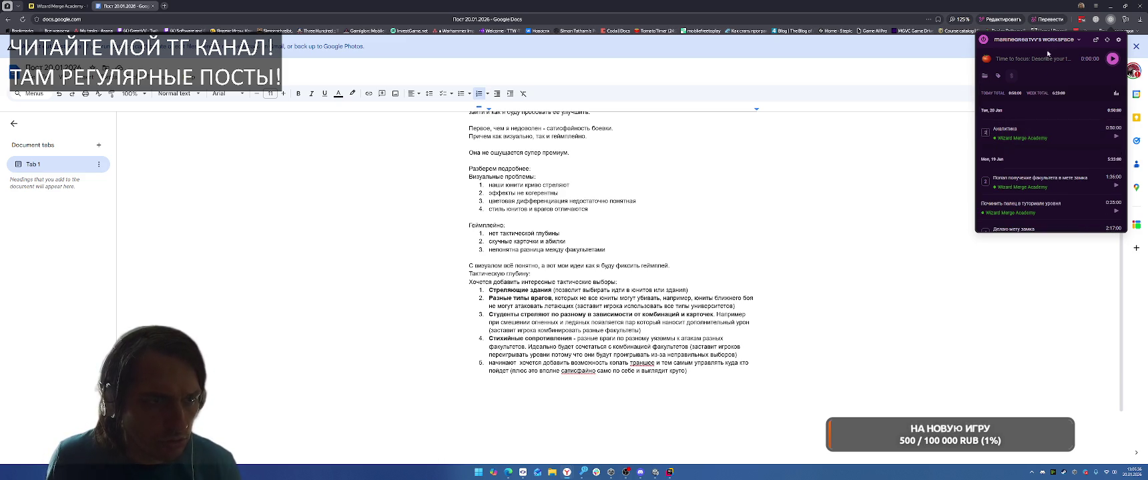
pyautogui.click(1095, 39)
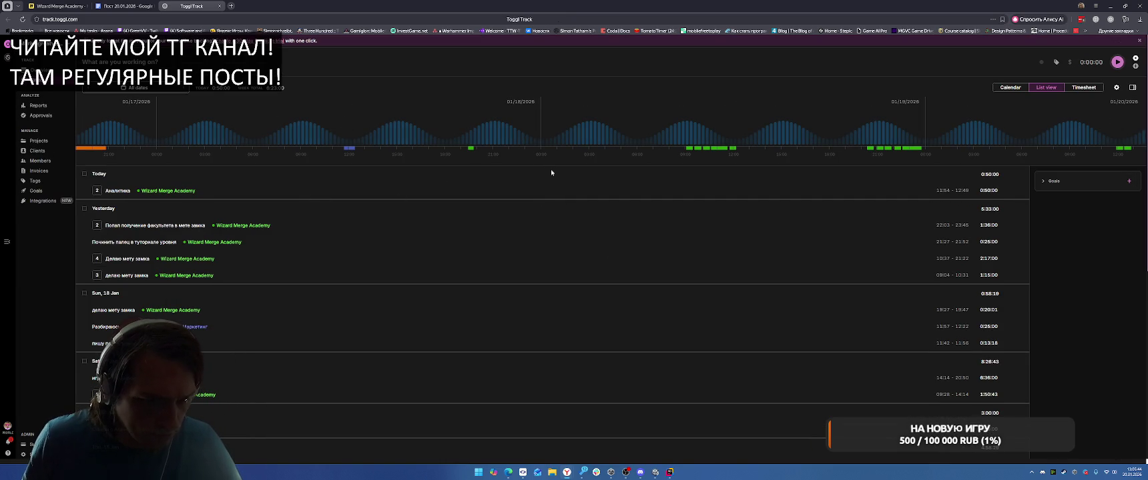
pyautogui.click(126, 6)
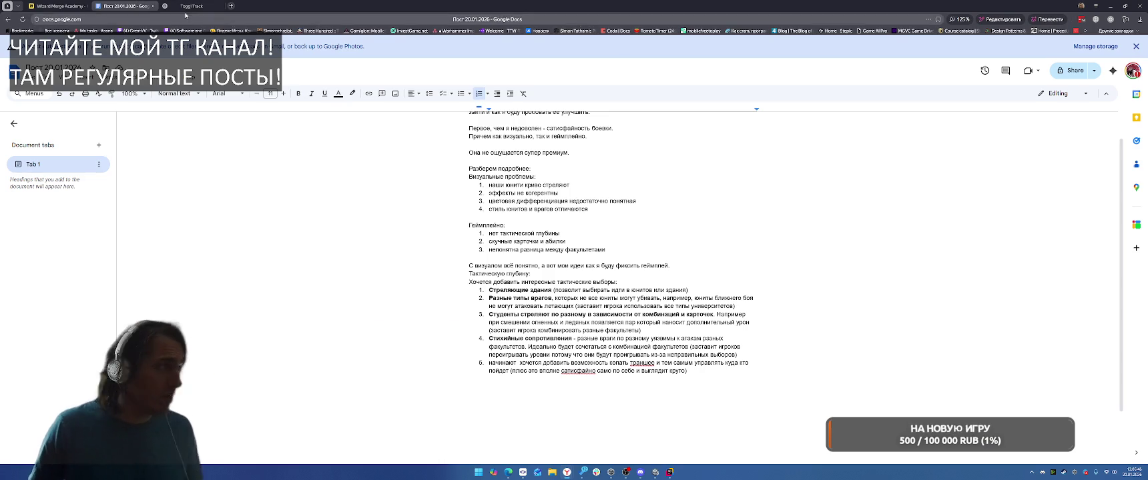
# Step: Switch between the browser and the Unity editor, briefly opening and closing the notifications panel
pyautogui.click(1107, 5)
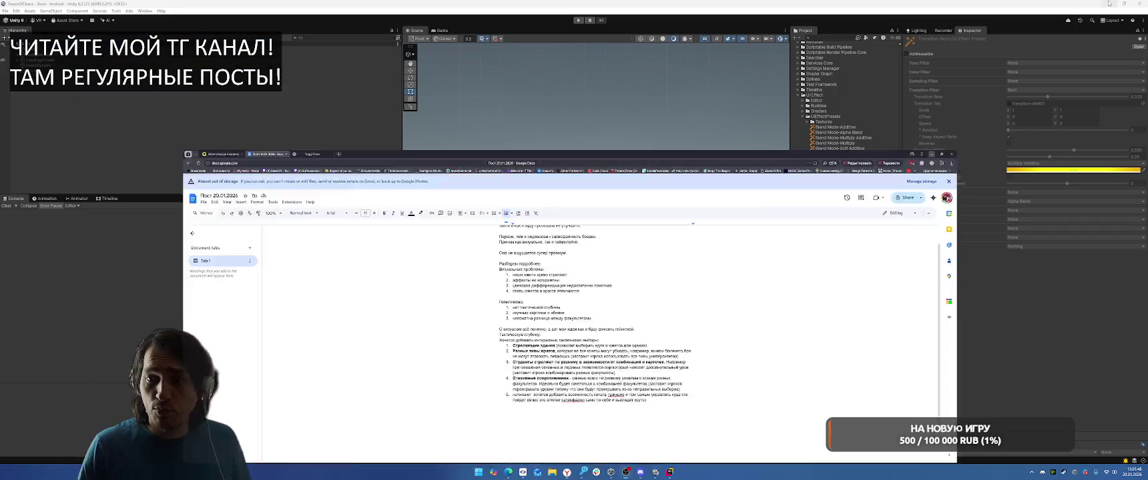
pyautogui.click(1108, 3)
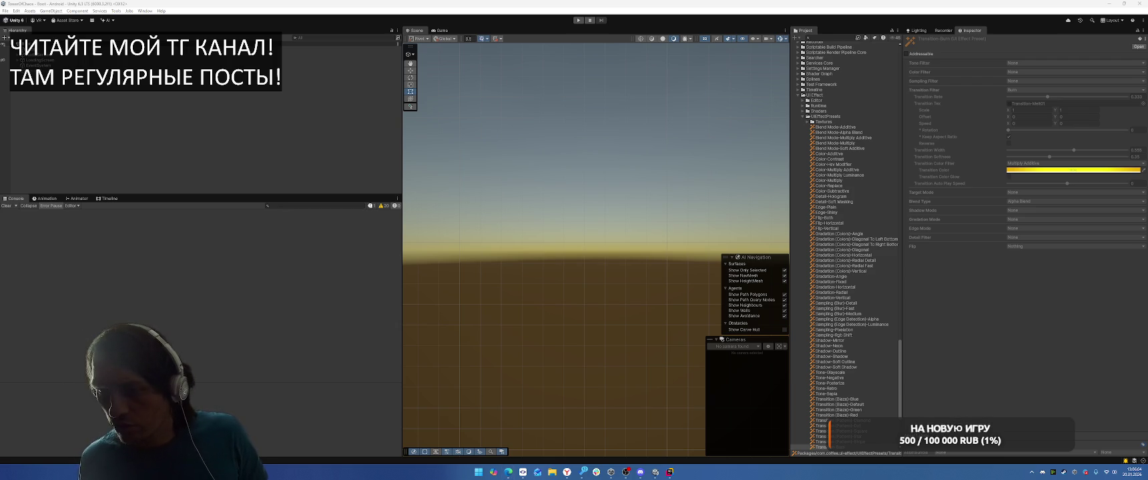
pyautogui.hotkey('alt', 'Tab')
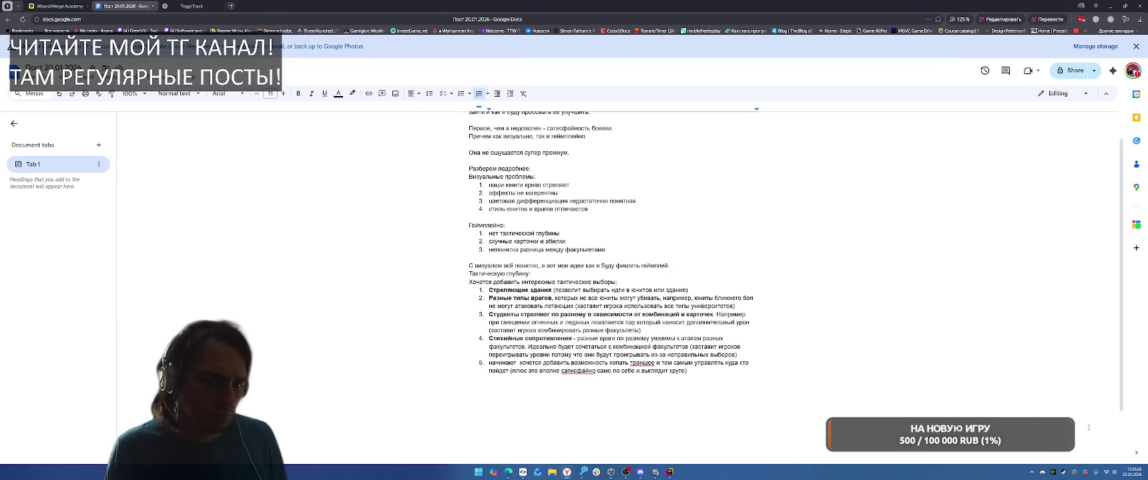
pyautogui.click(1129, 475)
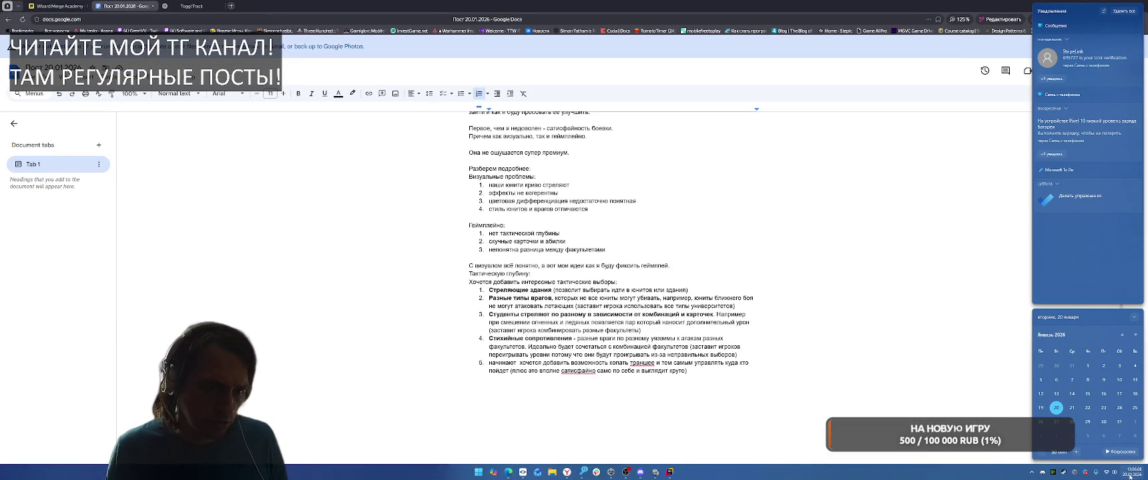
pyautogui.click(1129, 475)
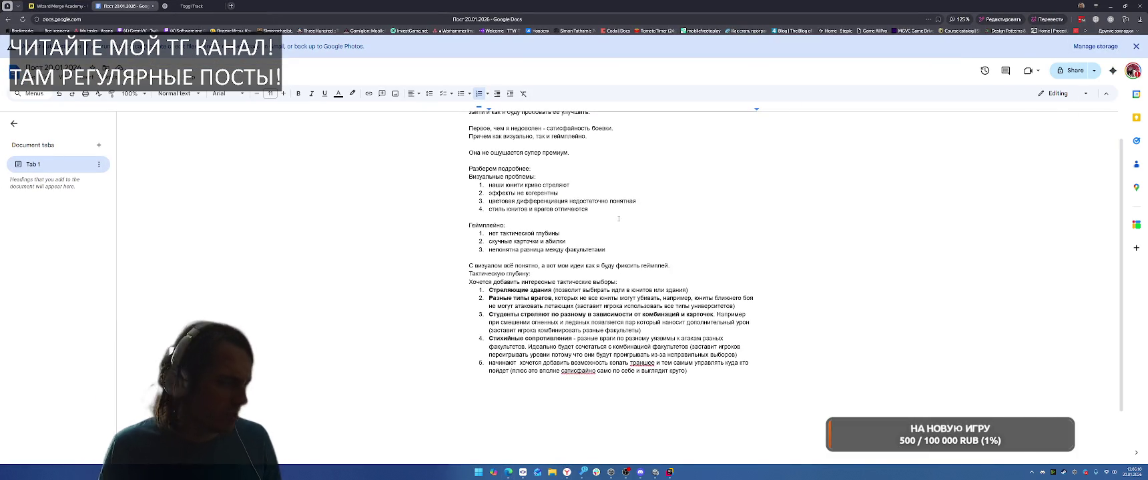
pyautogui.click(1110, 6)
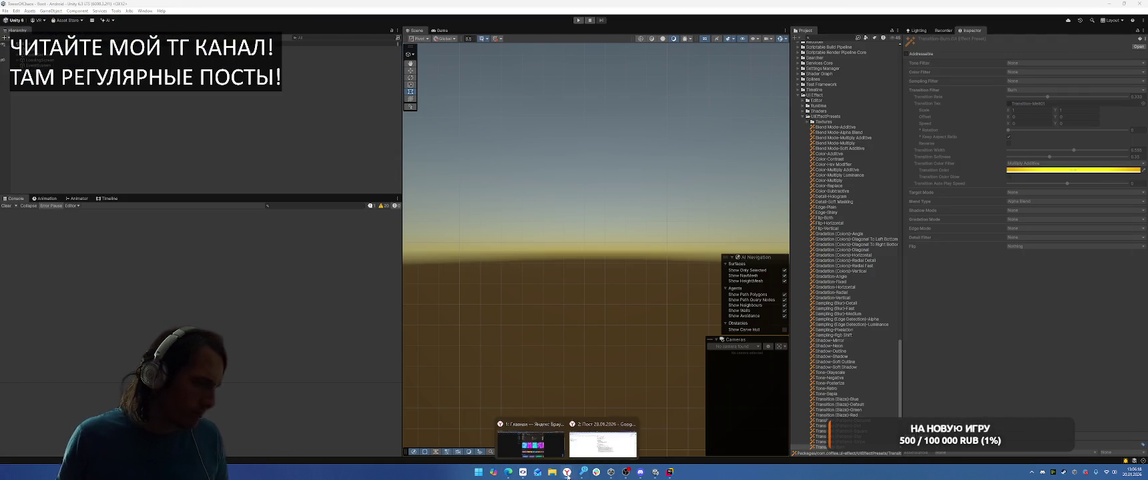
# Step: Bring the post document back and close its Google Docs tab and the Toggl Track tab
pyautogui.moveTo(566, 471)
pyautogui.click(596, 442)
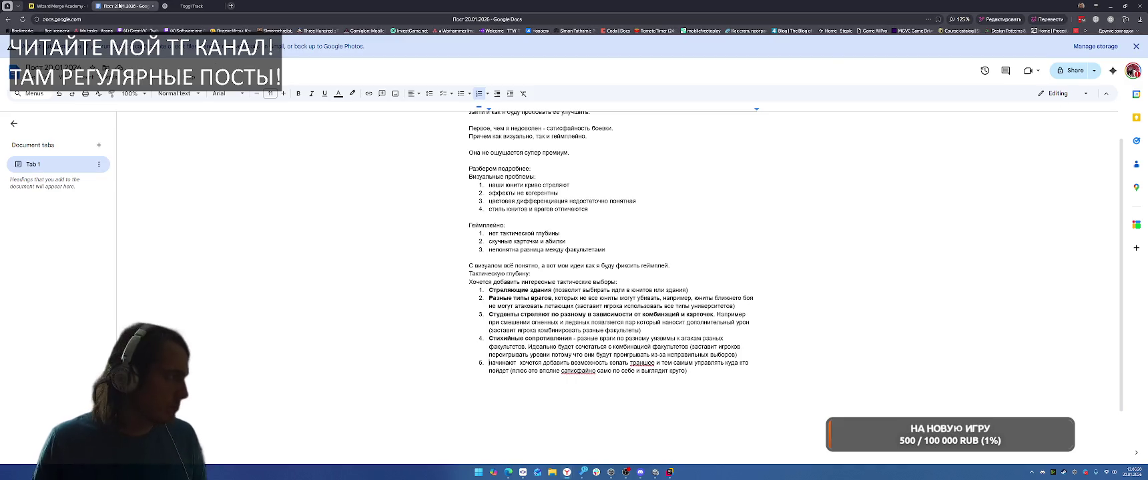
pyautogui.hotkey('ctrl', 'w')
pyautogui.click(150, 6)
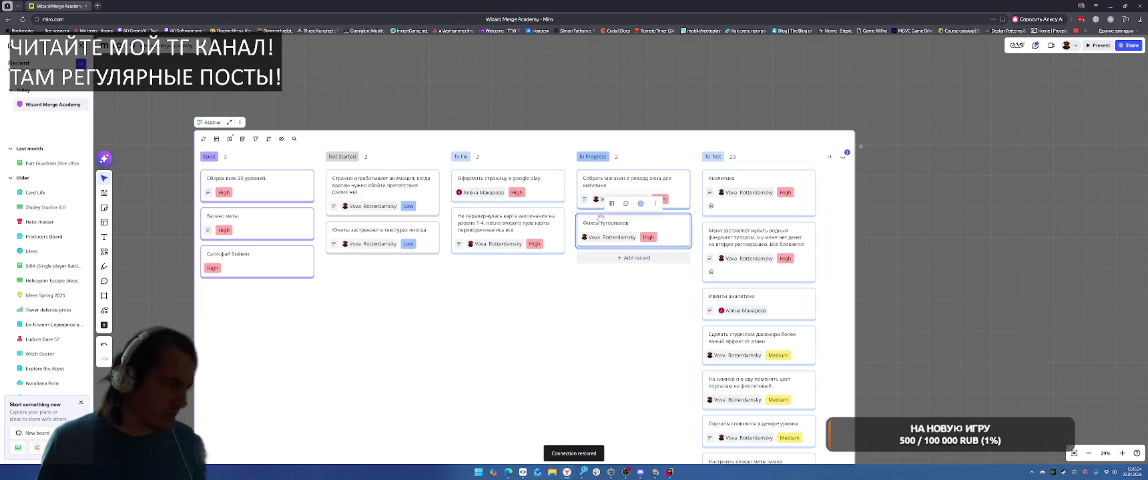
# Step: Drag the Фиксы туториалов card from In Progress to the top of To Test, then return to Unity
pyautogui.moveTo(633, 227); pyautogui.dragTo(757, 182)
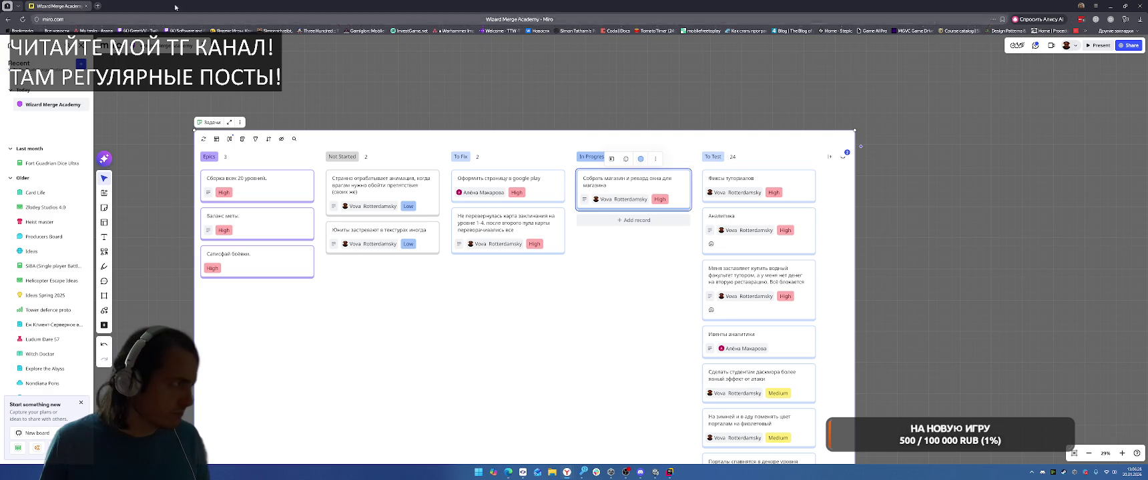
pyautogui.hotkey('alt', 'Tab')
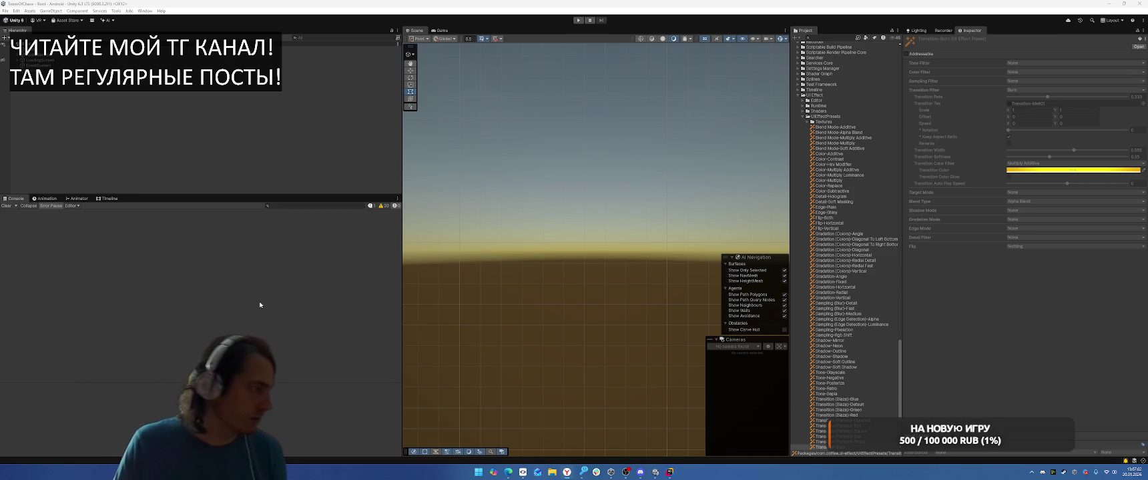
# Step: Search the Project window for 'shop' and open the Shop prefab for editing
pyautogui.click(797, 95)
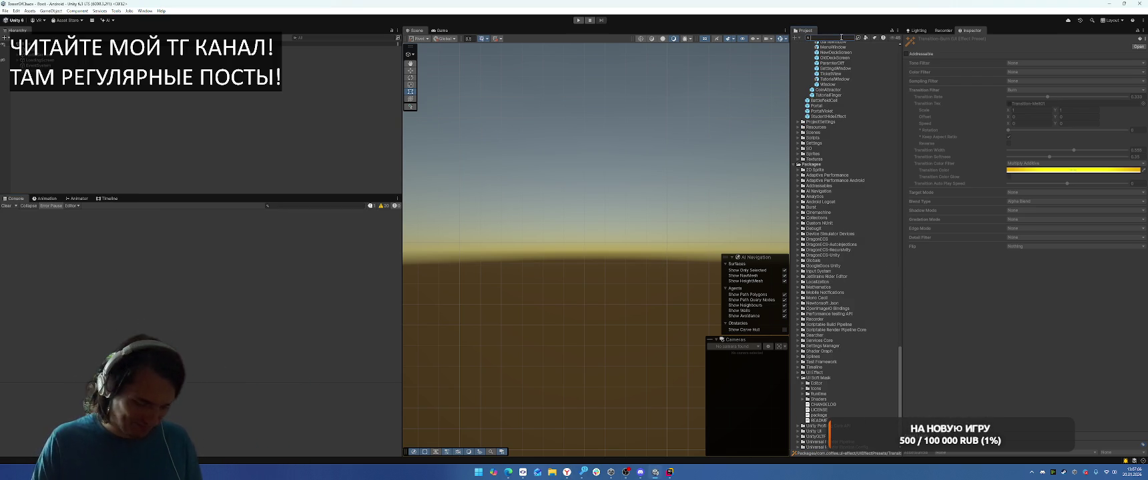
pyautogui.write('u')
pyautogui.write('hop')
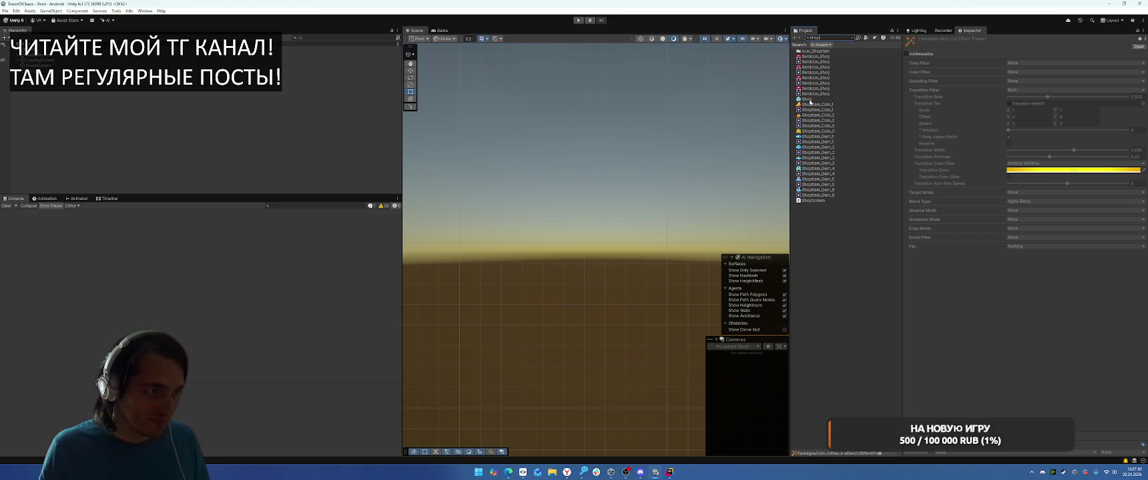
pyautogui.doubleClick(809, 101)
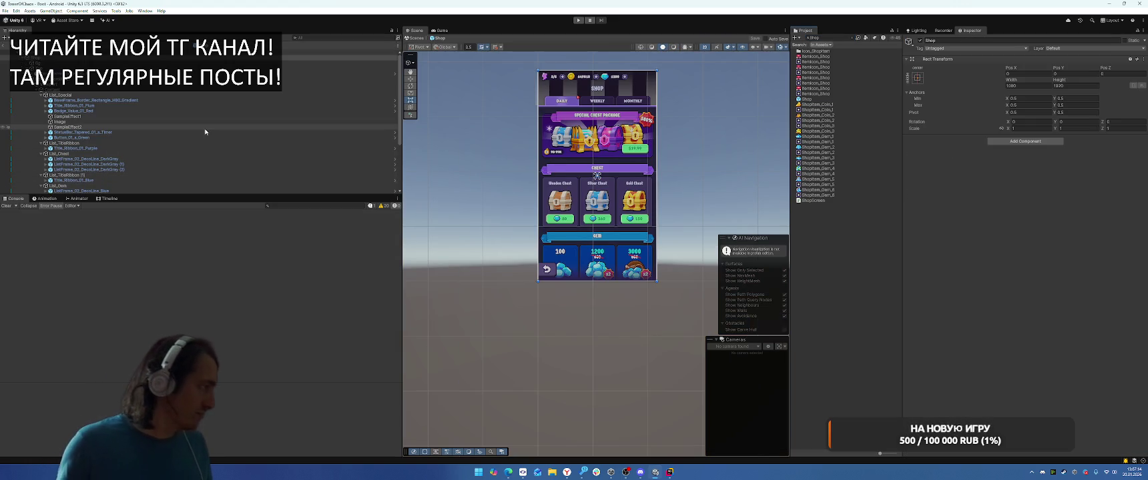
# Step: Deactivate List_Chest and the CHEST title ribbon to hide the Chest section
pyautogui.scroll(1, 632, 214)
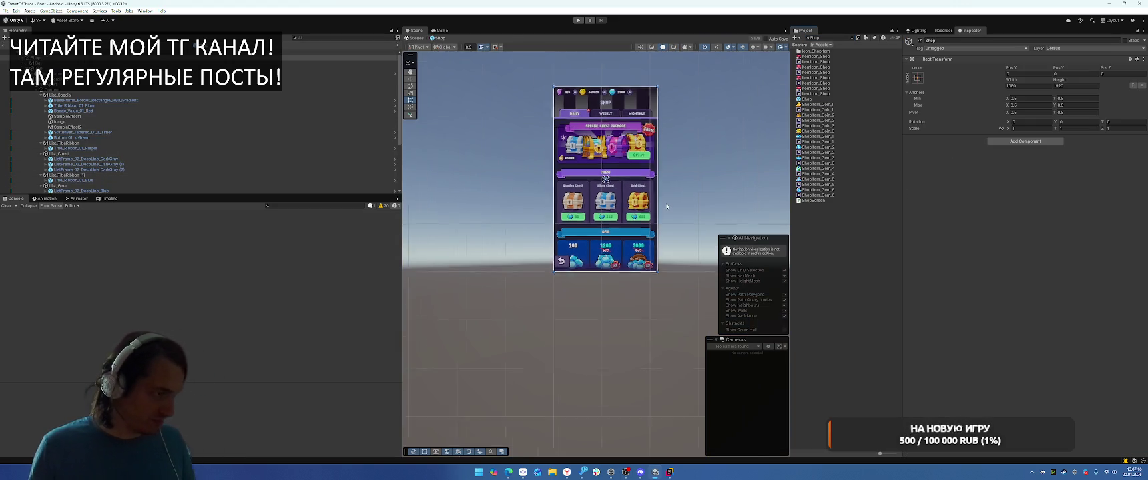
pyautogui.scroll(3, 633, 214)
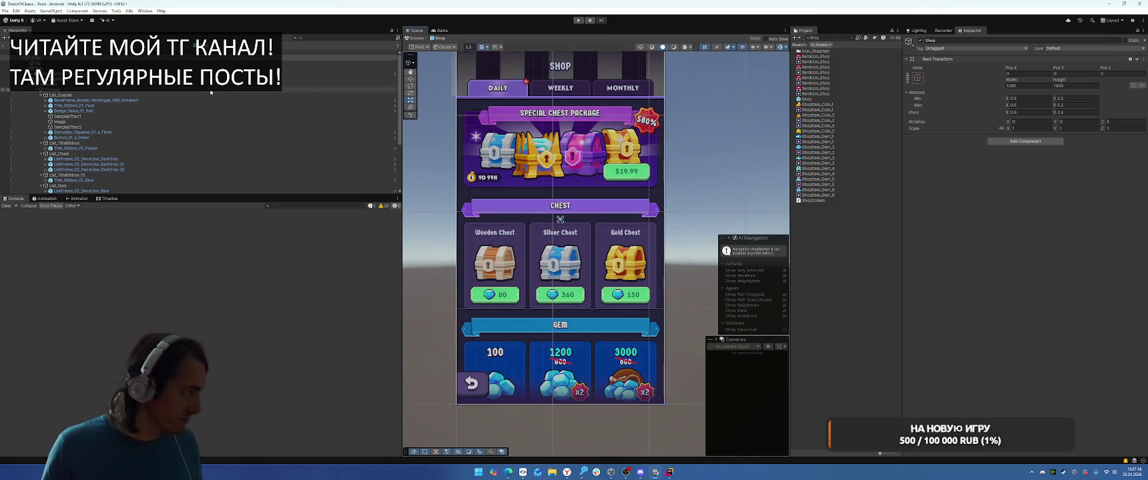
pyautogui.click(70, 153)
pyautogui.hotkey('alt', 'shift', 'a')
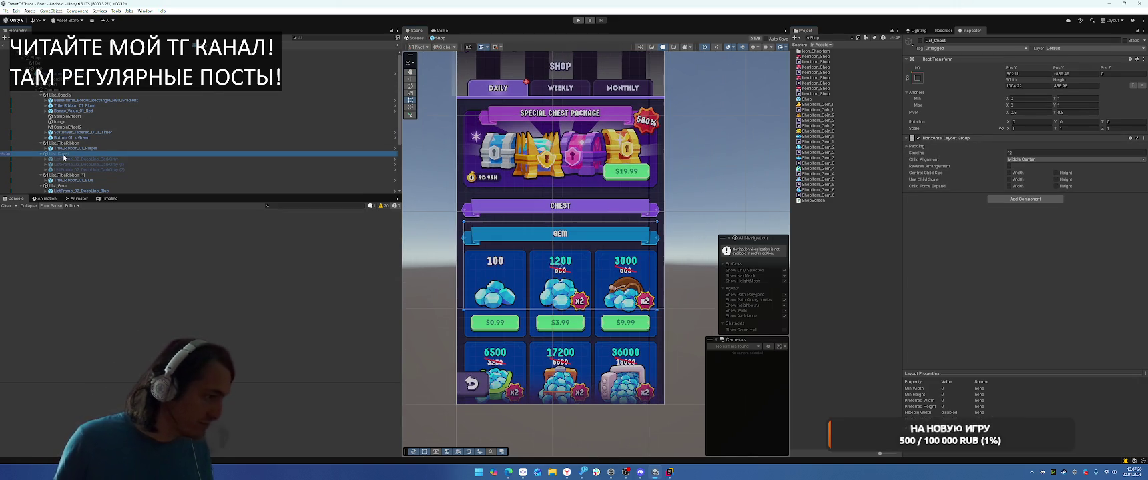
pyautogui.click(66, 142)
pyautogui.hotkey('alt', 'shift', 'a')
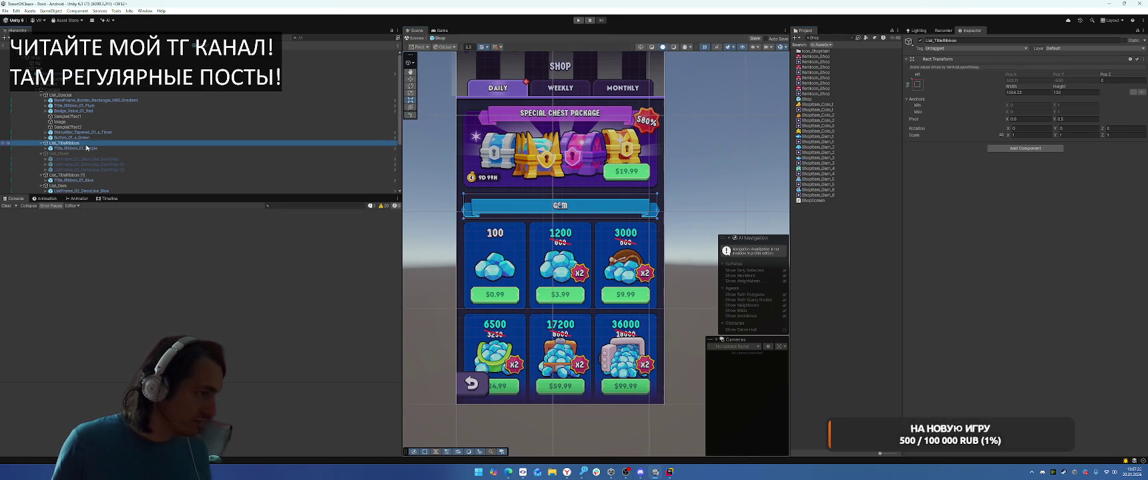
# Step: Deactivate the GEM title ribbon, the first gem offers row and the Special Chest Package section
pyautogui.click(67, 175)
pyautogui.hotkey('alt', 'shift', 'a')
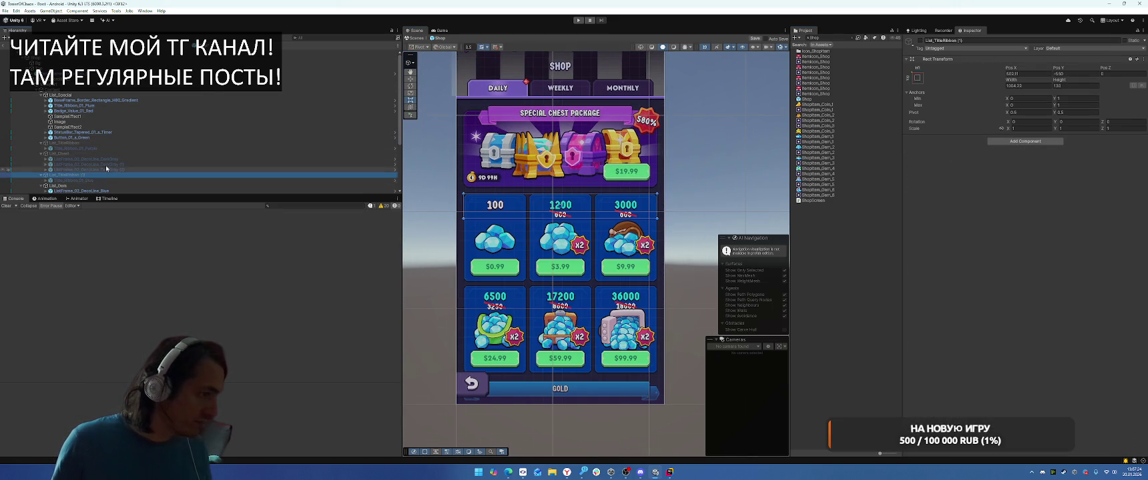
pyautogui.click(70, 186)
pyautogui.hotkey('alt', 'shift', 'a')
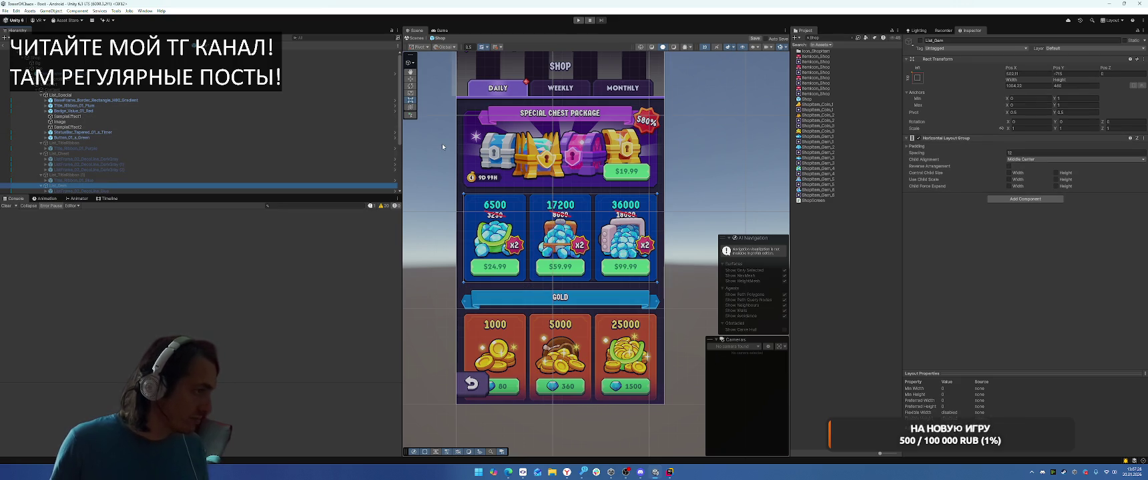
pyautogui.click(119, 95)
pyautogui.hotkey('alt', 'shift', 'a')
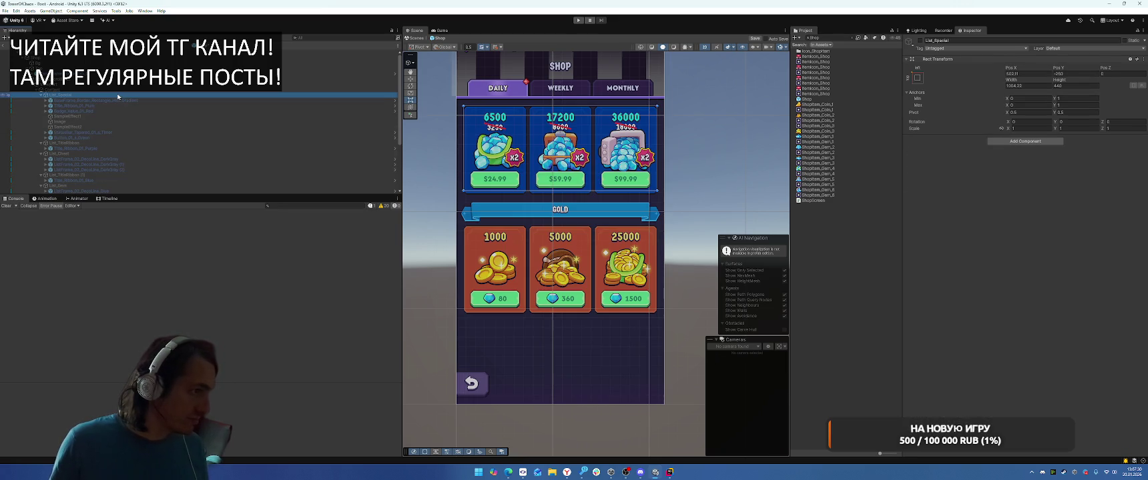
# Step: Deactivate the second gem offers row, the GOLD title ribbon and the gold offers row
pyautogui.scroll(-3, 117, 141)
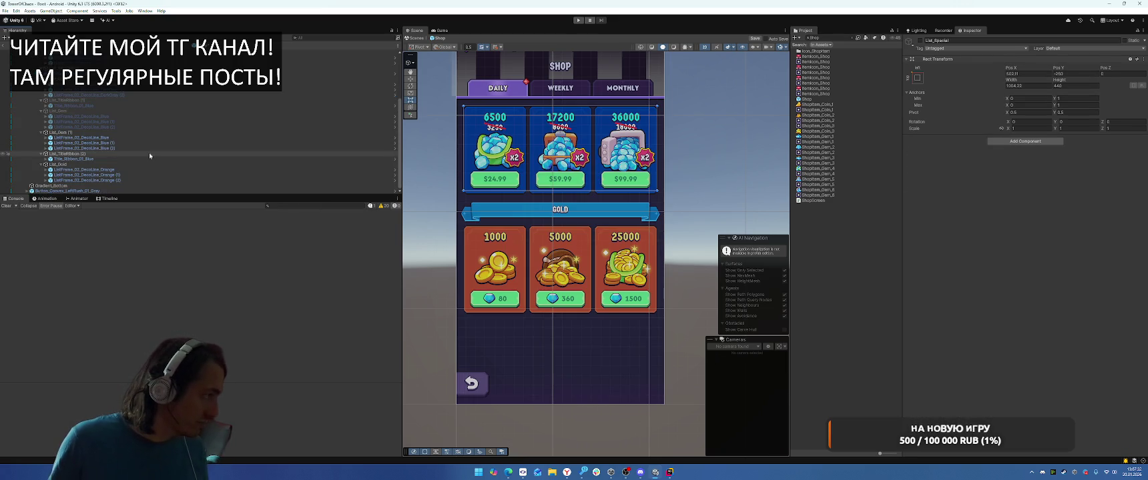
pyautogui.click(84, 132)
pyautogui.hotkey('alt', 'shift', 'a')
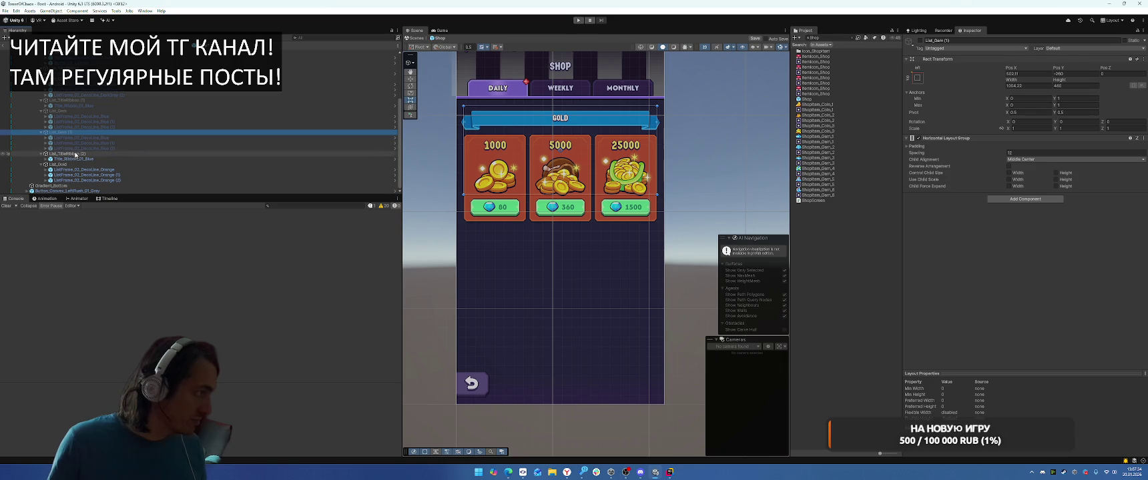
pyautogui.click(85, 153)
pyautogui.hotkey('alt', 'shift', 'a')
pyautogui.click(85, 164)
pyautogui.hotkey('alt', 'shift', 'a')
pyautogui.scroll(3, 106, 177)
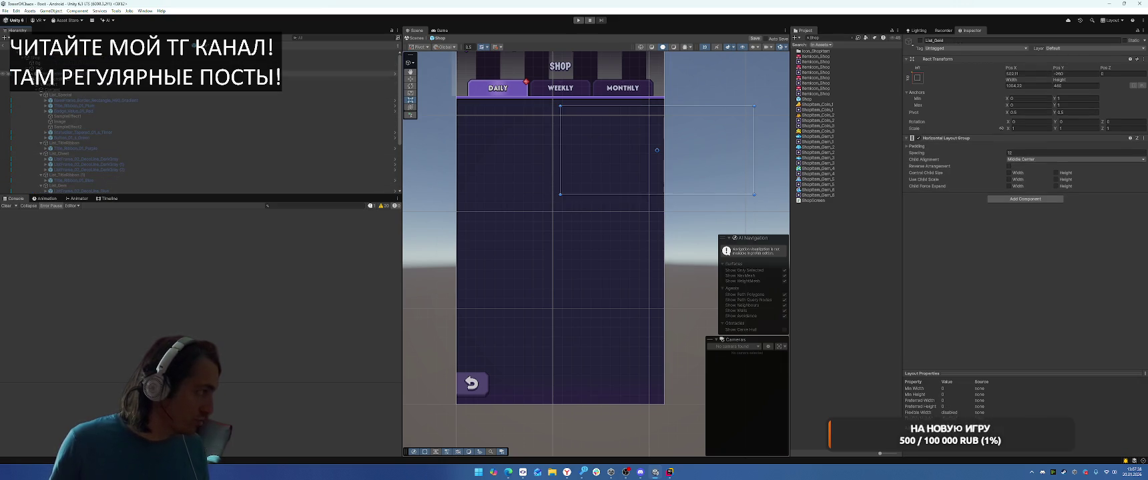
pyautogui.scroll(1, 167, 74)
pyautogui.click(60, 73)
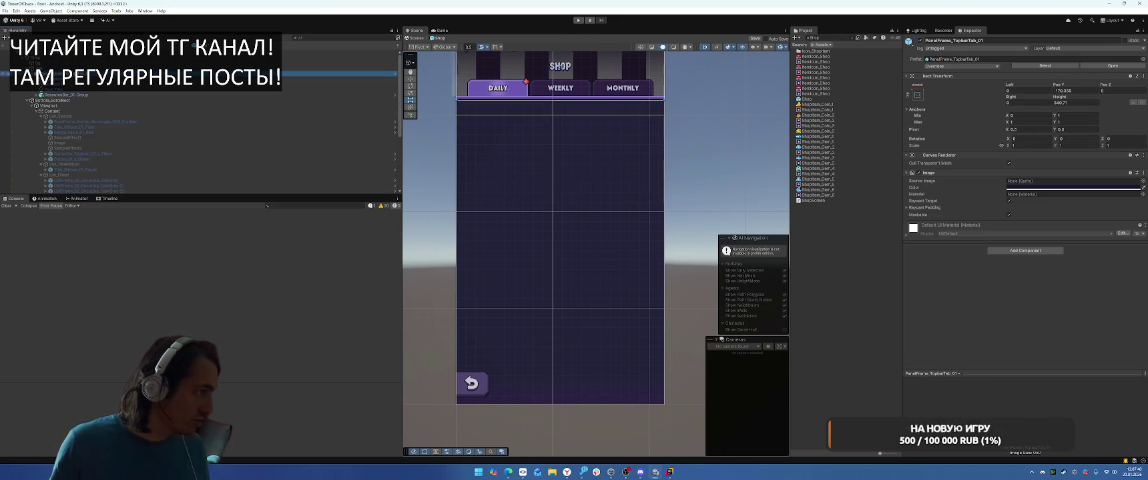
# Step: Deactivate the Shop prefab's PanelFrame_TopbarTab_01 header and tabs panel
pyautogui.hotkey('alt', 'shift', 'a')
pyautogui.moveTo(533, 126); pyautogui.dragTo(552, 209)
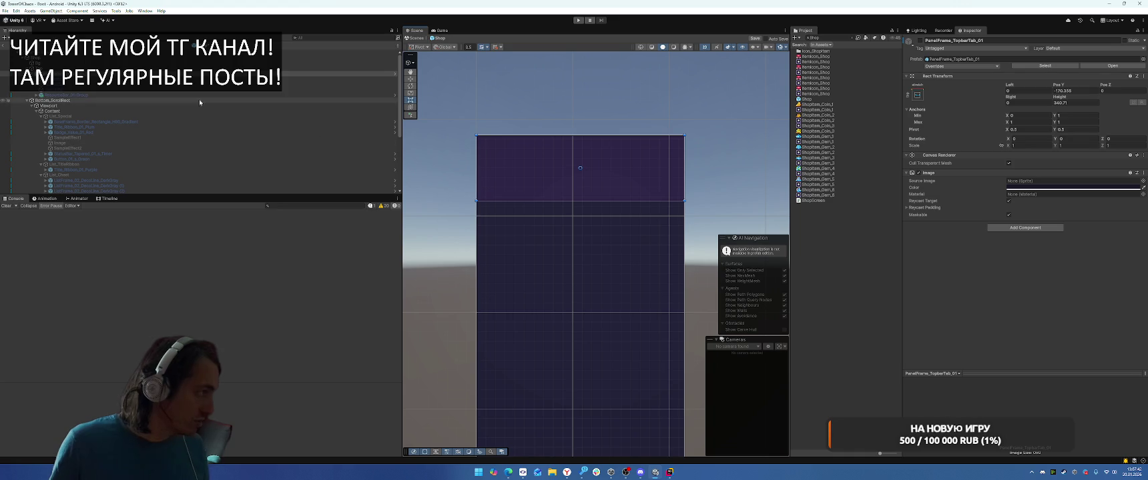
pyautogui.click(191, 73)
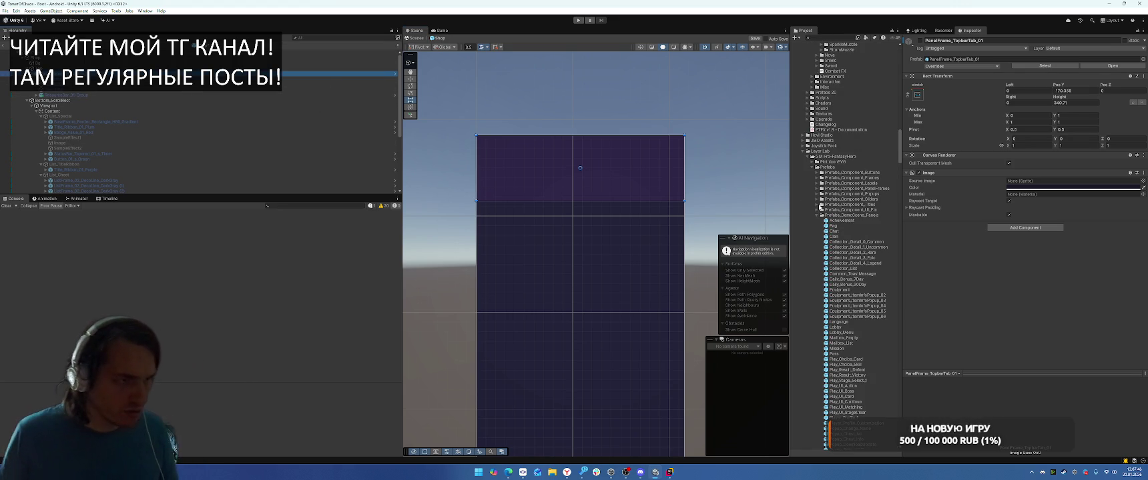
# Step: Exit the Shop prefab, answering the Prefab Modified prompt, and open the MenuWindow prefab
pyautogui.click(6, 44)
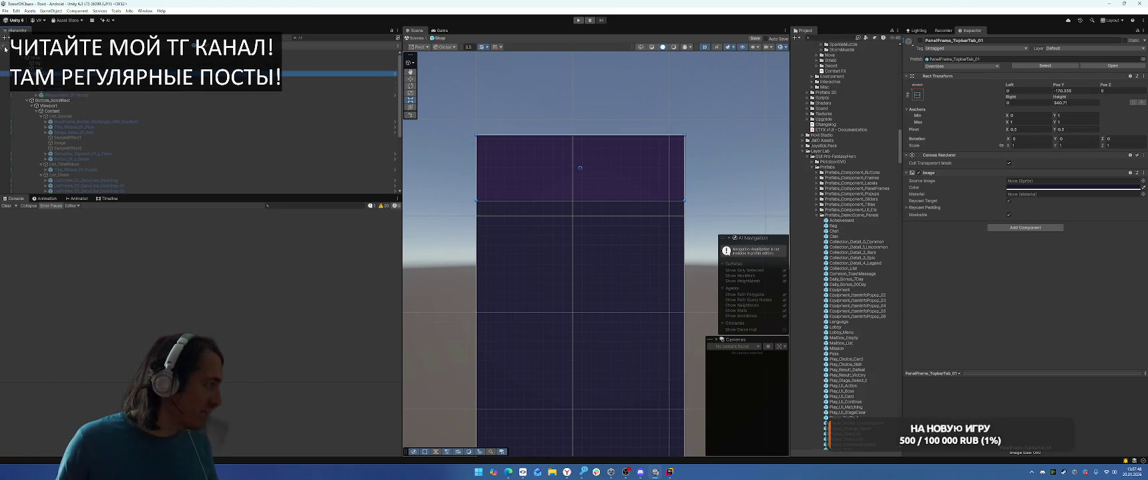
pyautogui.click(583, 245)
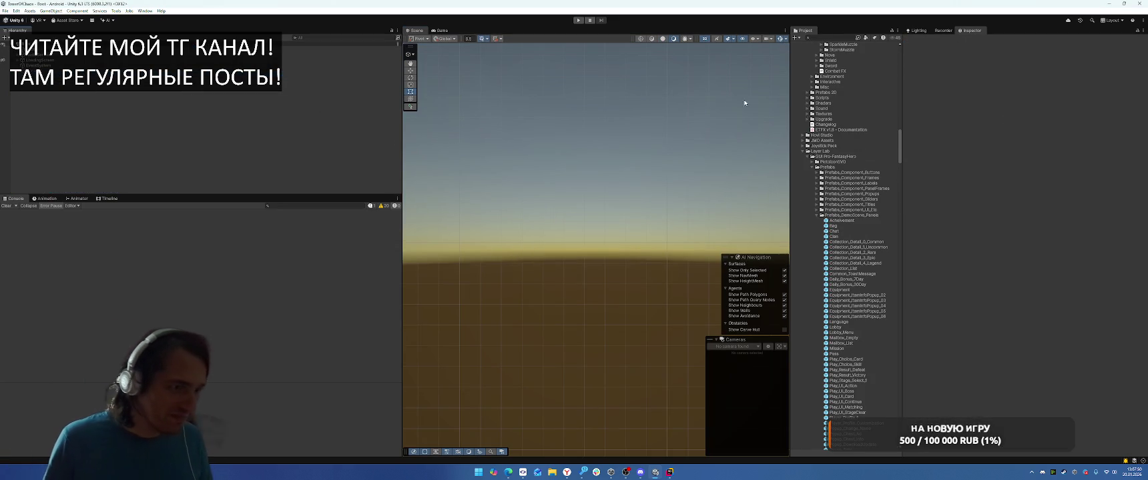
pyautogui.click(803, 151)
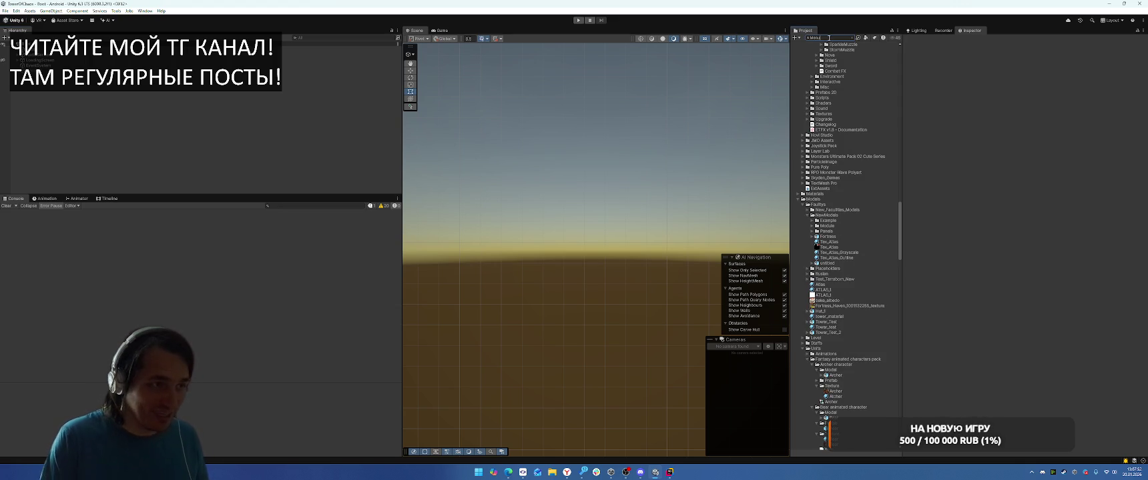
pyautogui.doubleClick(814, 50)
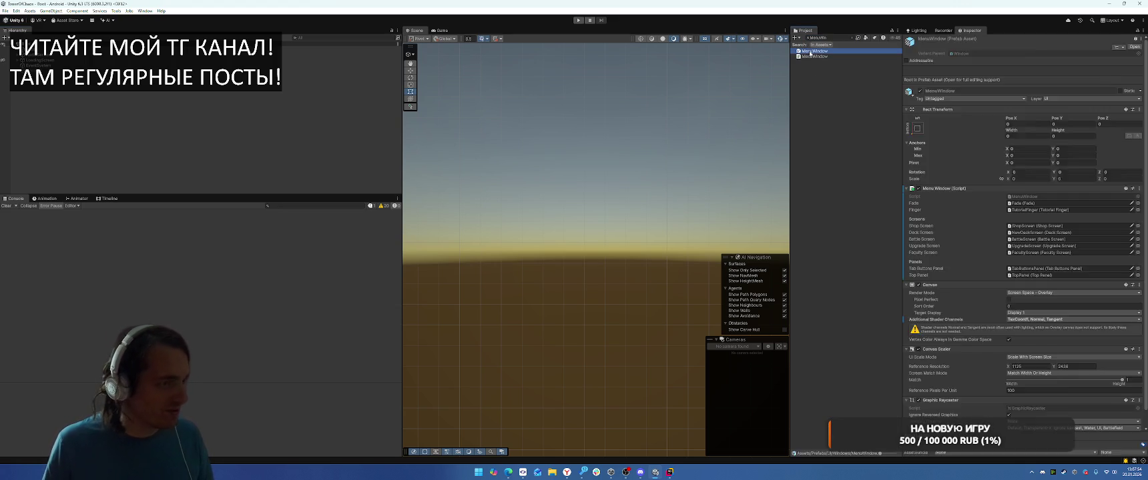
# Step: Save MenuWindow's ShopScreen object as its own prefab in the Windows folder
pyautogui.click(57, 100)
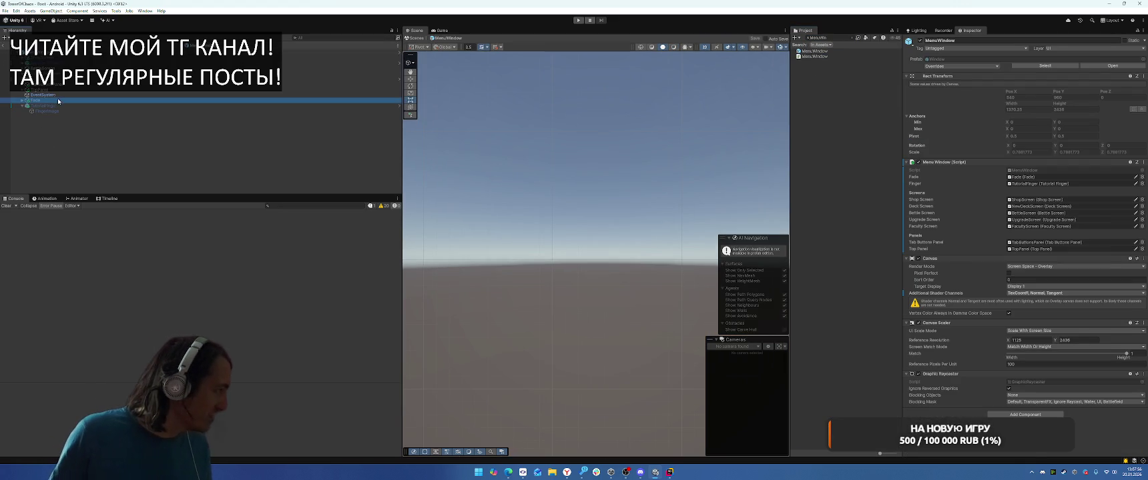
pyautogui.click(40, 57)
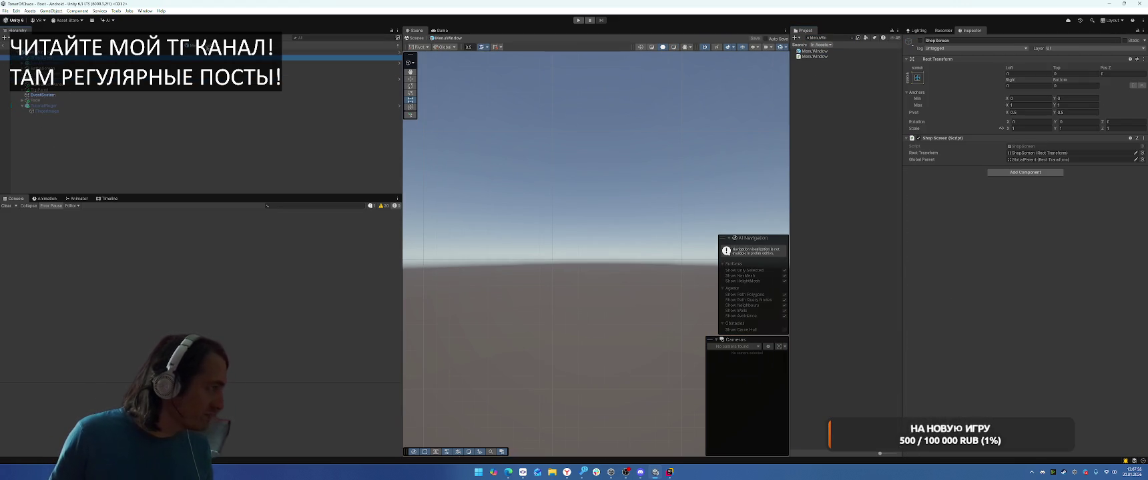
pyautogui.click(851, 37)
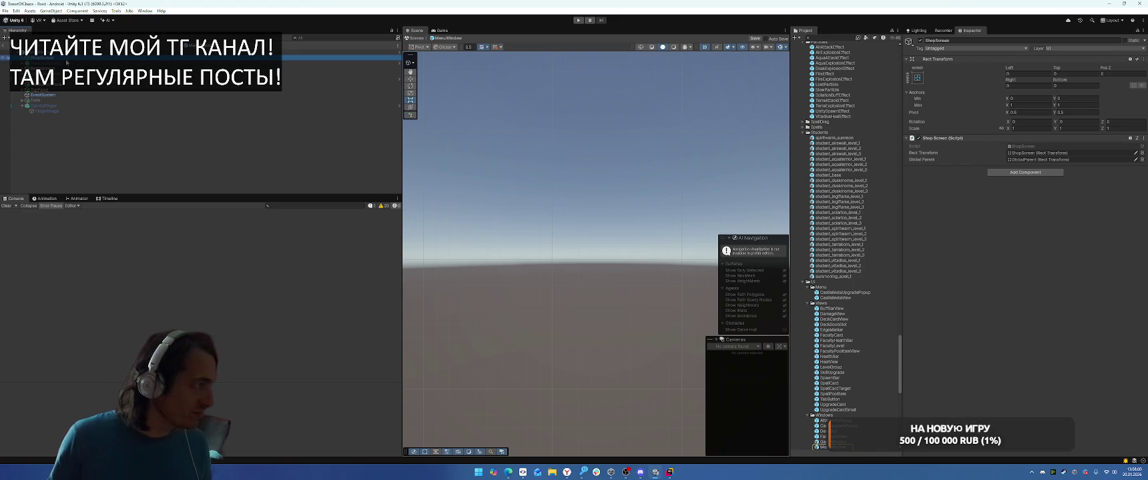
pyautogui.doubleClick(99, 58)
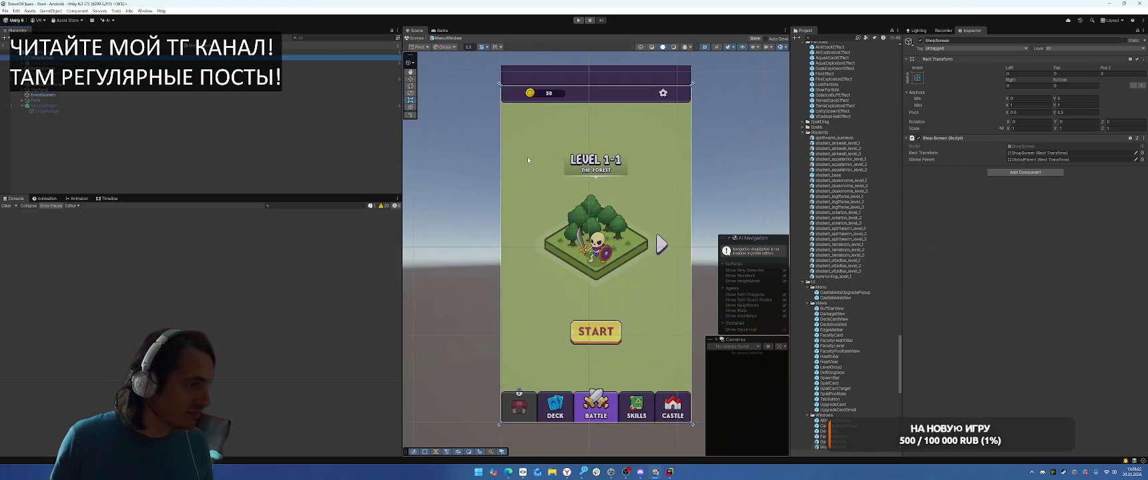
pyautogui.moveTo(40, 59); pyautogui.dragTo(871, 214)
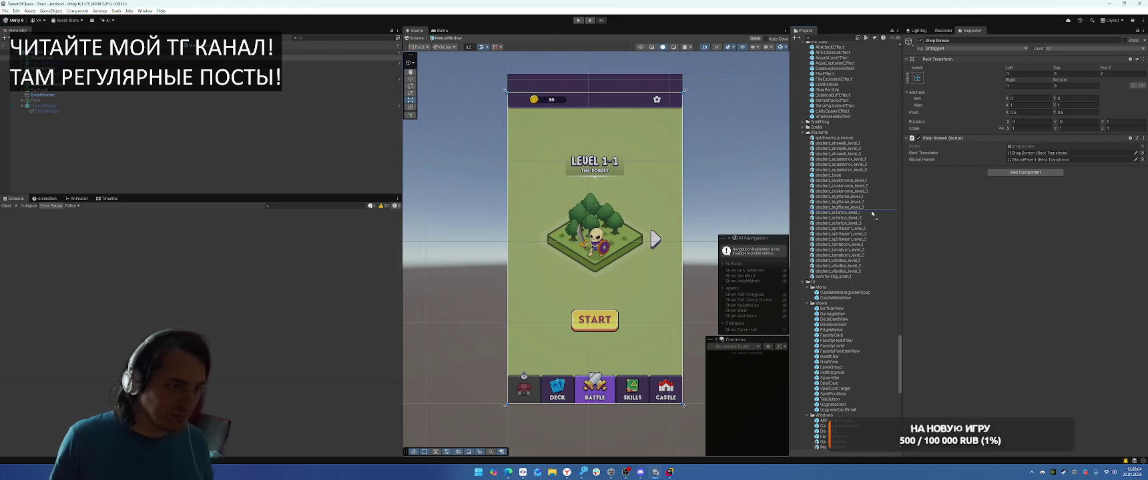
pyautogui.moveTo(860, 453); pyautogui.dragTo(840, 304)
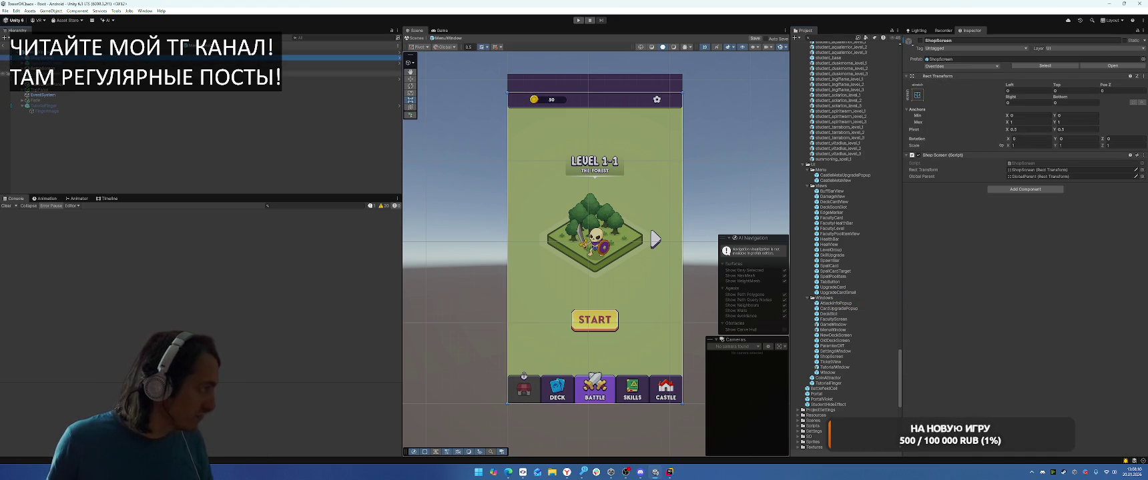
# Step: Expand ShopScreen's TabButtonsGroup and the ShopTabButton's children in the Hierarchy
pyautogui.click(28, 94)
pyautogui.click(32, 100)
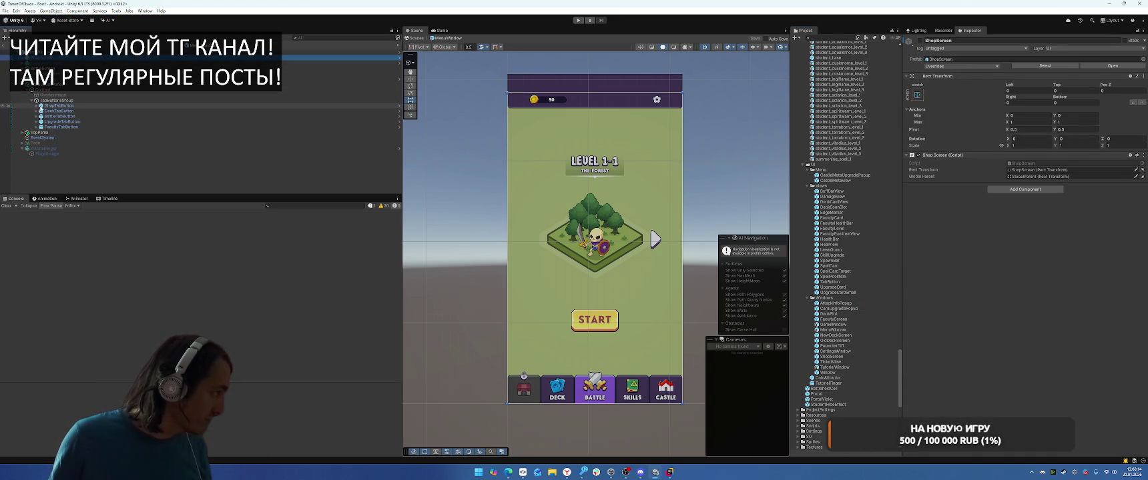
pyautogui.click(37, 106)
pyautogui.click(37, 106)
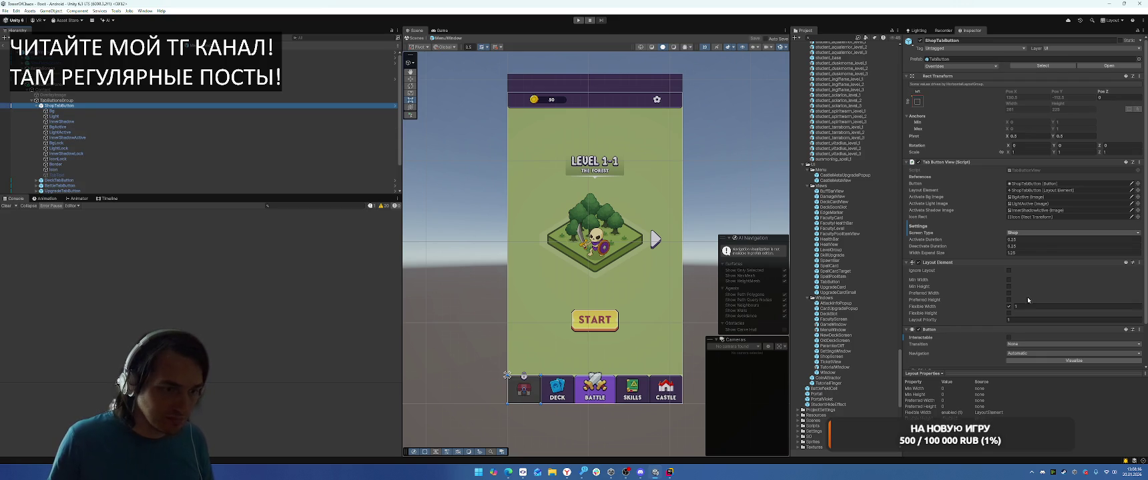
# Step: Make the Shop tab button interactable and inspect its Bg, label text and icon images
pyautogui.click(1008, 338)
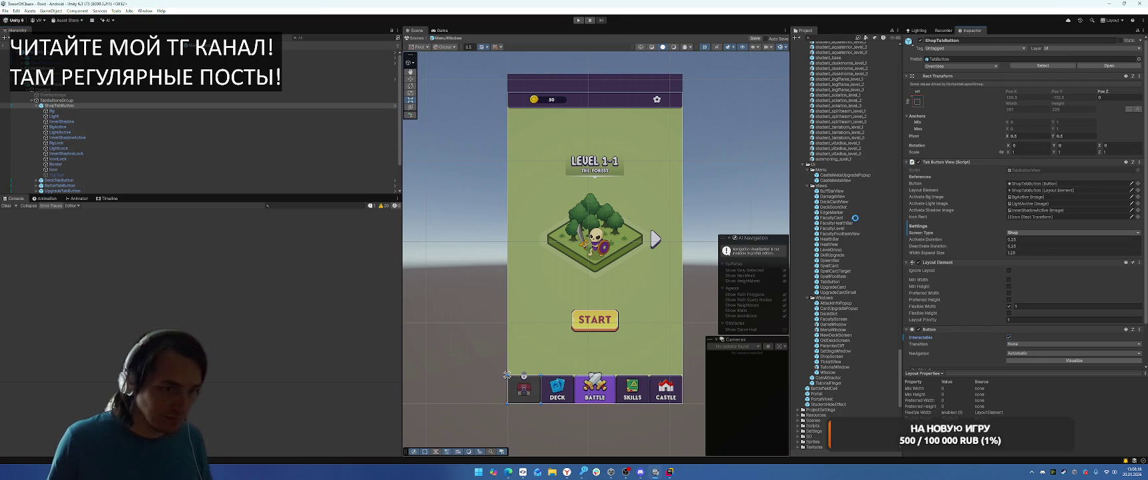
pyautogui.click(54, 112)
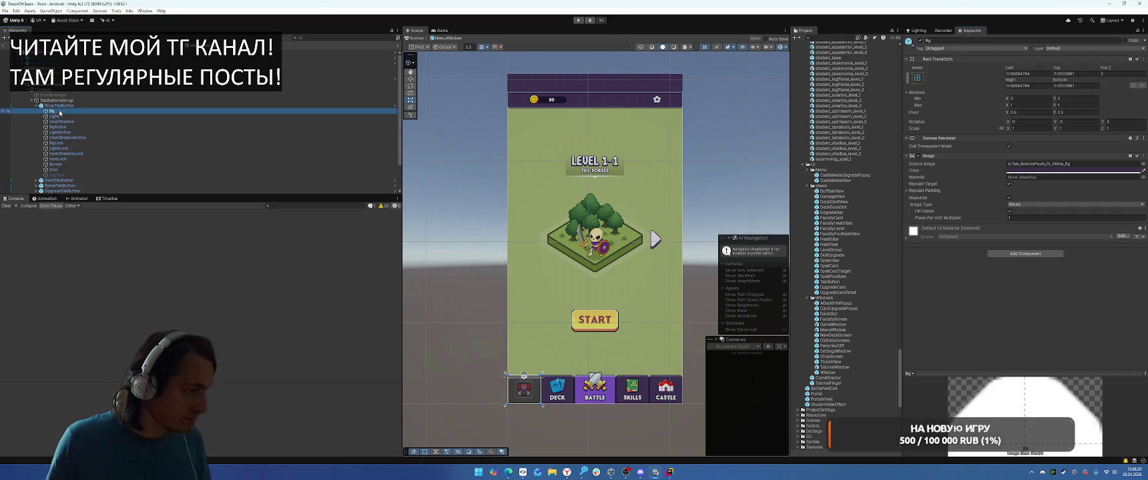
pyautogui.click(57, 175)
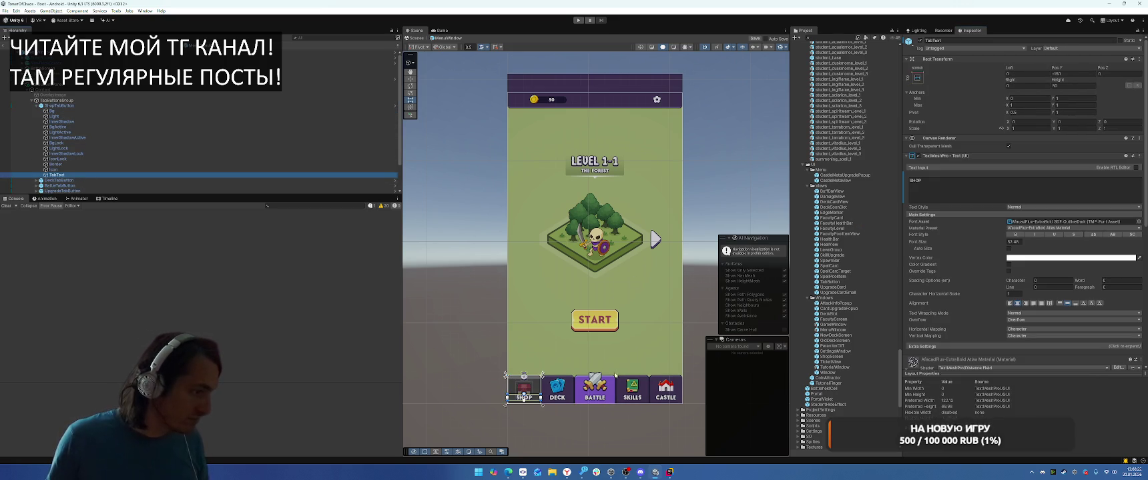
pyautogui.scroll(5, 552, 397)
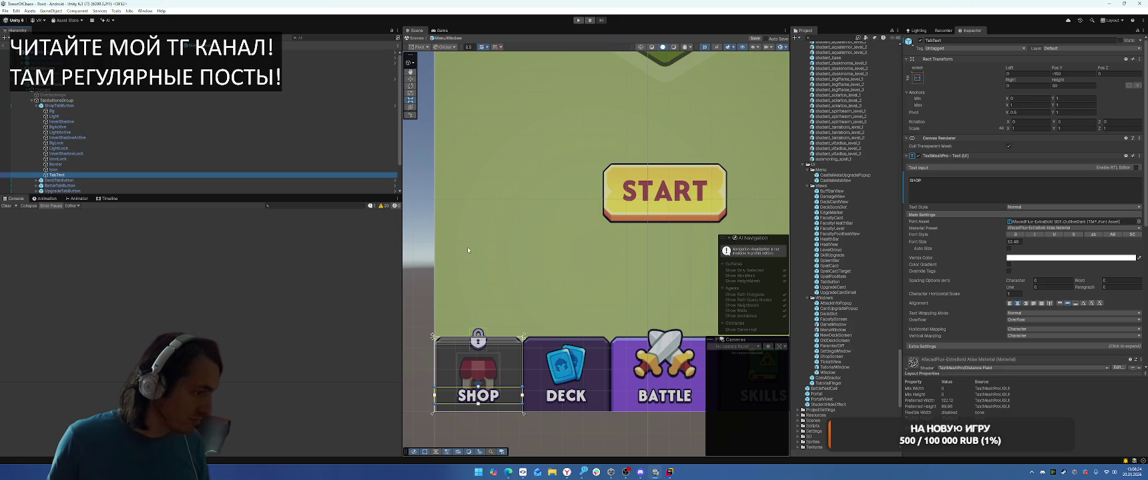
pyautogui.click(94, 169)
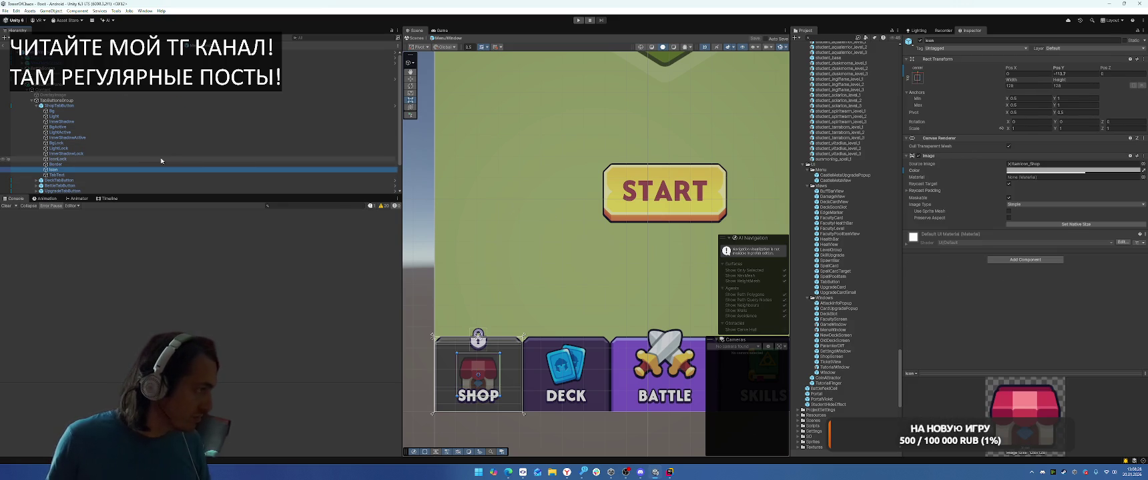
# Step: Inspect the lock background, LightLock and InnerShadowLock images, then expand DeckTabButton's children
pyautogui.click(109, 142)
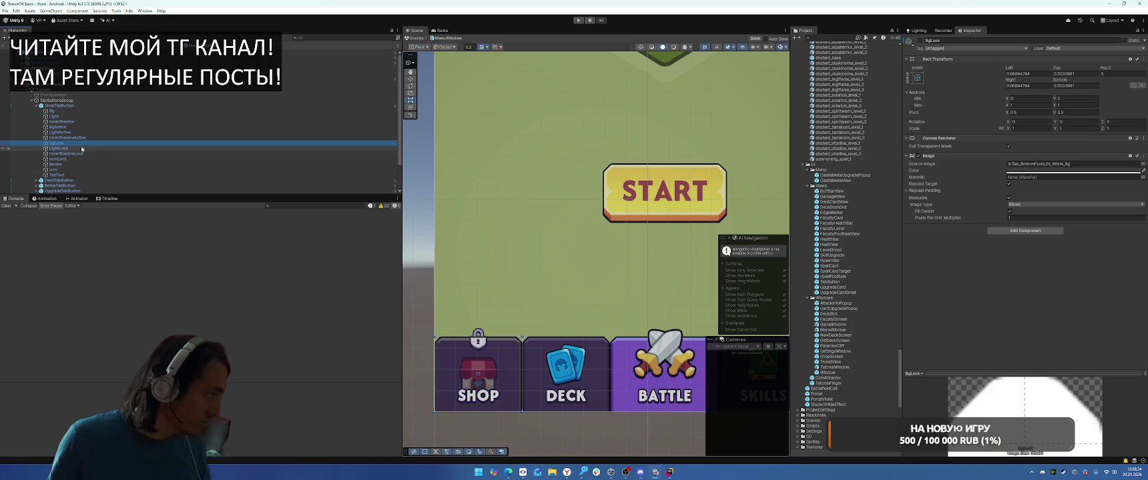
pyautogui.click(81, 148)
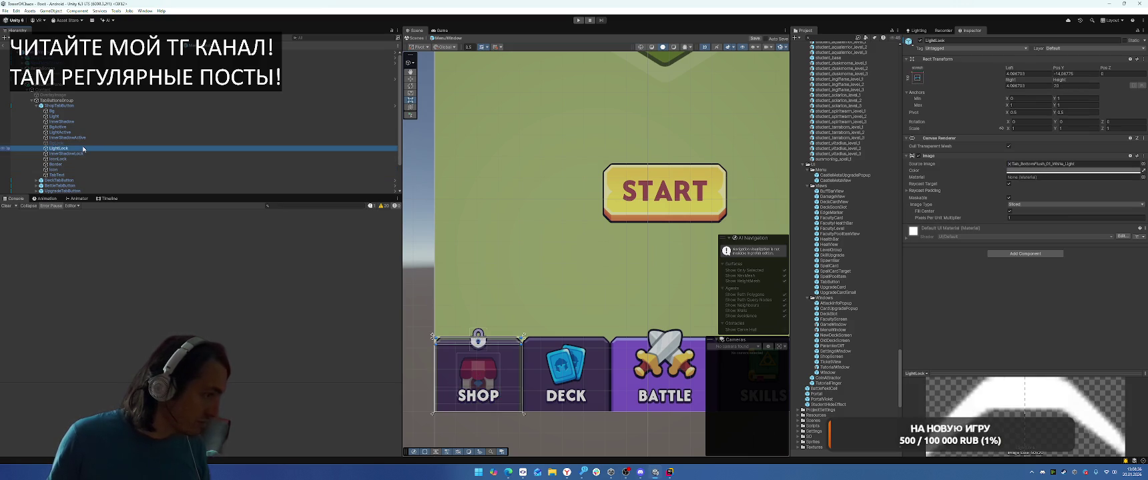
pyautogui.click(114, 153)
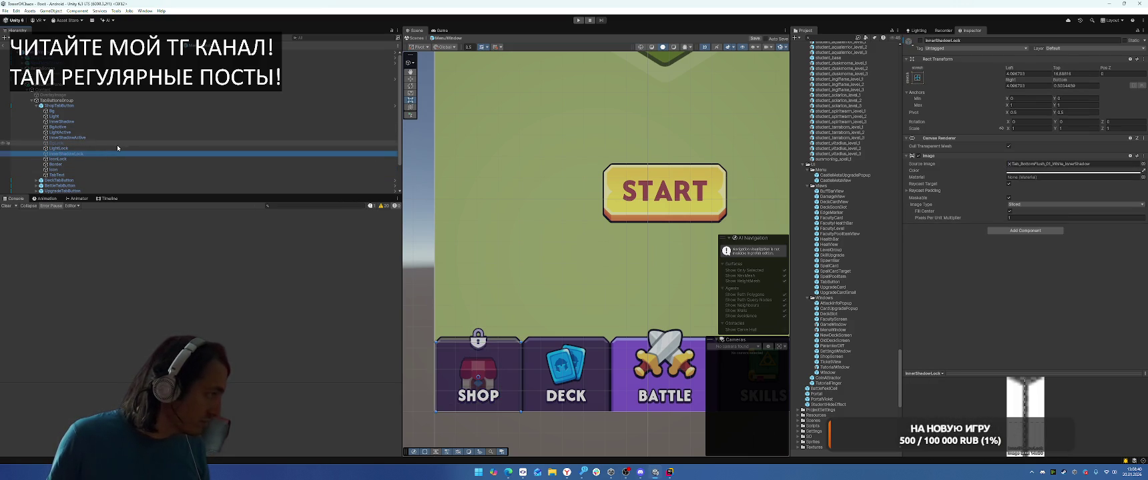
pyautogui.scroll(-2, 86, 141)
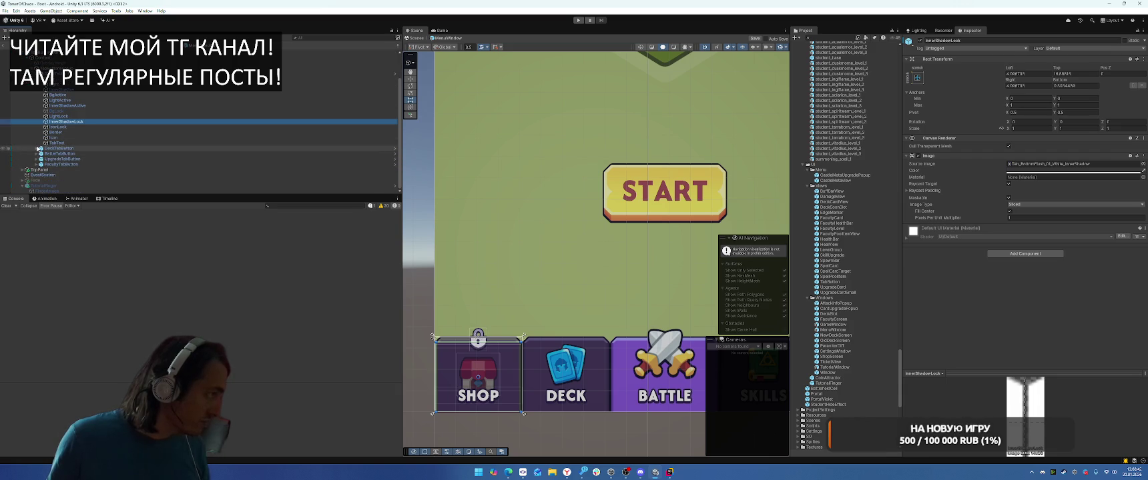
pyautogui.click(36, 148)
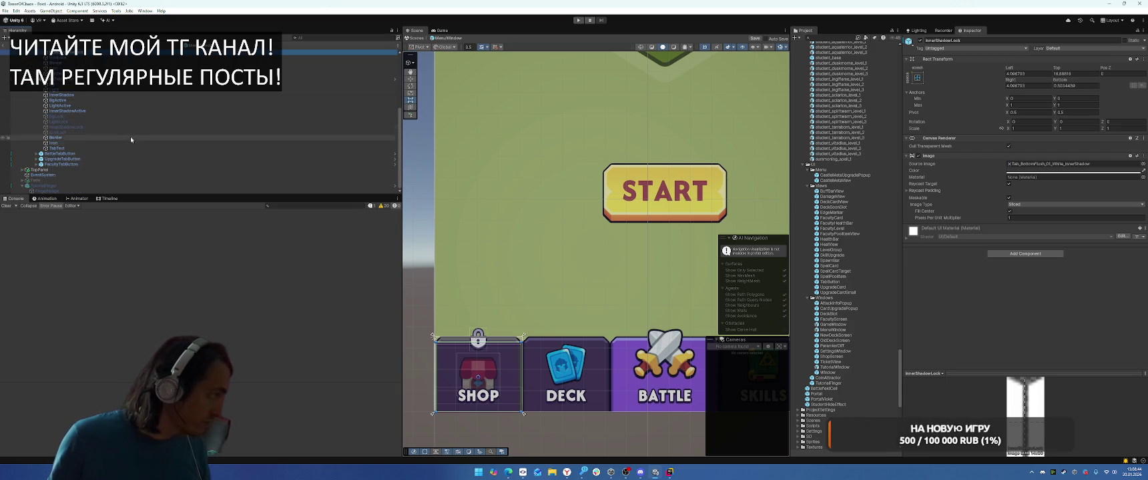
# Step: Select the lock images, then paste the Deck icon's Pos Y of -85 onto the Shop tab icon
pyautogui.click(73, 137)
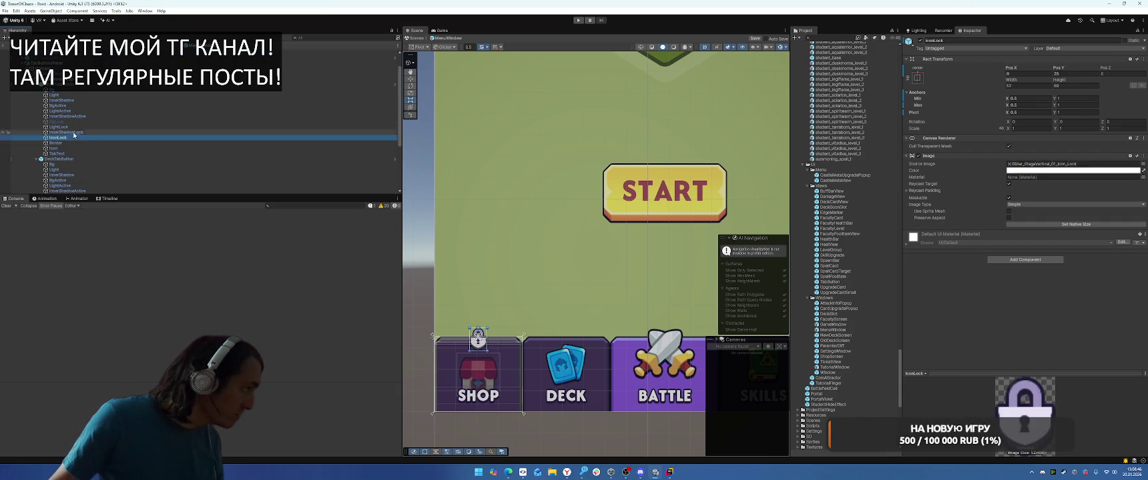
pyautogui.keyDown('shift'); pyautogui.click(76, 128); pyautogui.keyUp('shift')
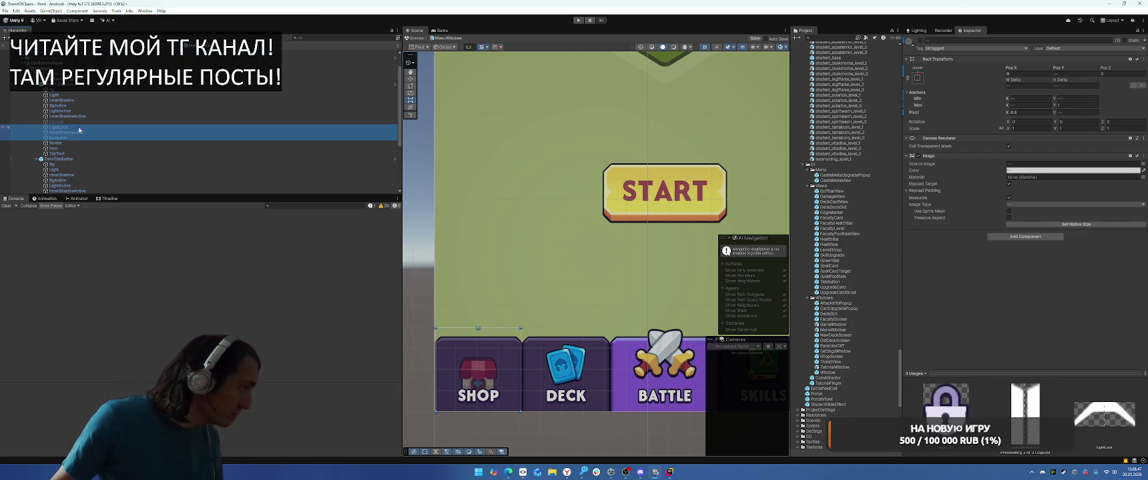
pyautogui.click(173, 142)
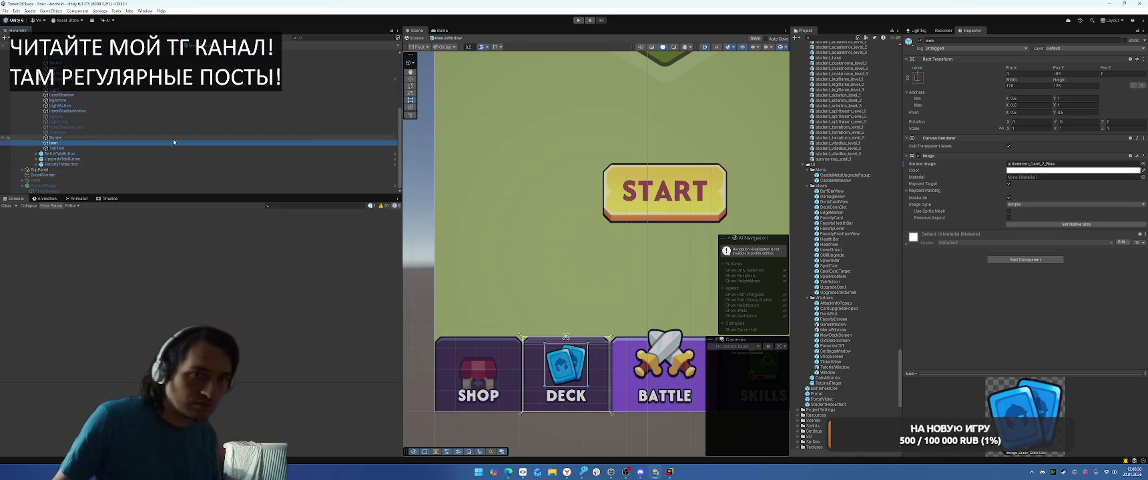
pyautogui.scroll(5, 60, 130)
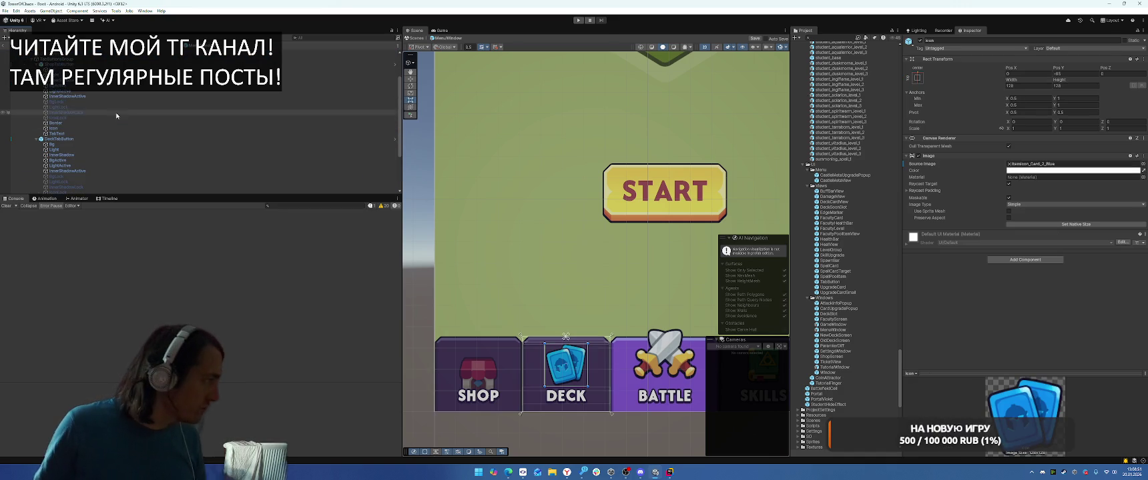
pyautogui.click(61, 129)
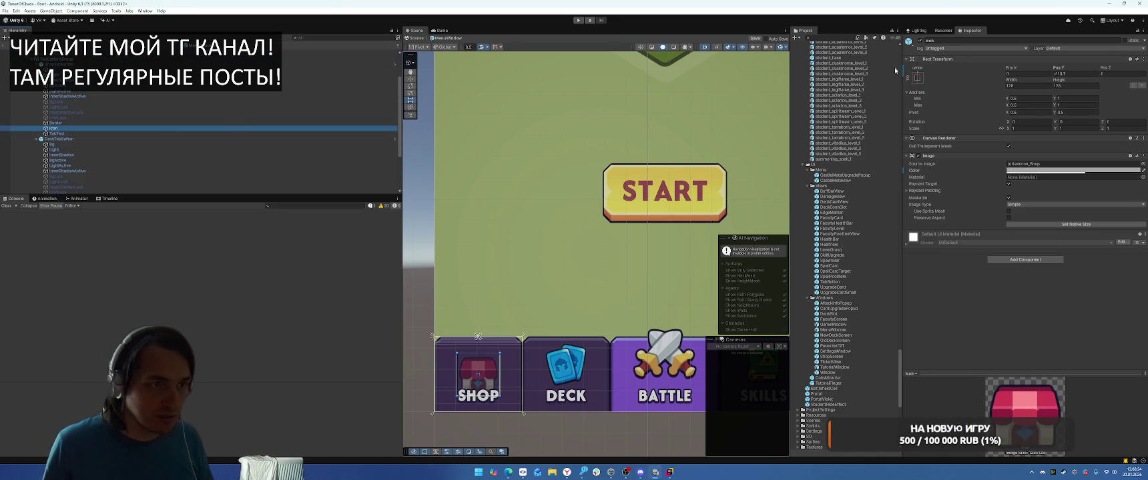
pyautogui.rightClick(1056, 70)
pyautogui.click(1087, 111)
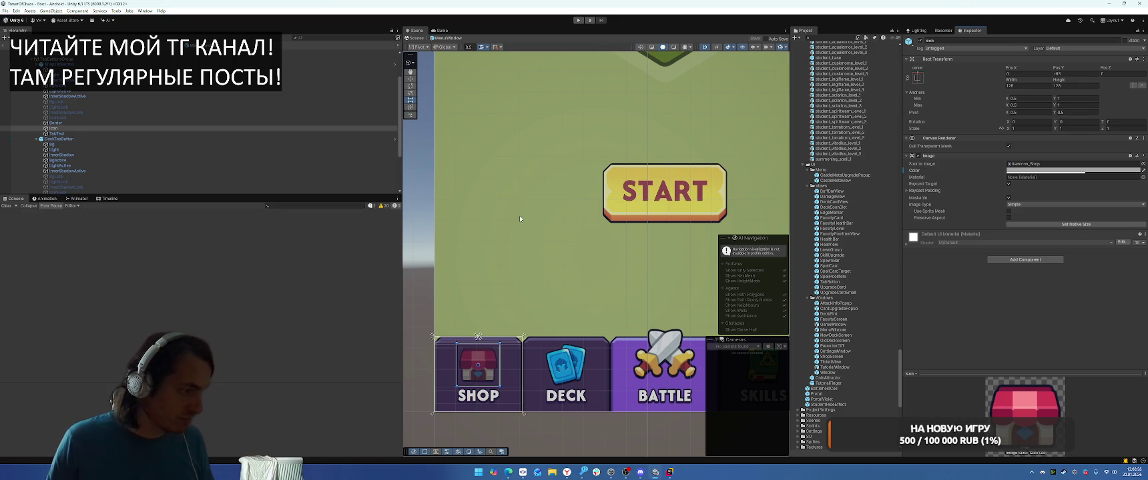
# Step: Exit prefab editing and start Play mode with Ctrl+P
pyautogui.scroll(-3, 520, 218)
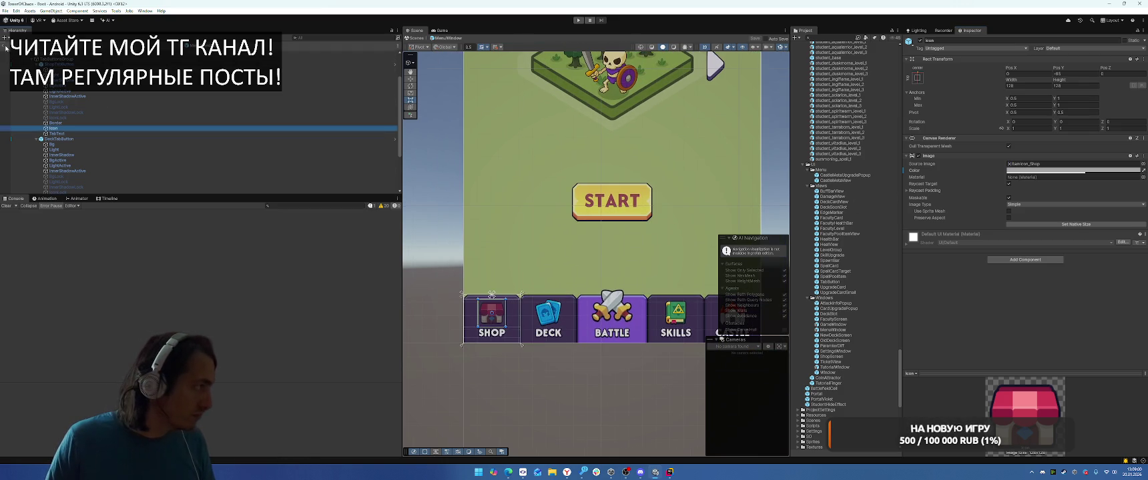
pyautogui.click(6, 48)
pyautogui.hotkey('ctrl', 'p')
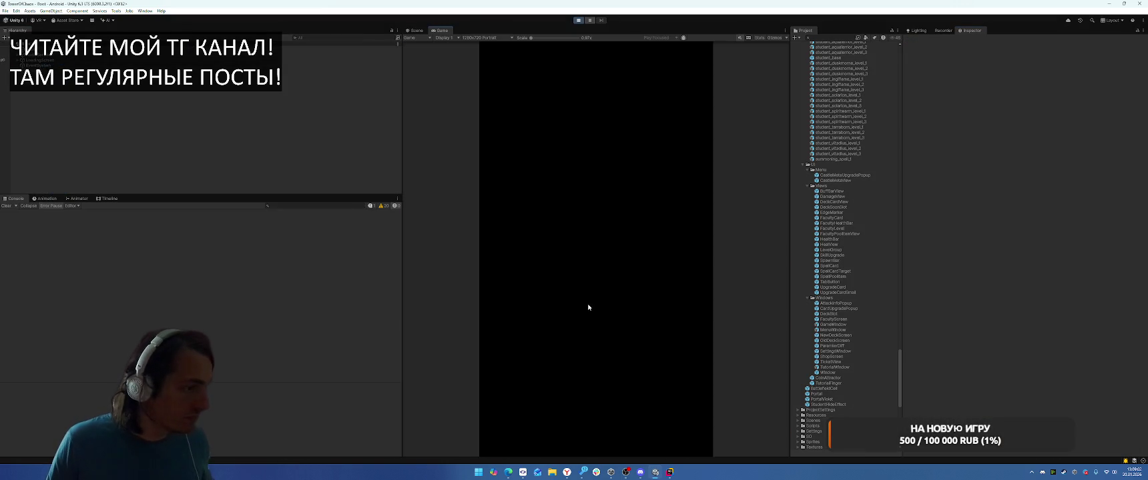
# Step: Click through the running game's Shop, Deck and Castle tabs, then stop Play mode
pyautogui.click(501, 441)
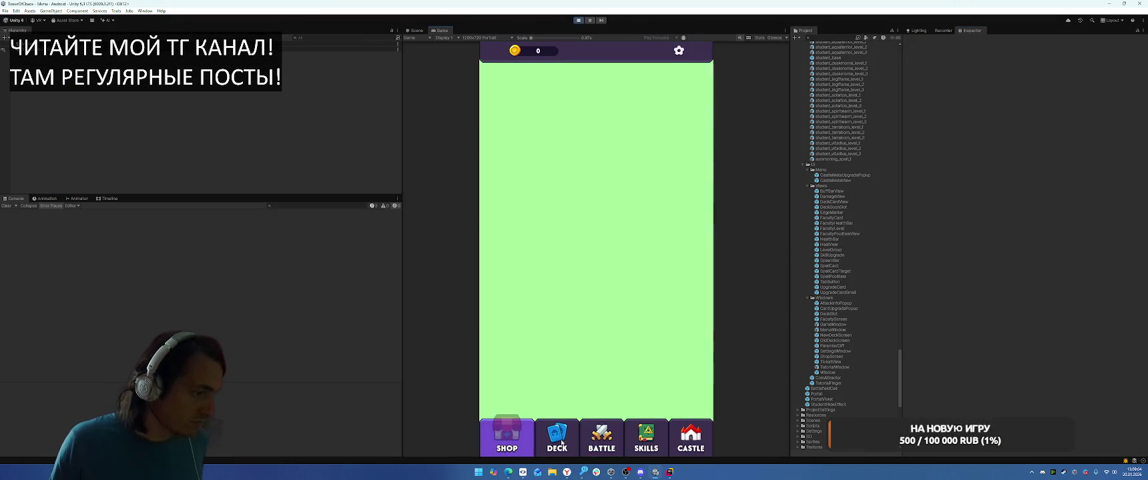
pyautogui.click(561, 443)
pyautogui.click(601, 440)
pyautogui.click(690, 440)
pyautogui.click(500, 438)
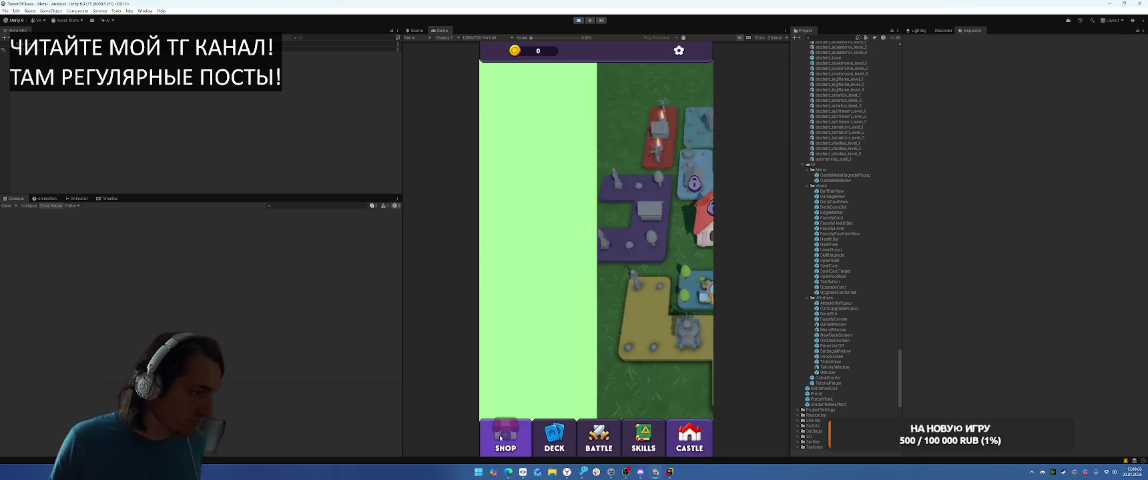
pyautogui.click(689, 437)
pyautogui.click(506, 437)
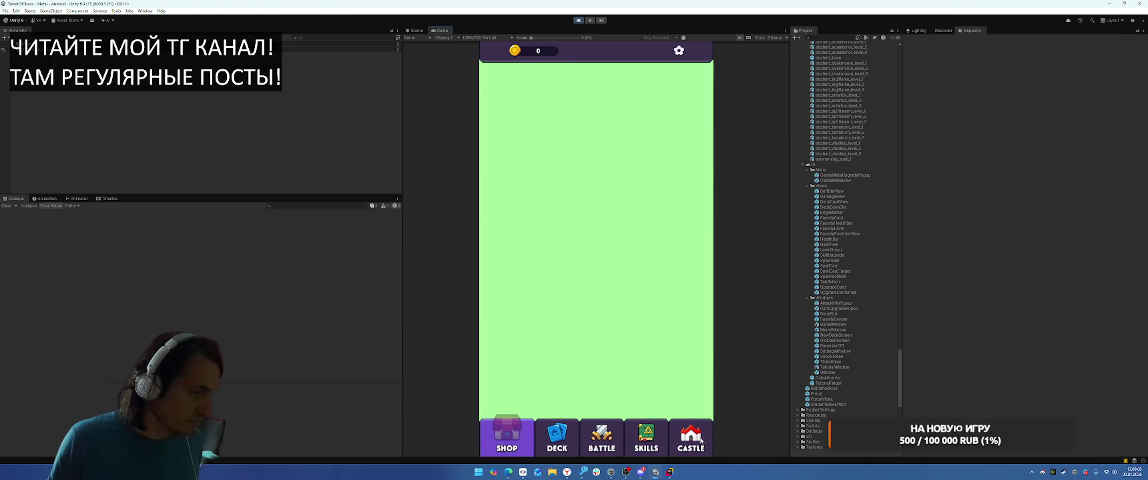
pyautogui.click(693, 440)
pyautogui.click(506, 441)
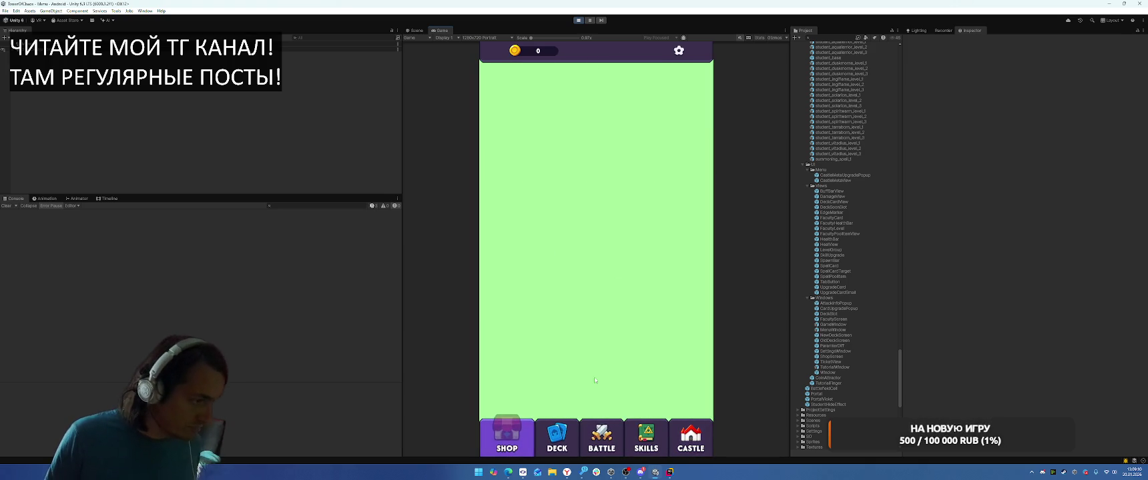
pyautogui.click(556, 438)
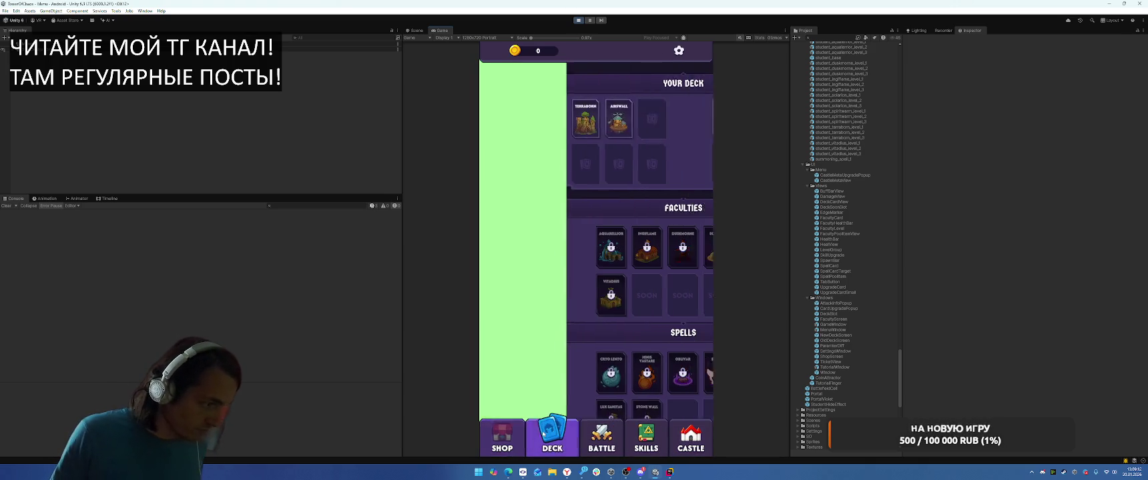
pyautogui.click(578, 20)
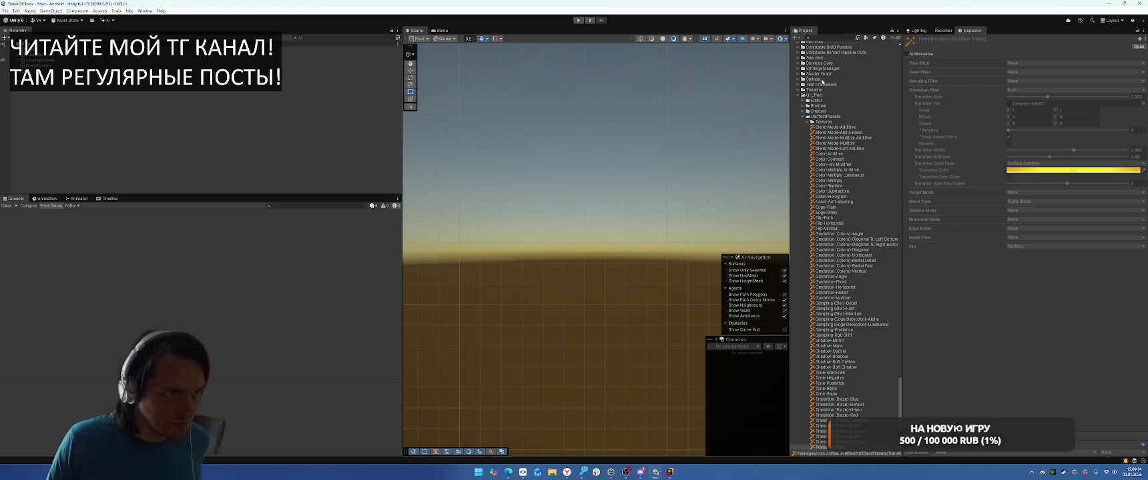
pyautogui.click(797, 95)
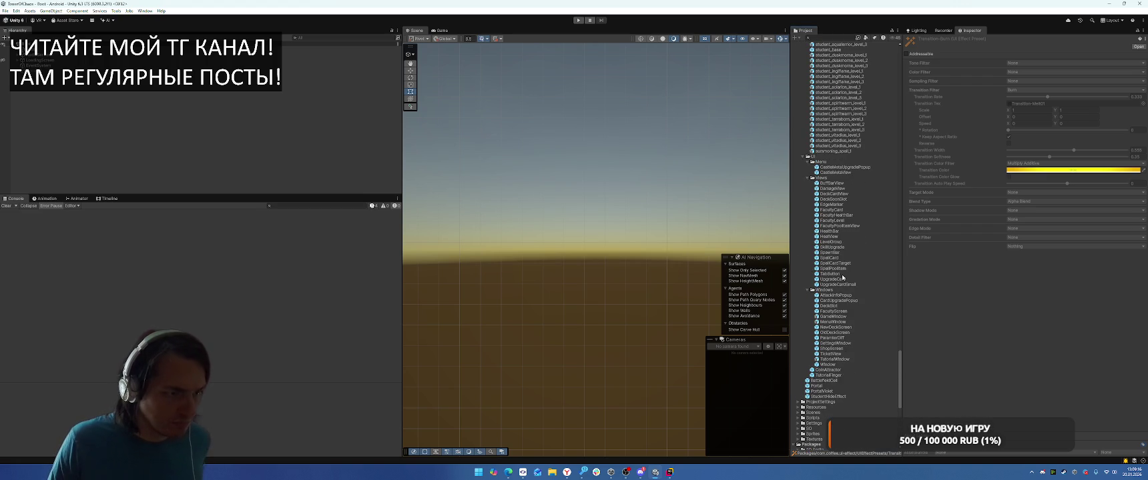
# Step: From the Scenes folder open the Menu scene, then the Boot scene, and run it
pyautogui.scroll(-5, 843, 321)
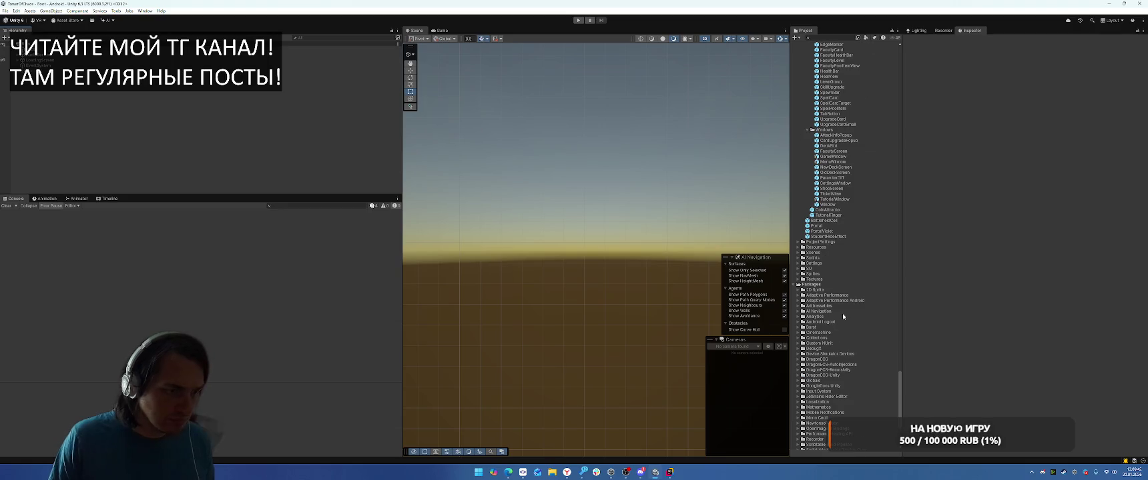
pyautogui.click(798, 253)
pyautogui.doubleClick(816, 295)
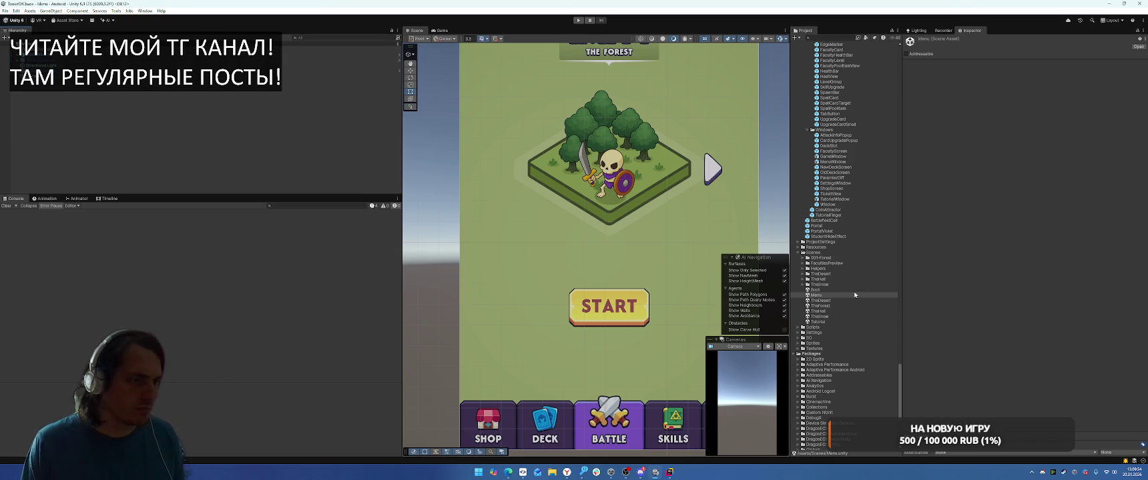
pyautogui.doubleClick(816, 290)
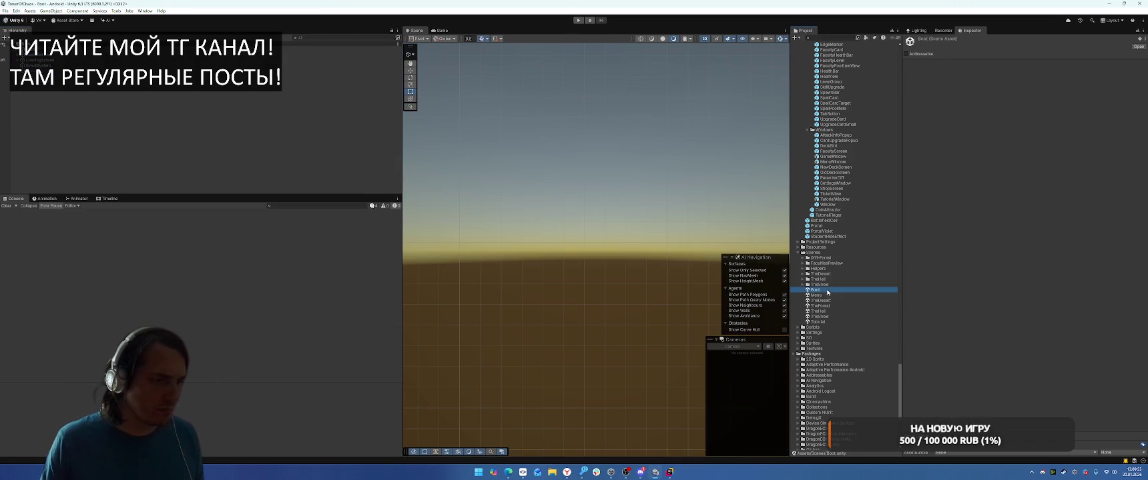
pyautogui.click(579, 21)
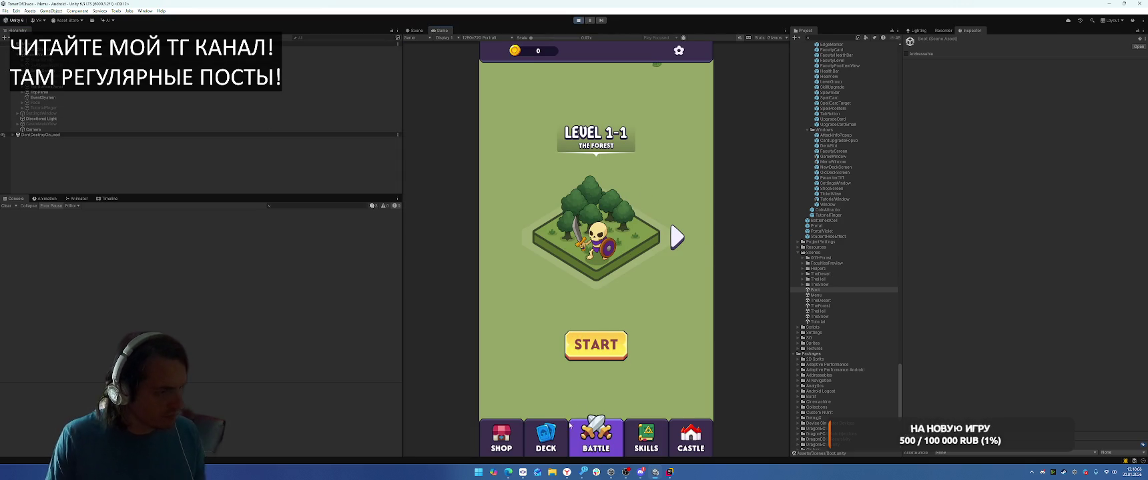
# Step: Look at the Deck screen in the running game, stop play mode, and clear the console errors
pyautogui.click(531, 443)
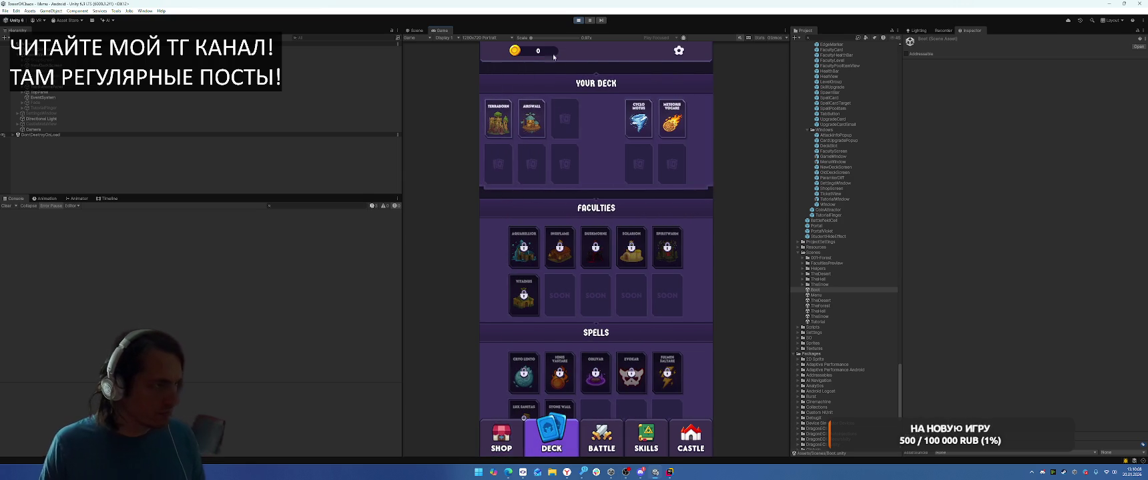
pyautogui.click(577, 20)
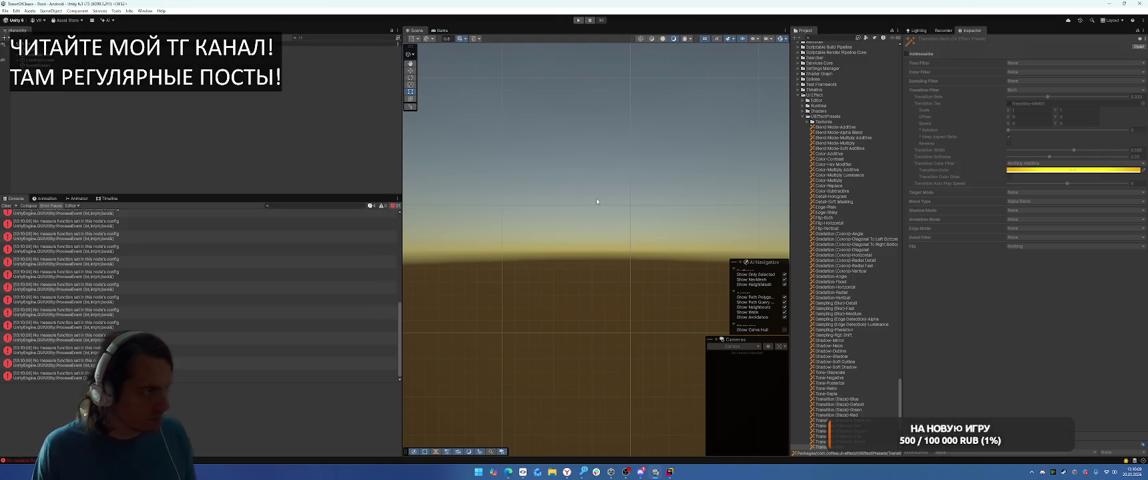
pyautogui.click(6, 205)
# Step: Switch to Rider and back, then collapse the UI Effect folder in the Project window
pyautogui.click(669, 471)
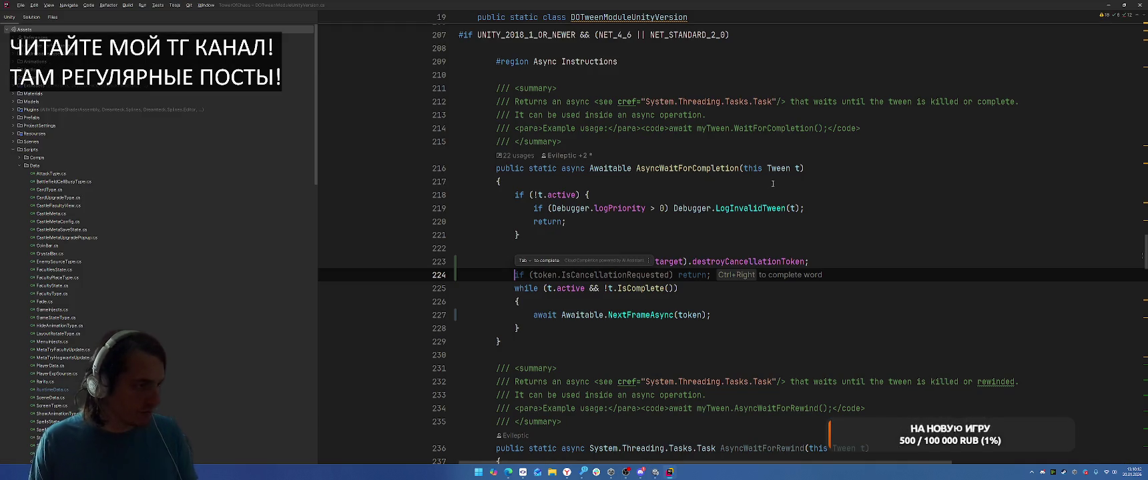
pyautogui.hotkey('alt', 'Tab')
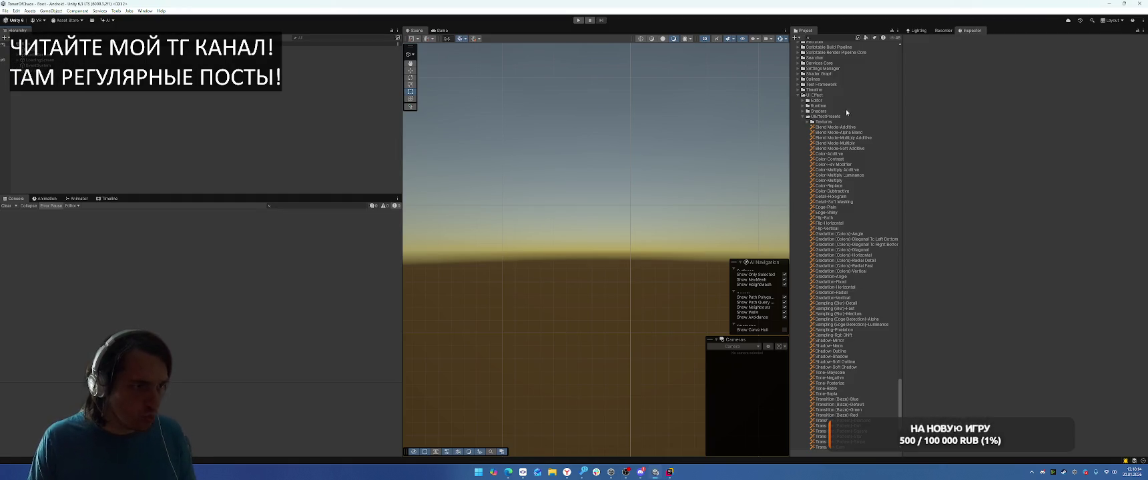
pyautogui.click(797, 95)
pyautogui.scroll(3, 847, 220)
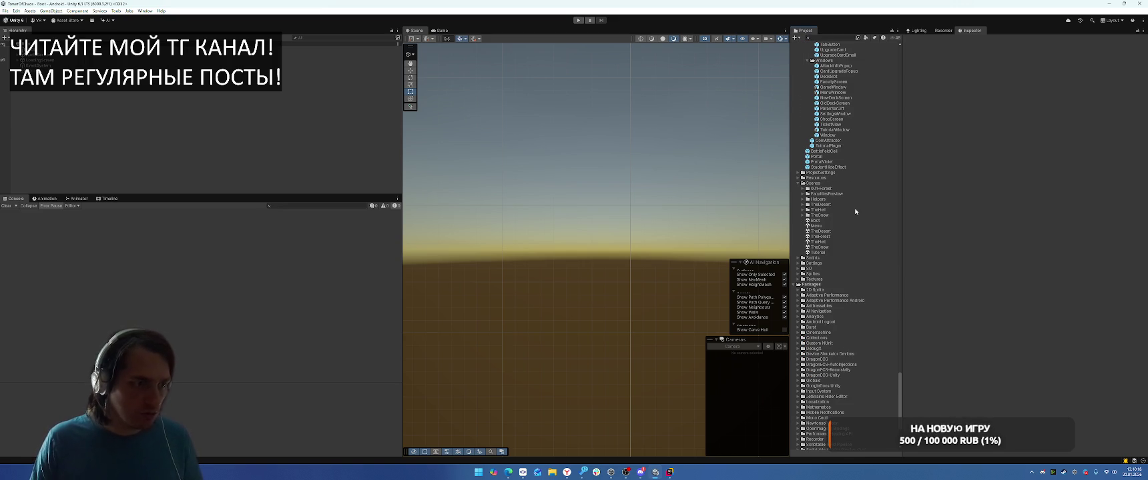
pyautogui.scroll(2, 855, 211)
pyautogui.scroll(2, 851, 209)
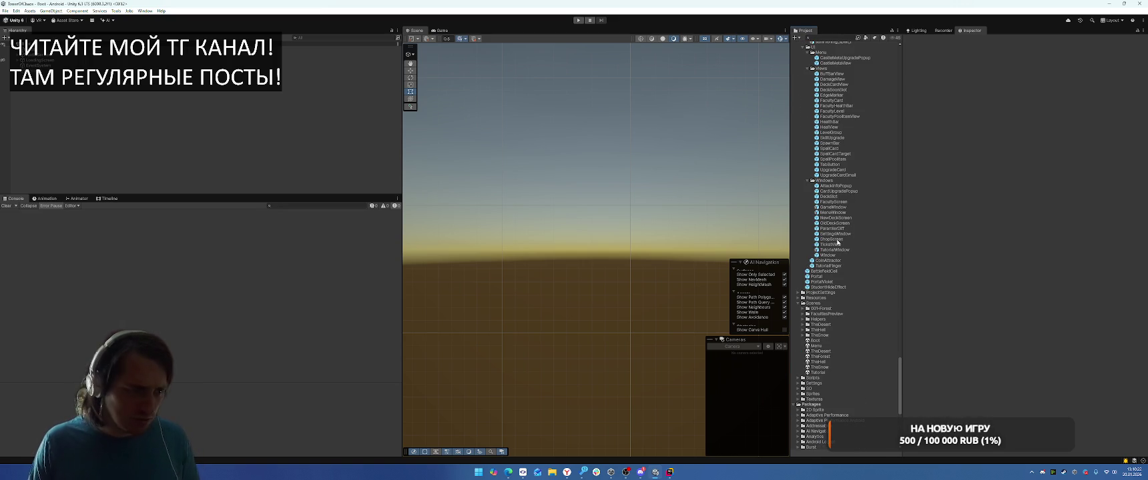
pyautogui.doubleClick(838, 241)
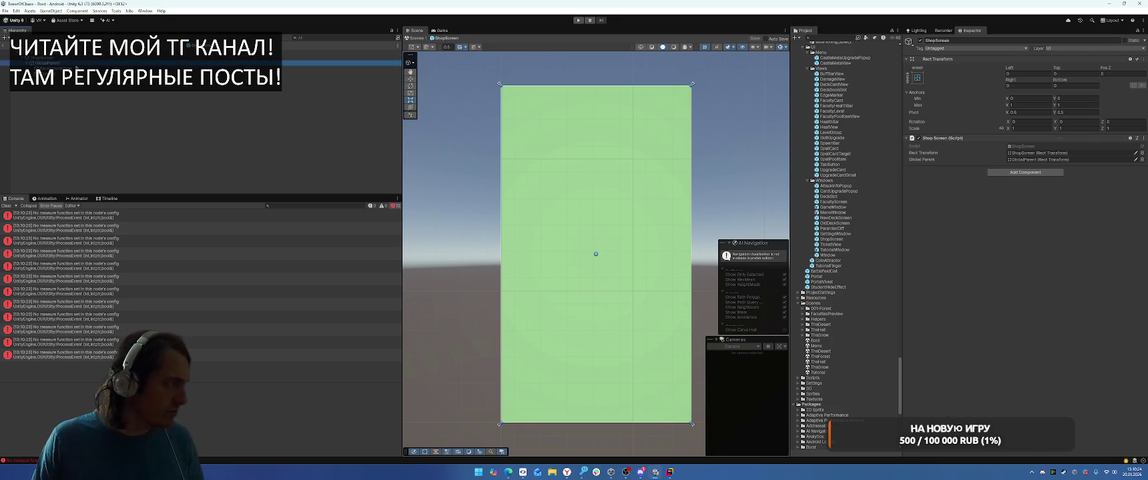
pyautogui.click(54, 68)
pyautogui.click(1067, 170)
pyautogui.click(1096, 385)
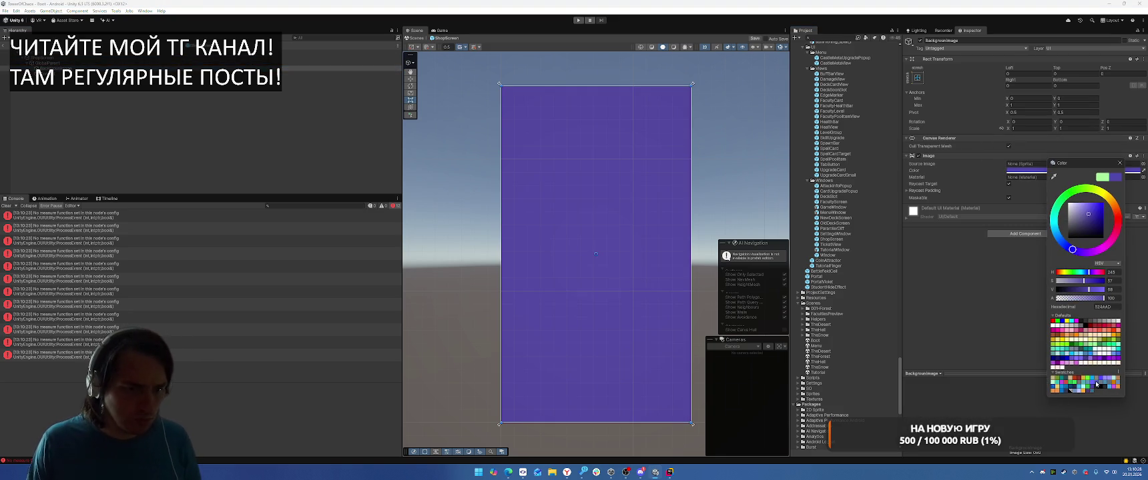
pyautogui.click(1120, 163)
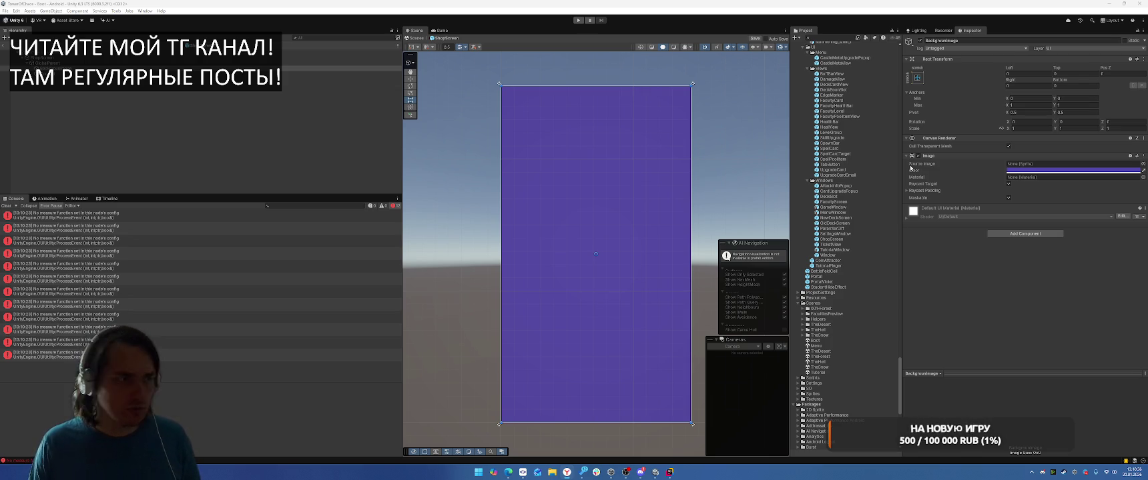
pyautogui.click(195, 104)
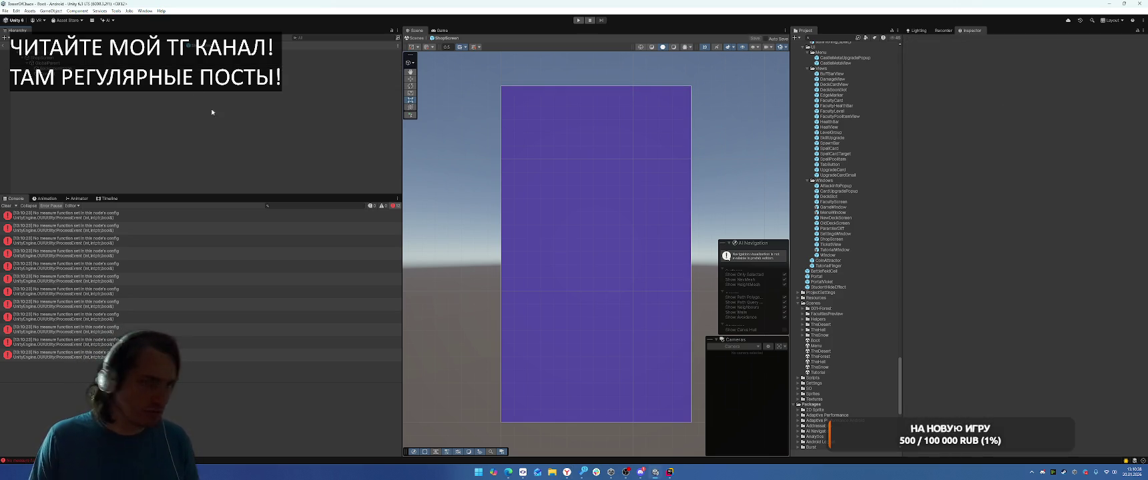
# Step: Create a Scroll View under Content and delete both of its scrollbars
pyautogui.click(58, 75)
pyautogui.rightClick(58, 75)
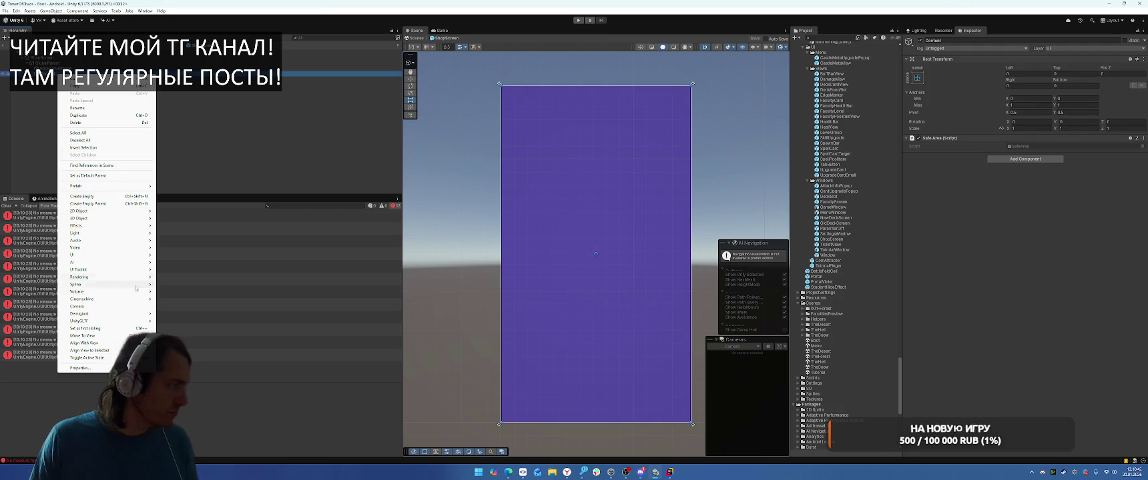
pyautogui.moveTo(109, 256)
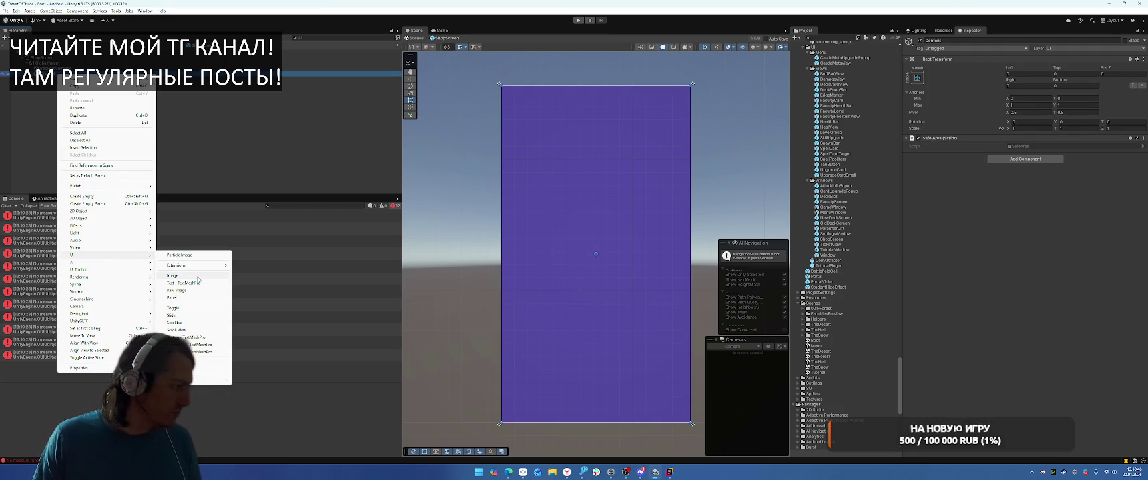
pyautogui.click(191, 331)
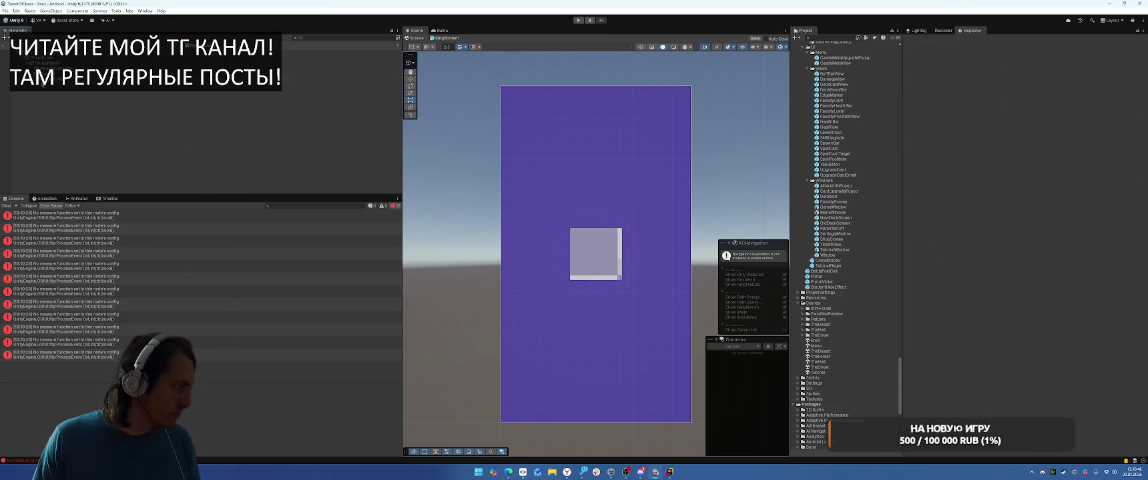
pyautogui.click(59, 95)
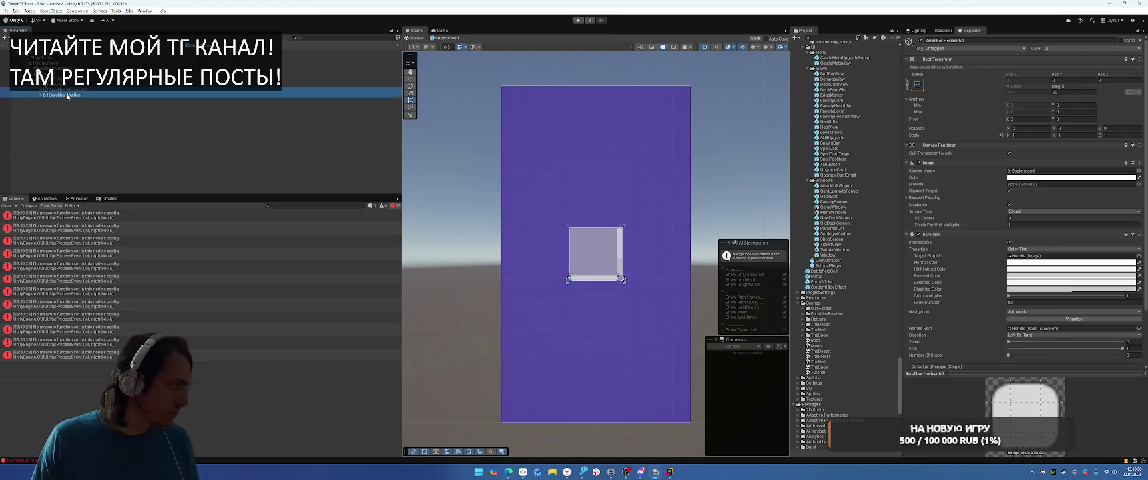
pyautogui.press('Delete')
# Step: Stretch the Scroll View to fill its parent, remove its Image, and disable horizontal scrolling
pyautogui.click(54, 86)
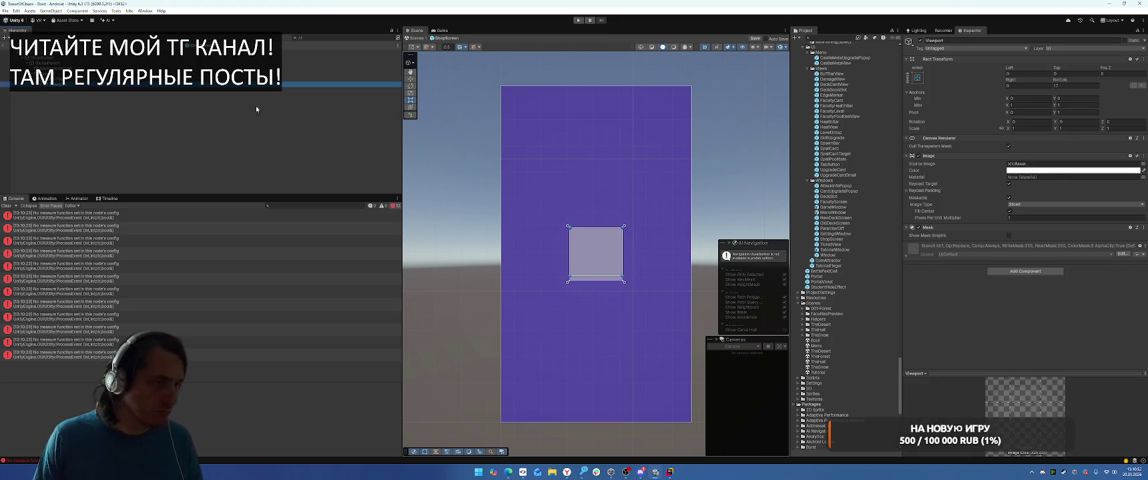
pyautogui.click(53, 79)
pyautogui.click(916, 78)
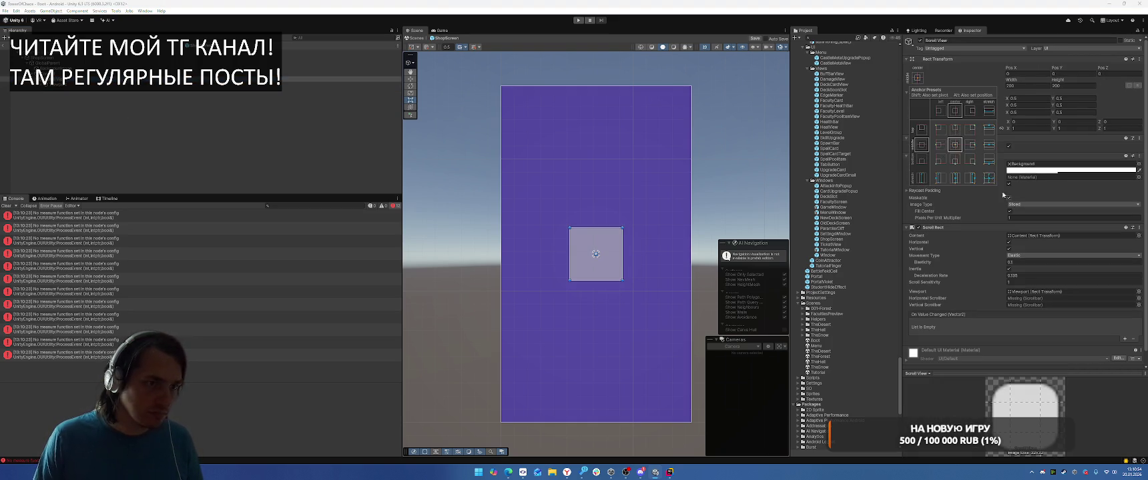
pyautogui.keyDown('alt'); pyautogui.click(988, 177); pyautogui.keyUp('alt')
pyautogui.rightClick(1033, 154)
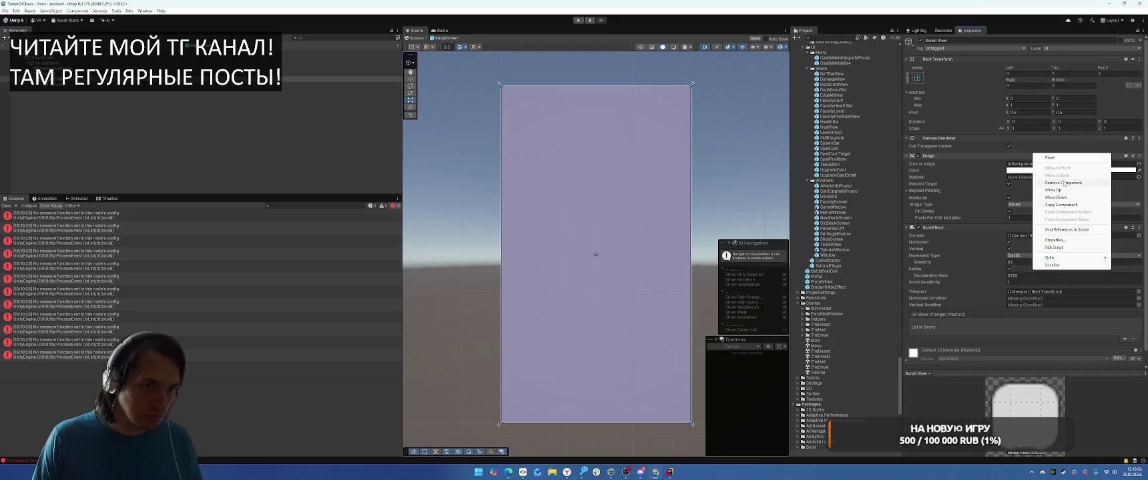
pyautogui.click(1060, 173)
pyautogui.click(1008, 170)
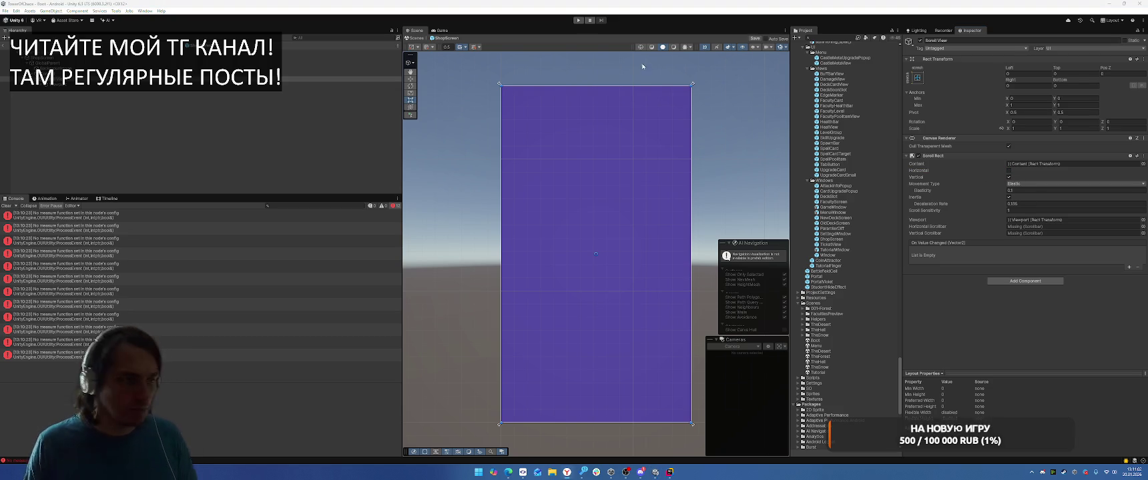
pyautogui.click(43, 85)
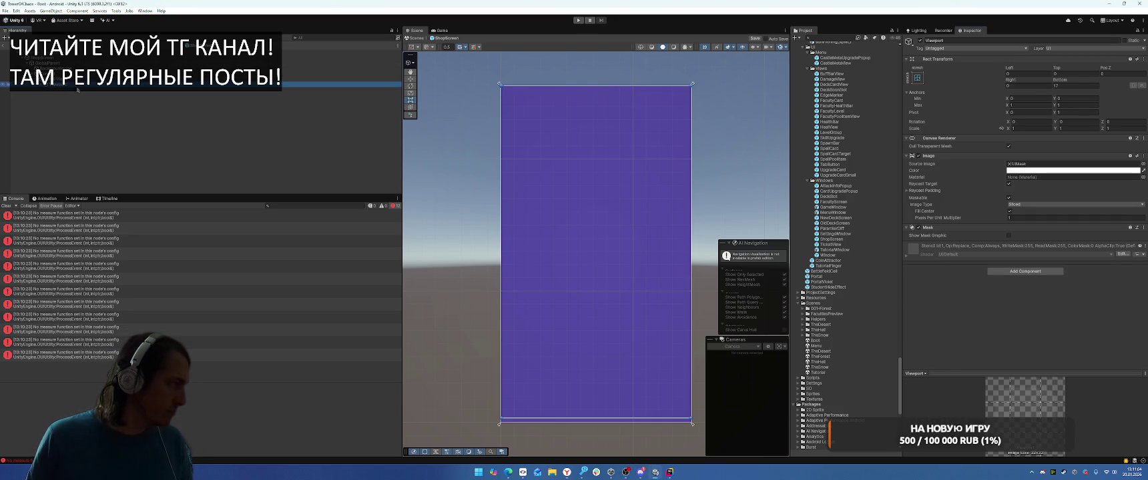
# Step: Add a Vertical Layout Group and a Content Size Fitter to the scroll view's Content
pyautogui.click(58, 90)
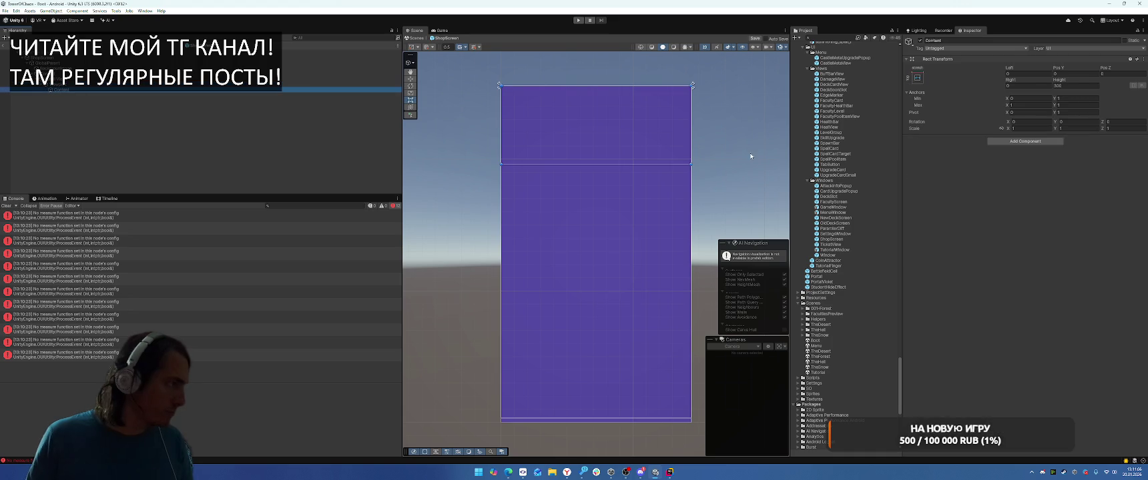
pyautogui.click(1013, 145)
pyautogui.write('Vertic')
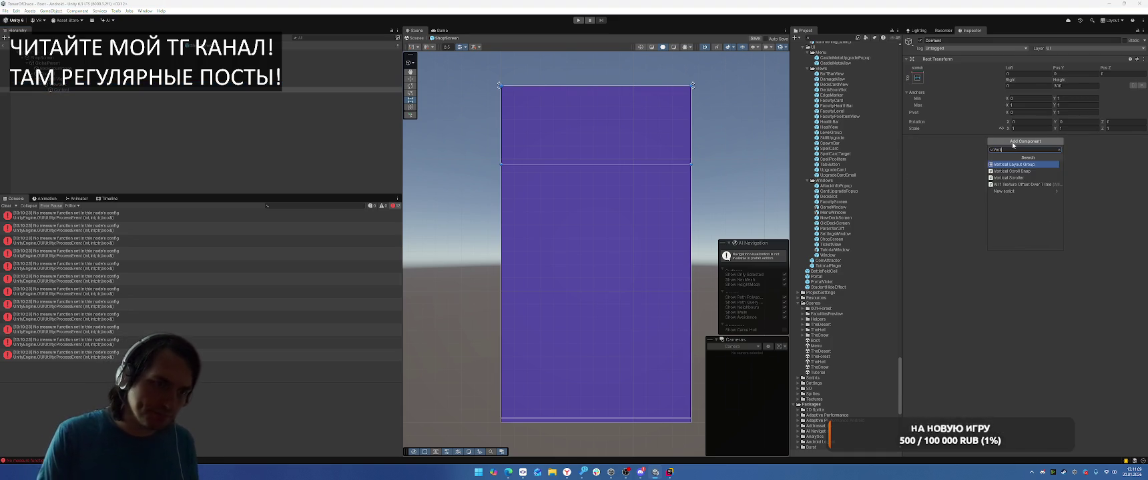
pyautogui.press('Return')
pyautogui.click(1013, 199)
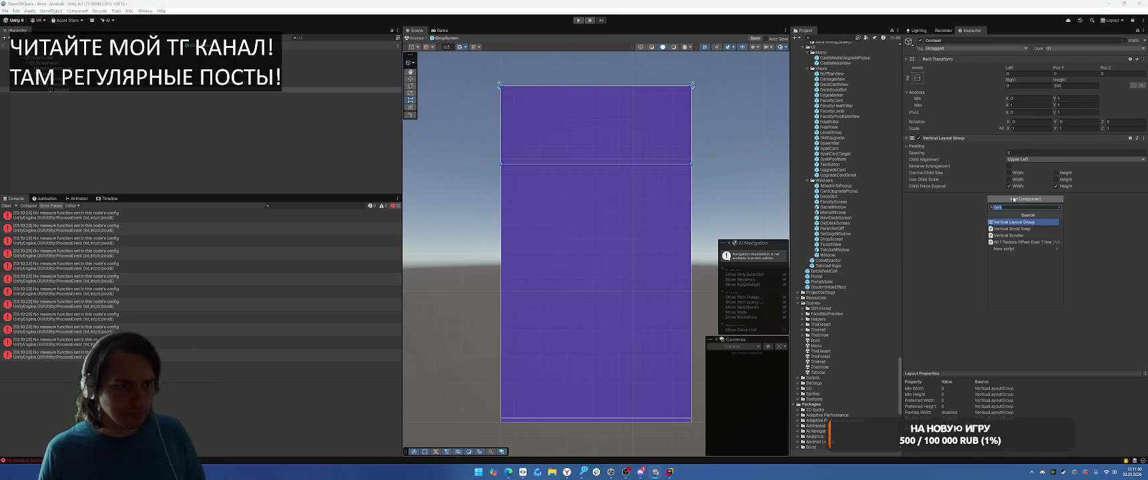
pyautogui.write('con')
pyautogui.press('Down')
pyautogui.press('Down')
pyautogui.press('Down')
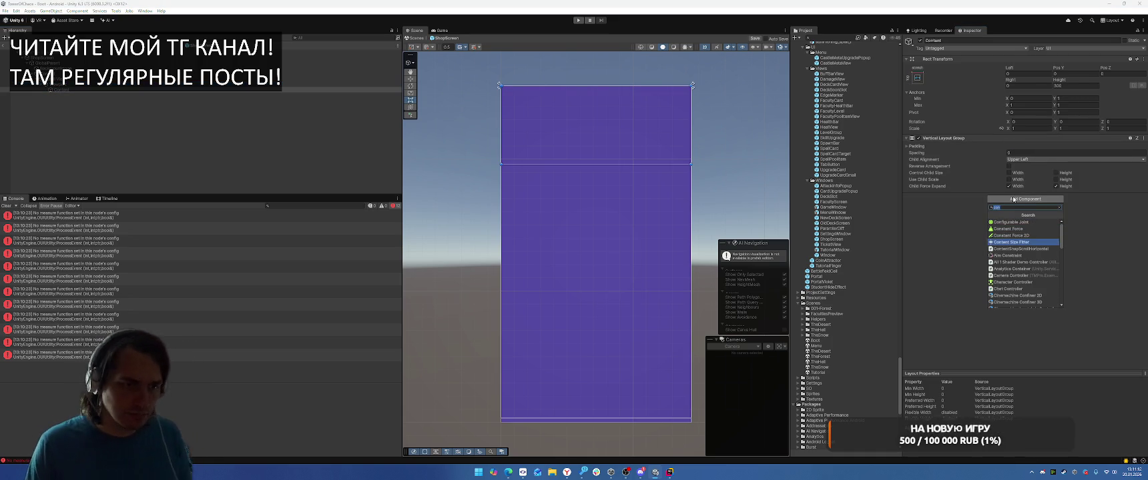
pyautogui.press('Up')
pyautogui.press('Return')
# Step: Set Vertical Fit to Preferred Size and enable Control Child Size for width and height
pyautogui.click(1030, 218)
pyautogui.click(1021, 235)
pyautogui.click(1056, 180)
pyautogui.click(1009, 181)
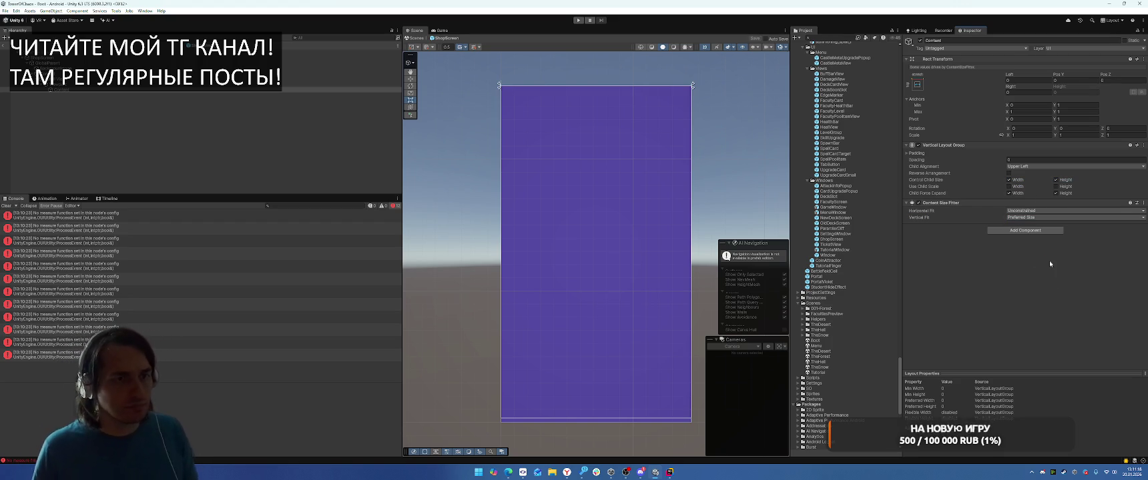
pyautogui.rightClick(74, 90)
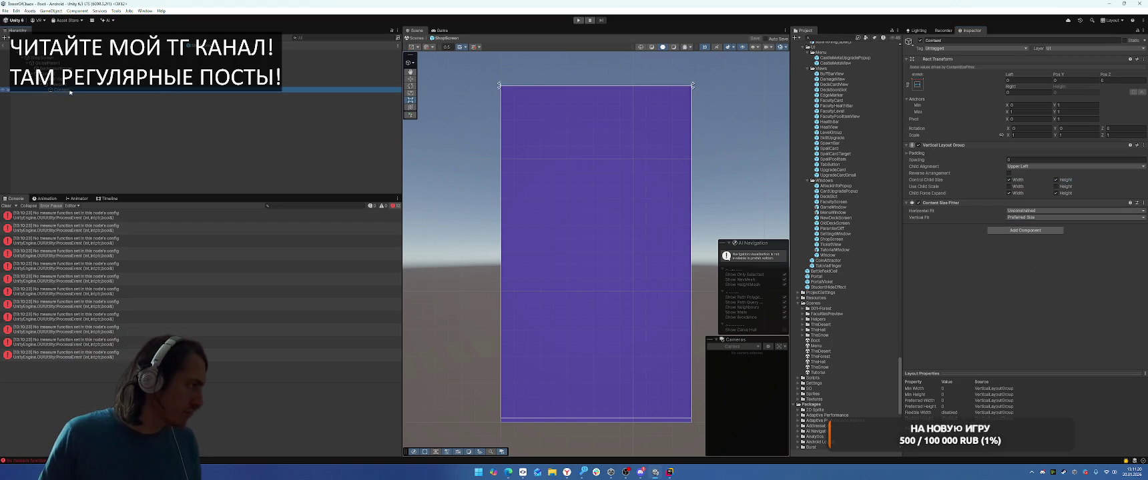
# Step: Create a Panel inside Content and give it a Layout Element component
pyautogui.moveTo(155, 271)
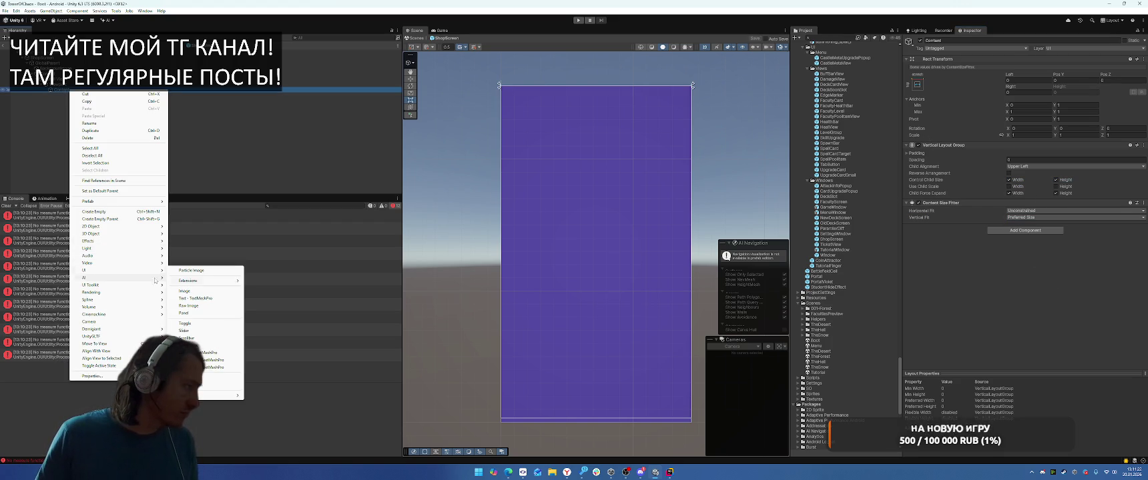
pyautogui.click(188, 315)
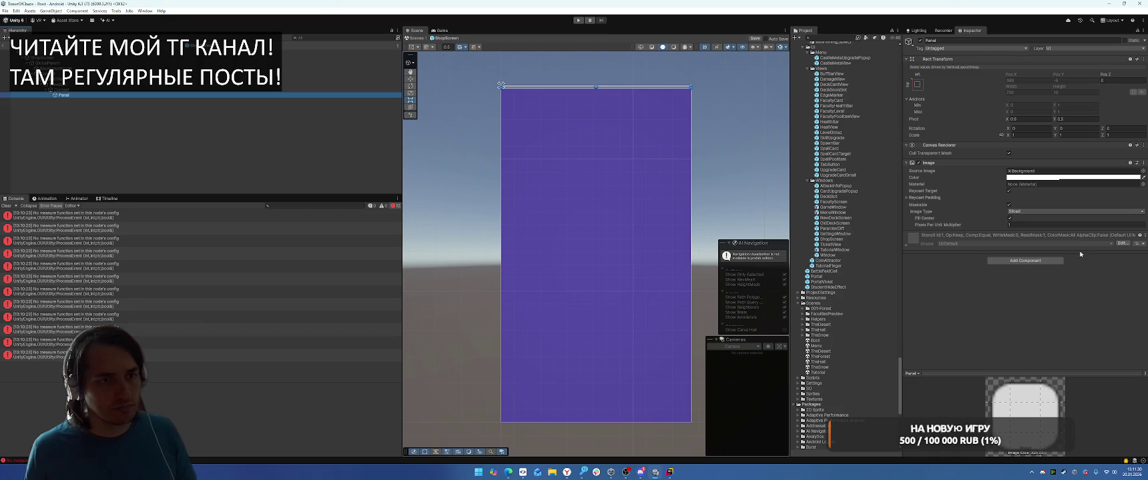
pyautogui.click(1022, 262)
pyautogui.write('Layou')
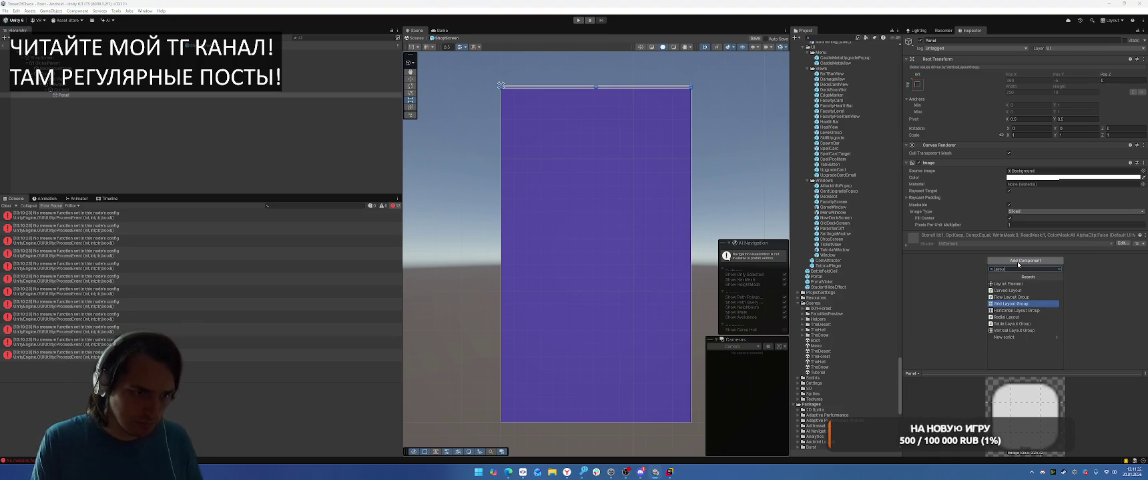
pyautogui.press('Up')
pyautogui.press('Up')
pyautogui.press('Return')
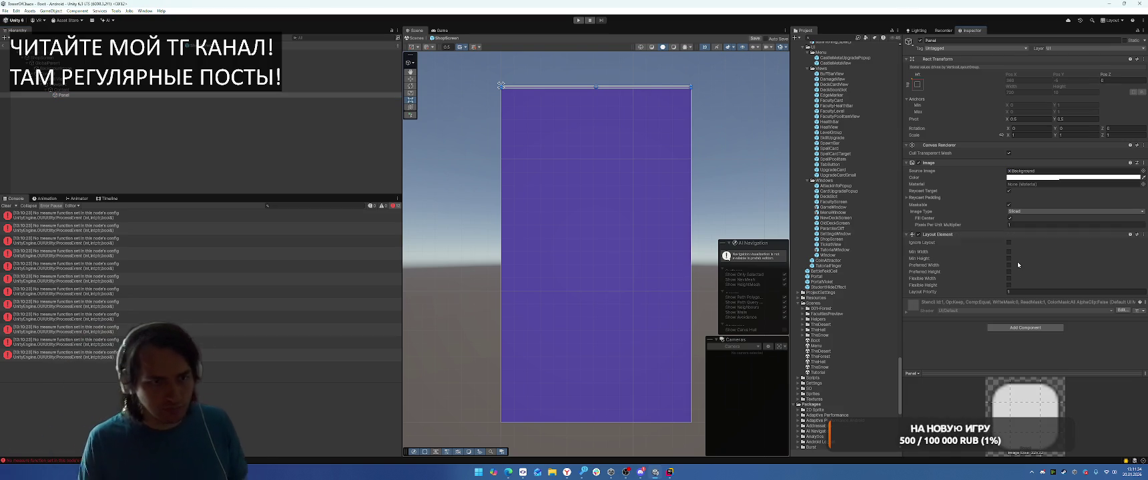
# Step: Set the Panel's preferred height to 500 and remove its Image component
pyautogui.click(1009, 272)
pyautogui.write('500')
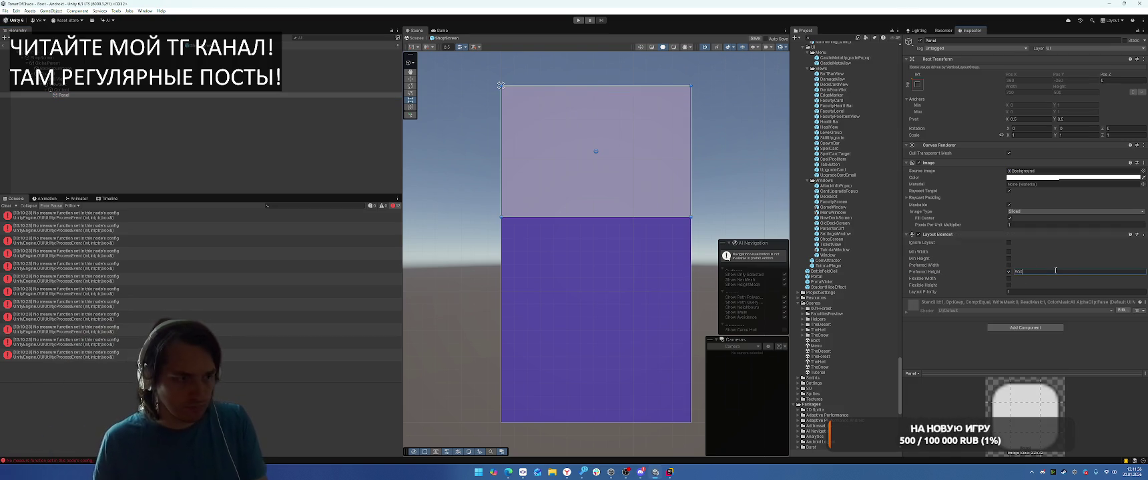
pyautogui.click(1062, 171)
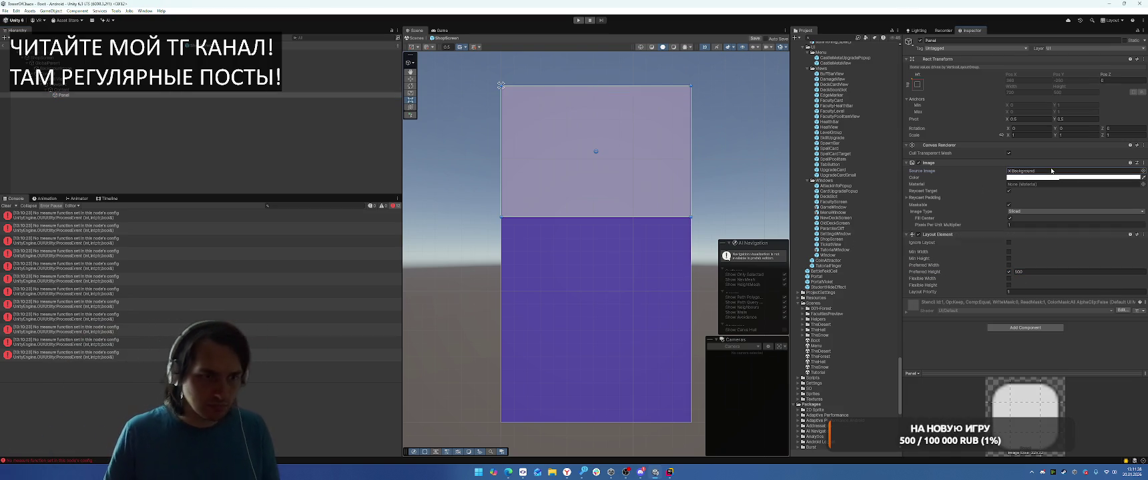
pyautogui.rightClick(949, 163)
pyautogui.click(956, 188)
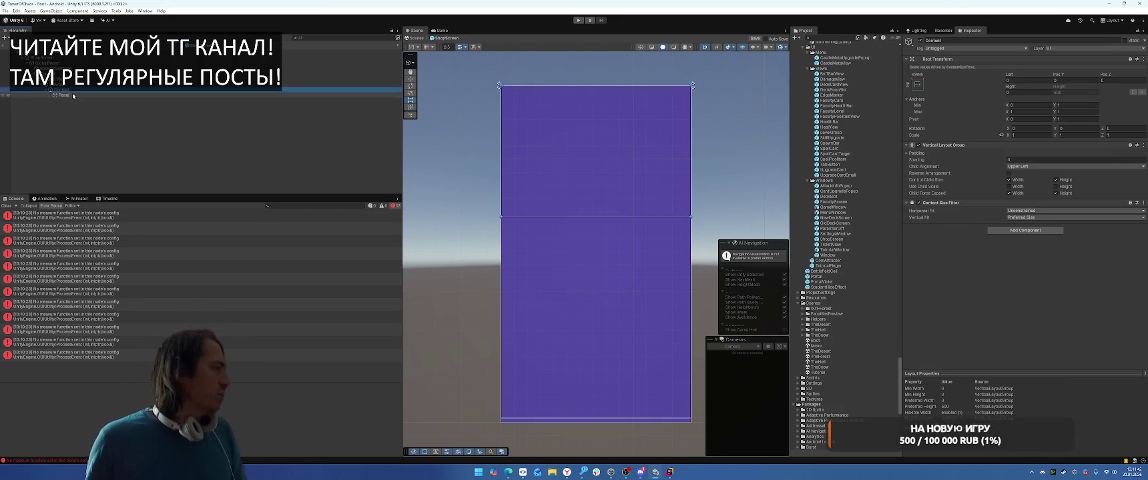
pyautogui.click(218, 95)
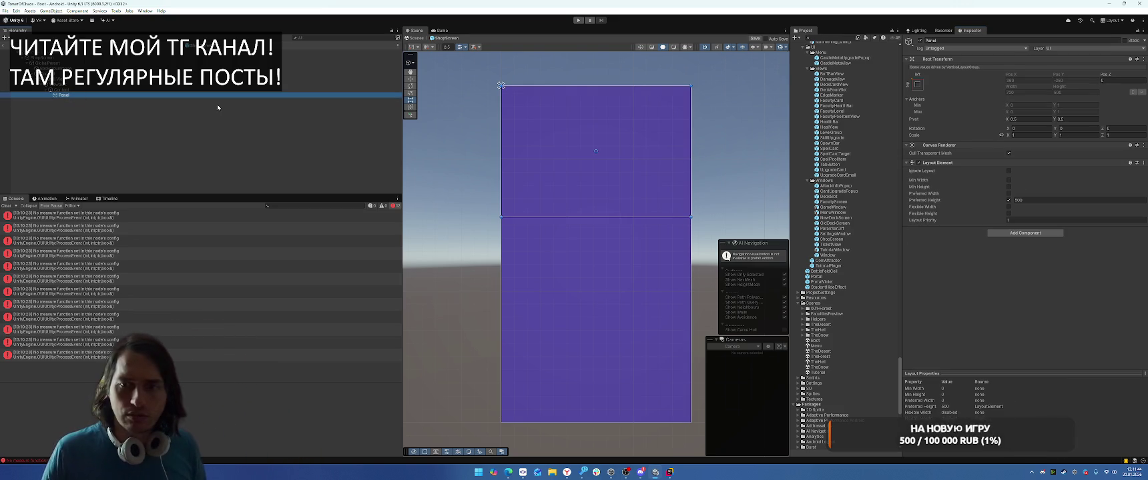
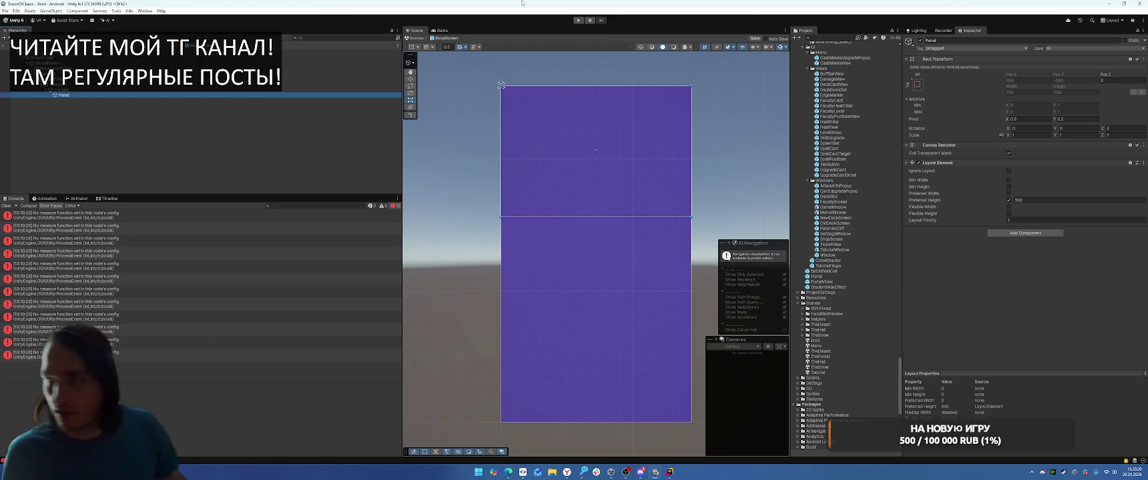
# Step: Clear the console errors and add a new child UI panel inside Panel
pyautogui.click(500, 85)
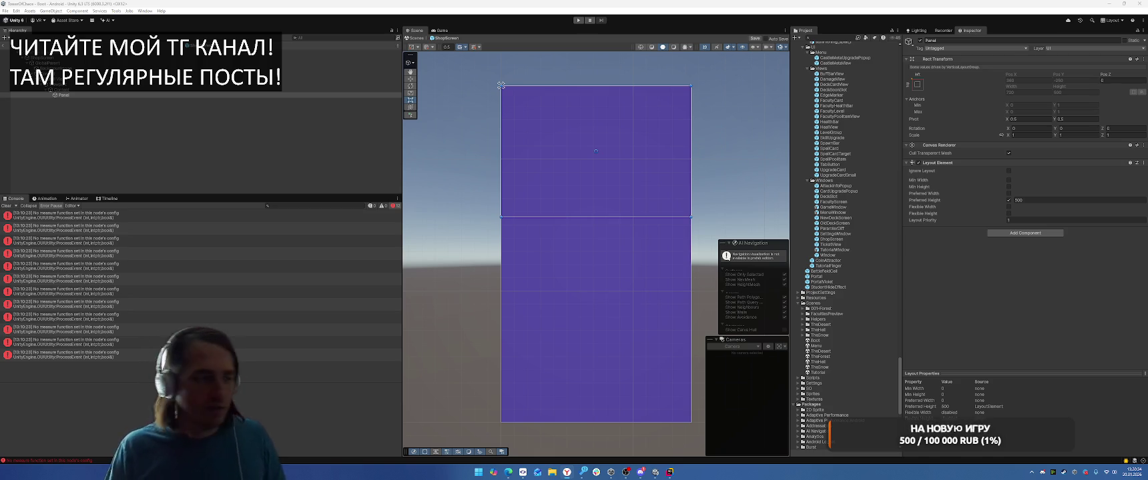
pyautogui.click(6, 205)
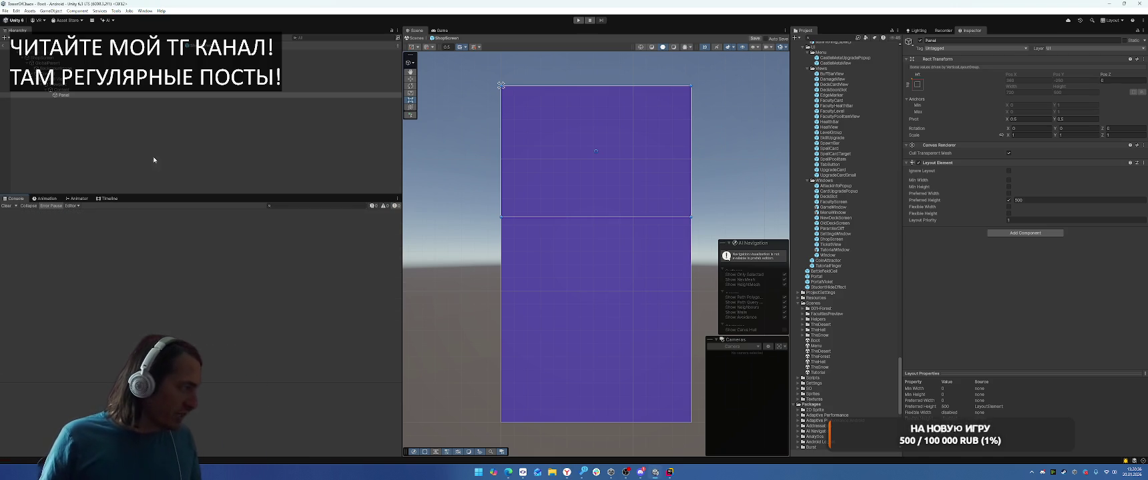
pyautogui.click(68, 100)
pyautogui.rightClick(69, 95)
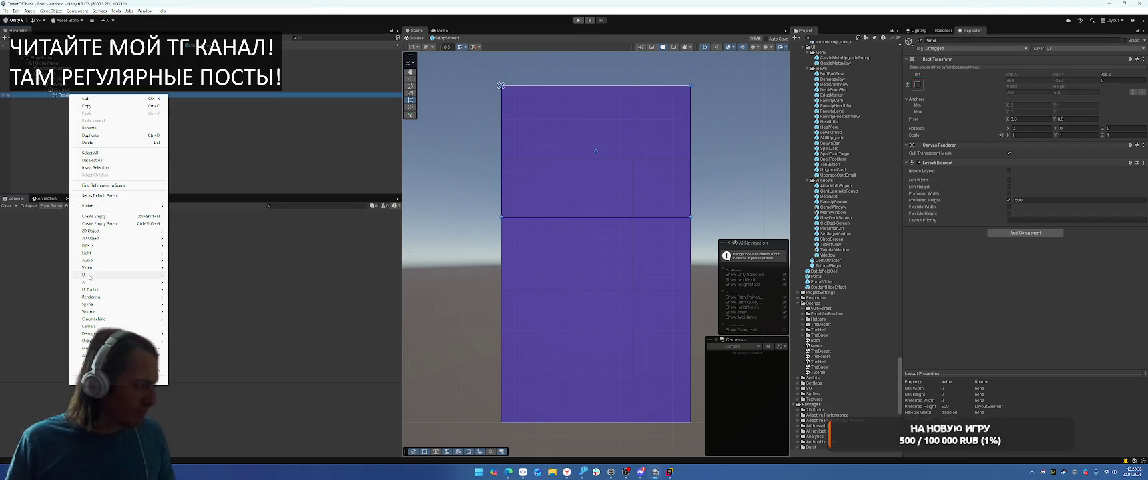
pyautogui.moveTo(106, 275)
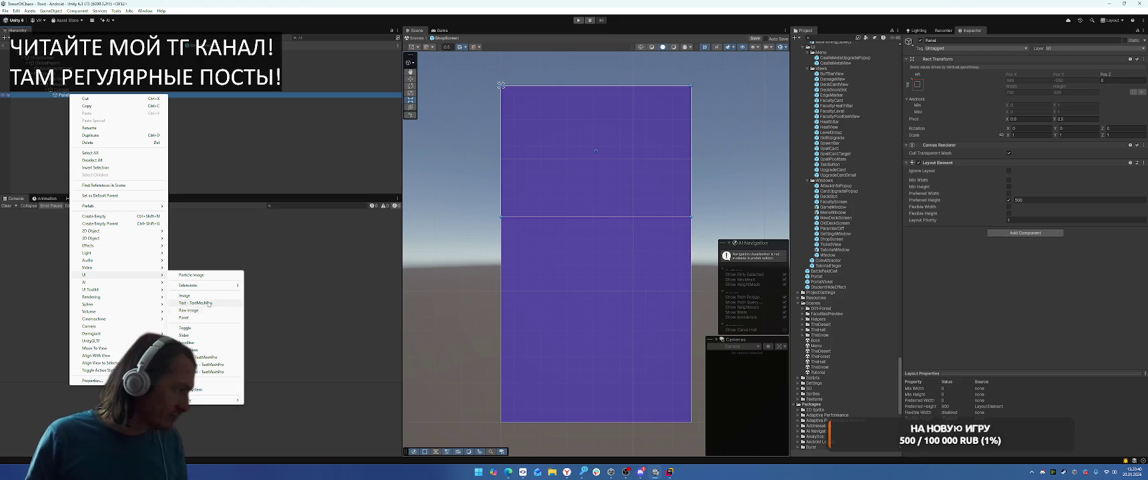
pyautogui.click(190, 319)
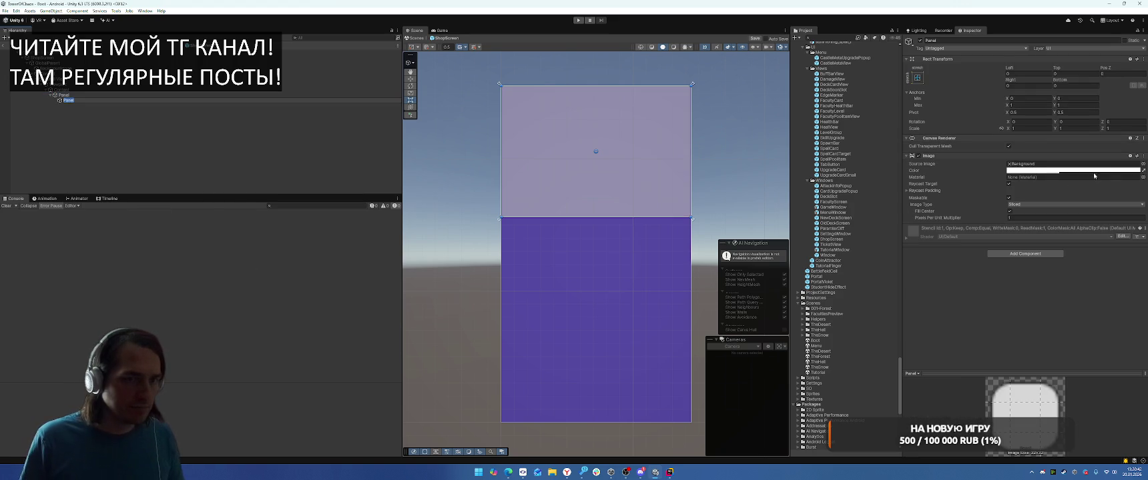
# Step: Give the new panel the Title_Flag_01_Purple sprite, anchor Min Y 0.8 and Bottom offset 0
pyautogui.click(1142, 164)
pyautogui.write('fa')
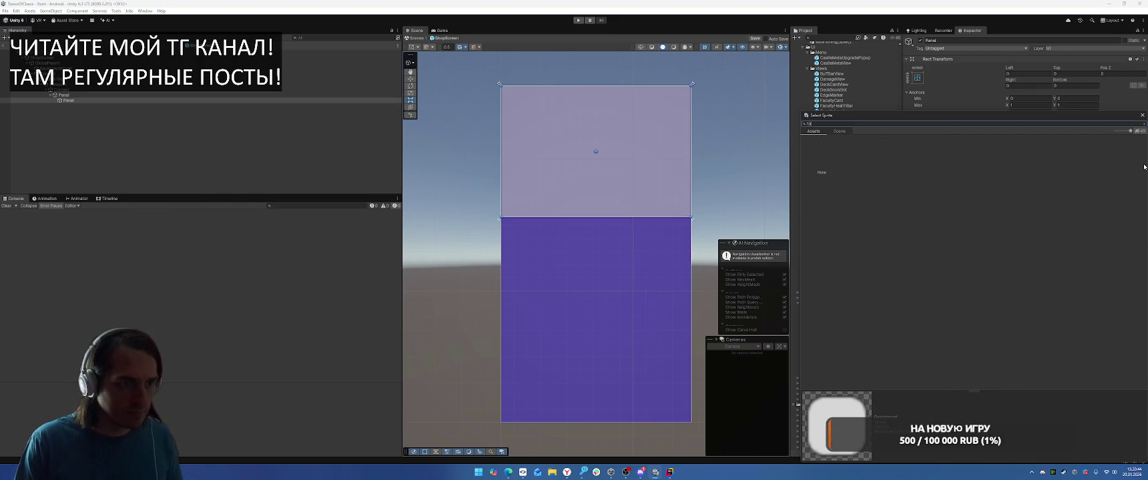
pyautogui.press('BackSpace')
pyautogui.write('lag')
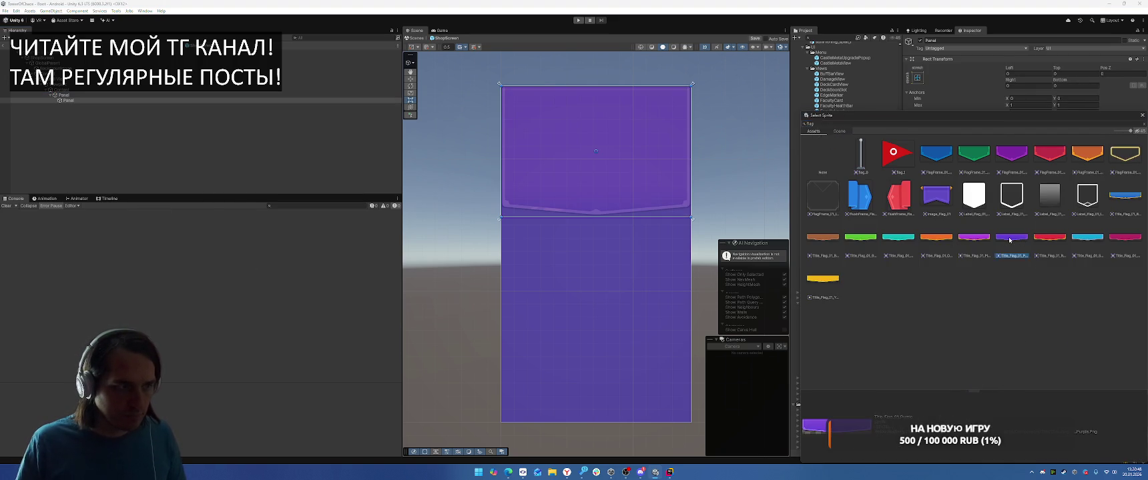
pyautogui.doubleClick(1027, 259)
pyautogui.click(1071, 105)
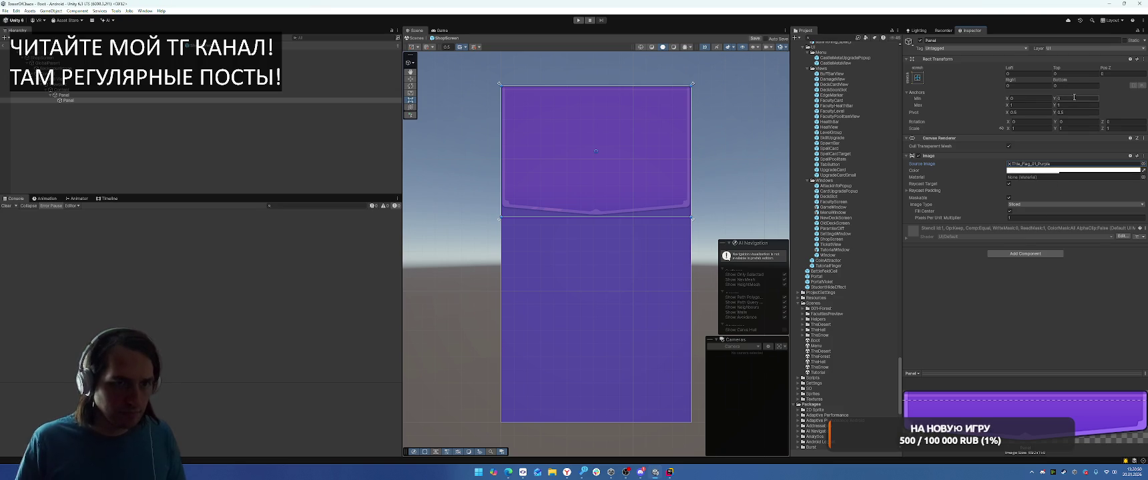
pyautogui.click(1071, 98)
pyautogui.click(1074, 86)
pyautogui.write('0')
pyautogui.scroll(3, 603, 117)
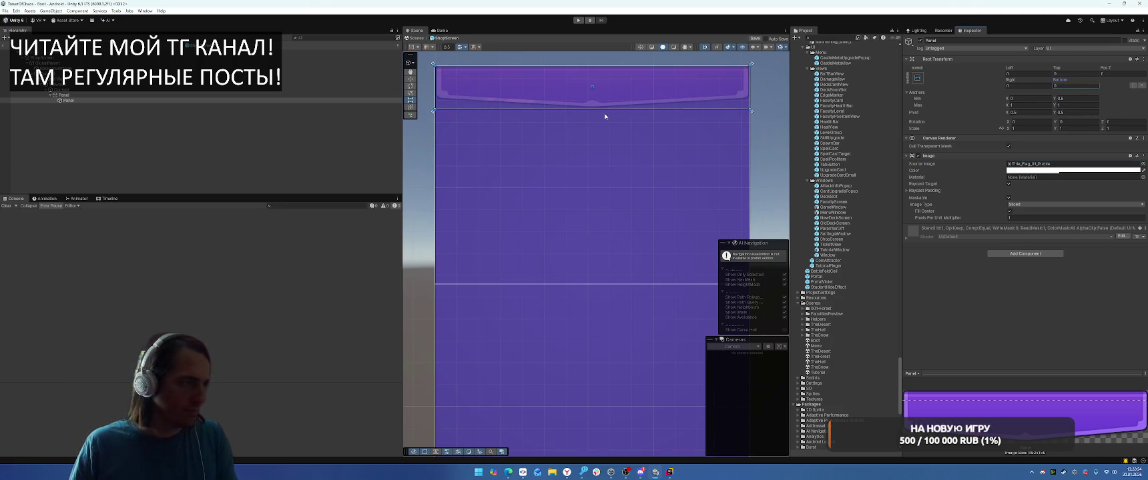
# Step: Add a TextMeshPro text inside the banner using the AfacadFlux font
pyautogui.rightClick(80, 103)
pyautogui.moveTo(142, 286)
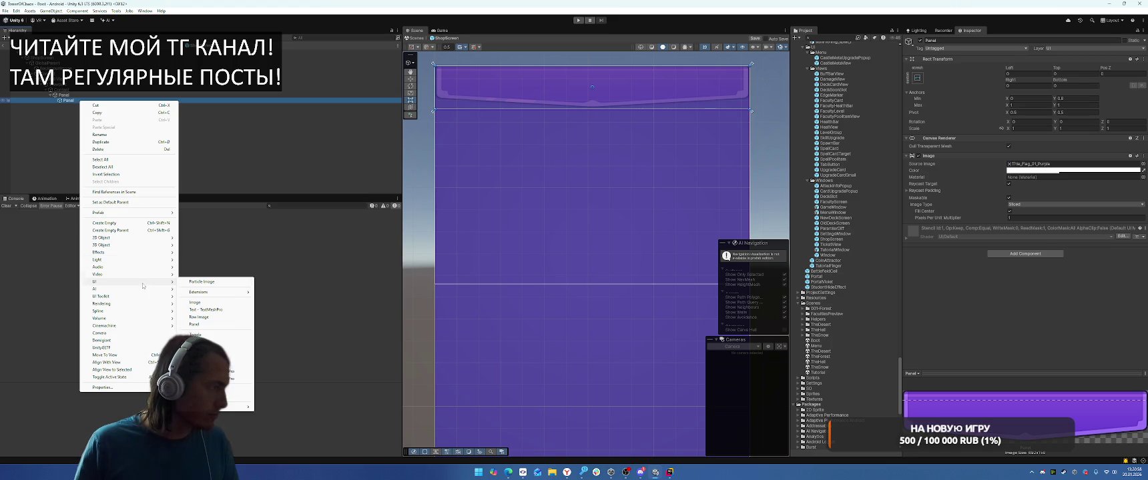
pyautogui.click(206, 309)
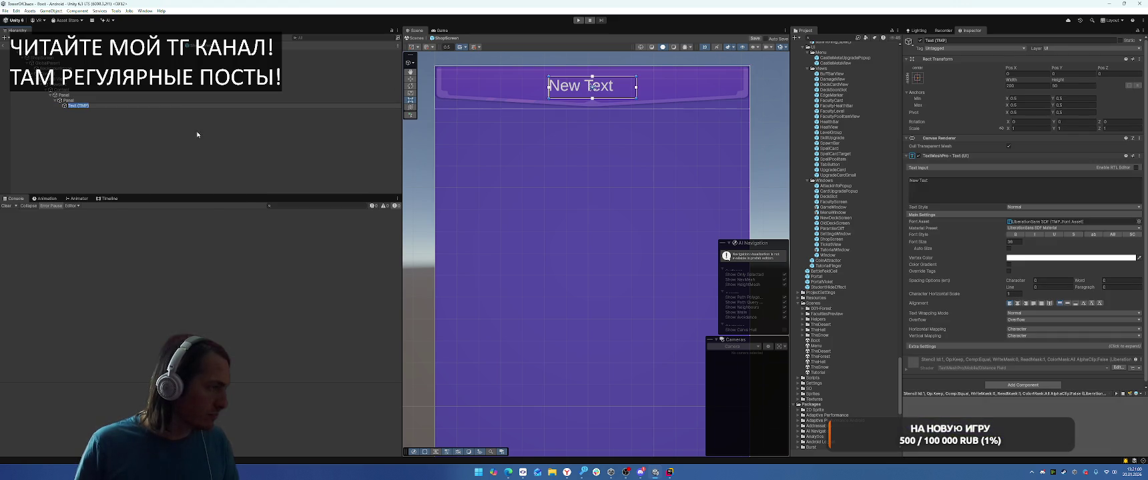
pyautogui.click(1138, 221)
pyautogui.click(901, 155)
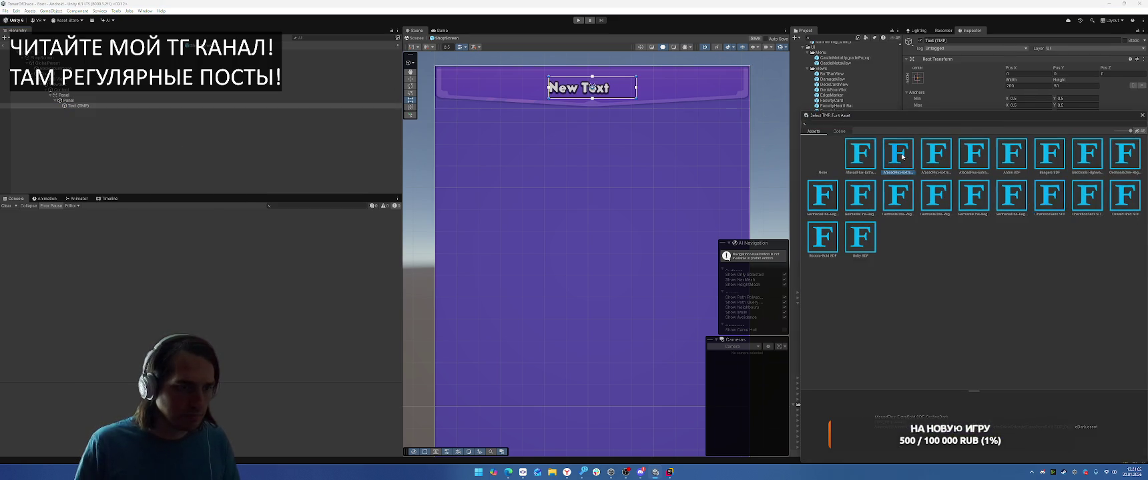
pyautogui.doubleClick(902, 157)
# Step: Stretch the text to fill the banner and centre it horizontally and vertically
pyautogui.click(917, 78)
pyautogui.keyDown('alt'); pyautogui.click(988, 178); pyautogui.keyUp('alt')
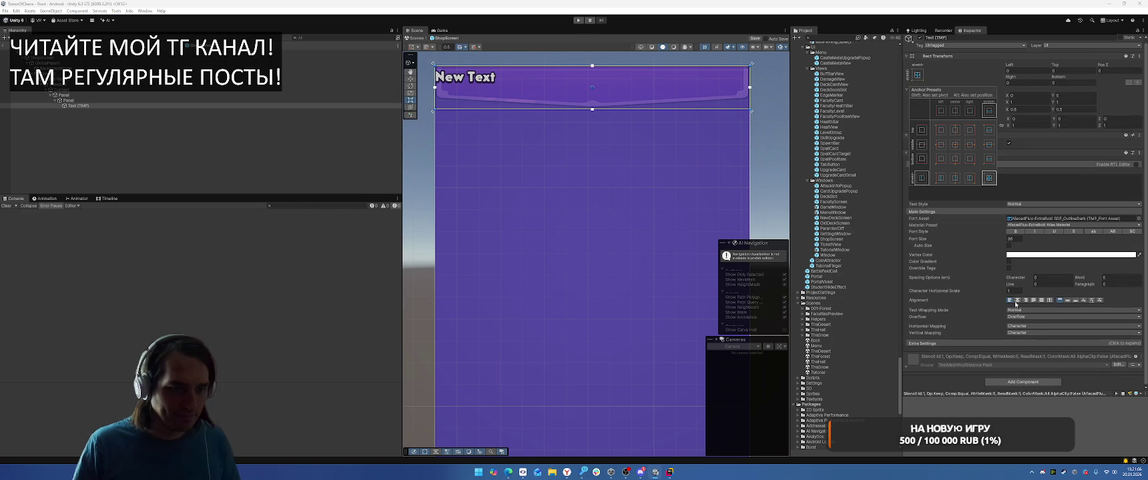
pyautogui.click(1016, 301)
pyautogui.click(1068, 301)
pyautogui.scroll(1, 680, 116)
# Step: Replace the placeholder with the title 'CARD CHECST' and raise the title box's bottom edge
pyautogui.click(1001, 184)
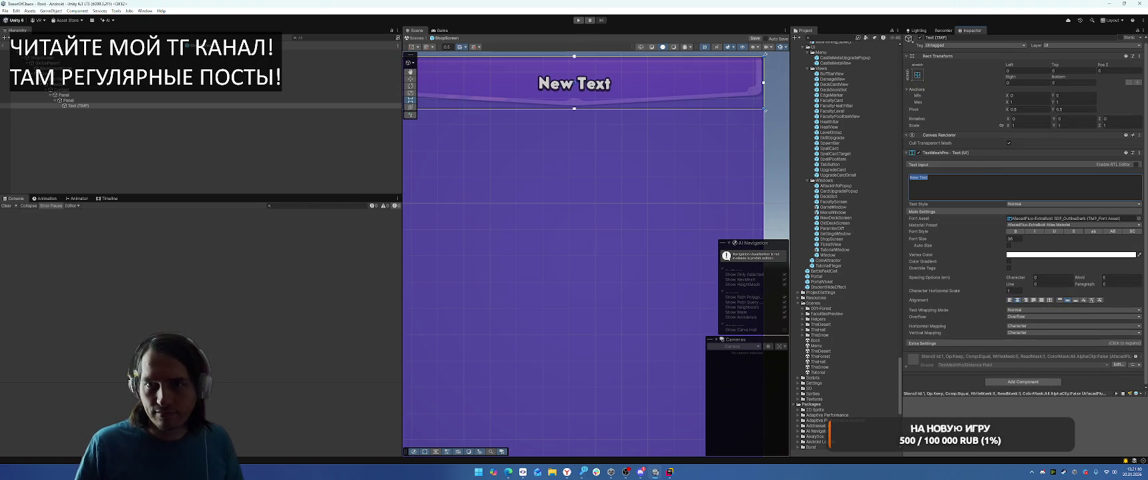
pyautogui.press('Escape')
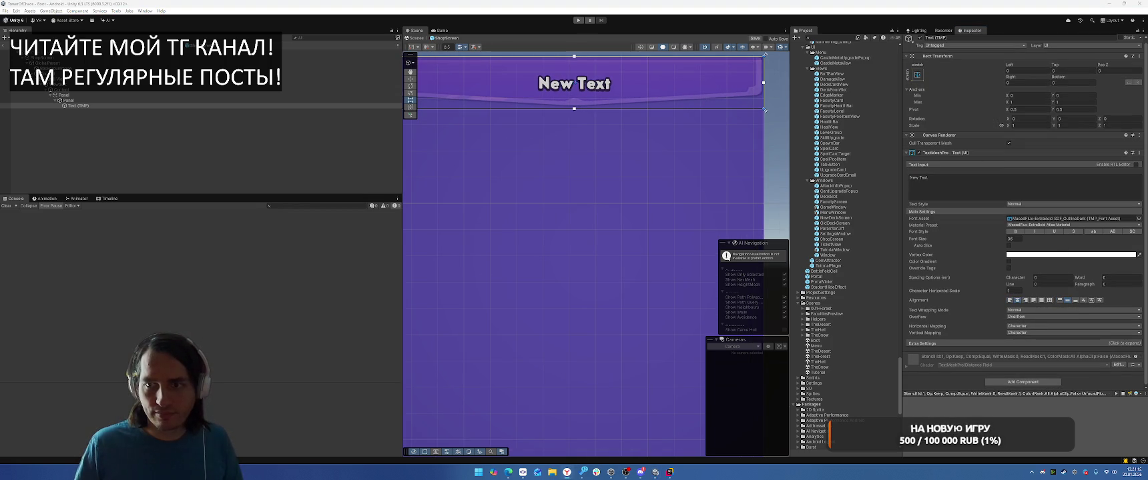
pyautogui.click(962, 184)
pyautogui.write('CA')
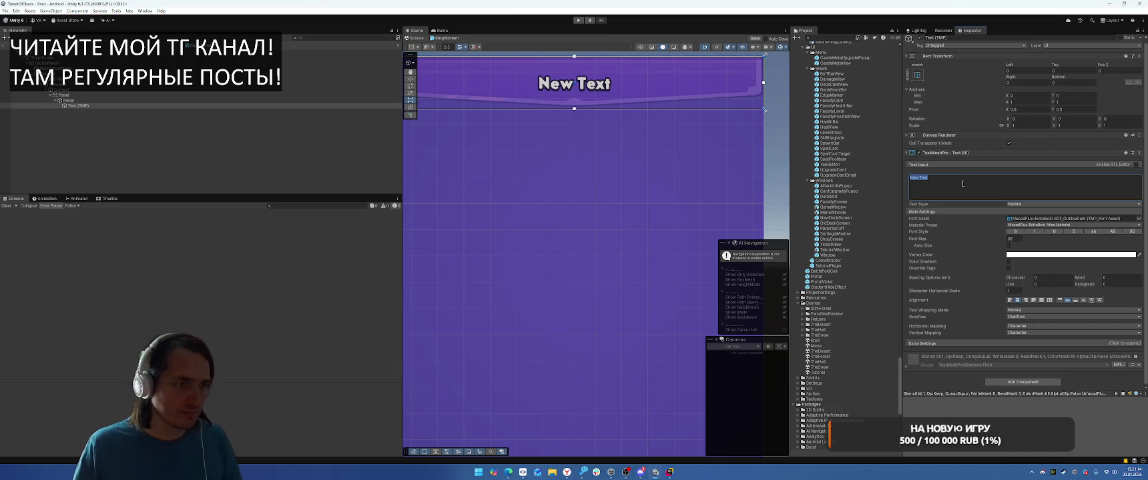
pyautogui.write('RD CHEC')
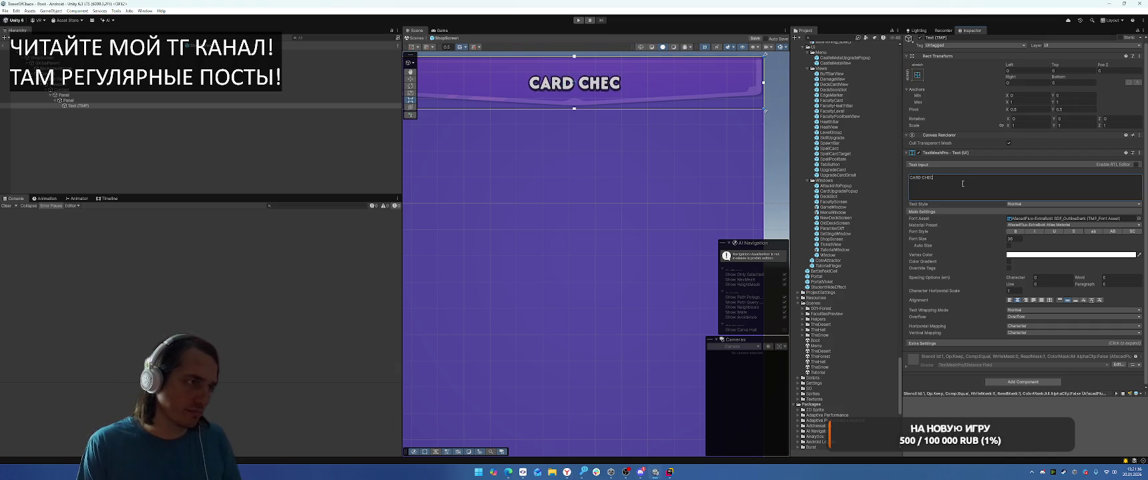
pyautogui.press('BackSpace')
pyautogui.write('ST')
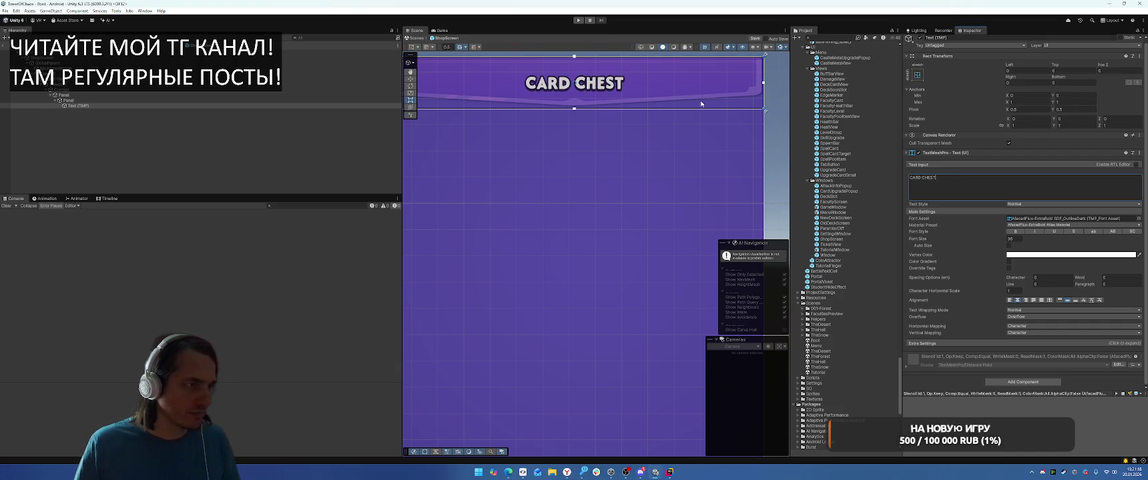
pyautogui.click(765, 110)
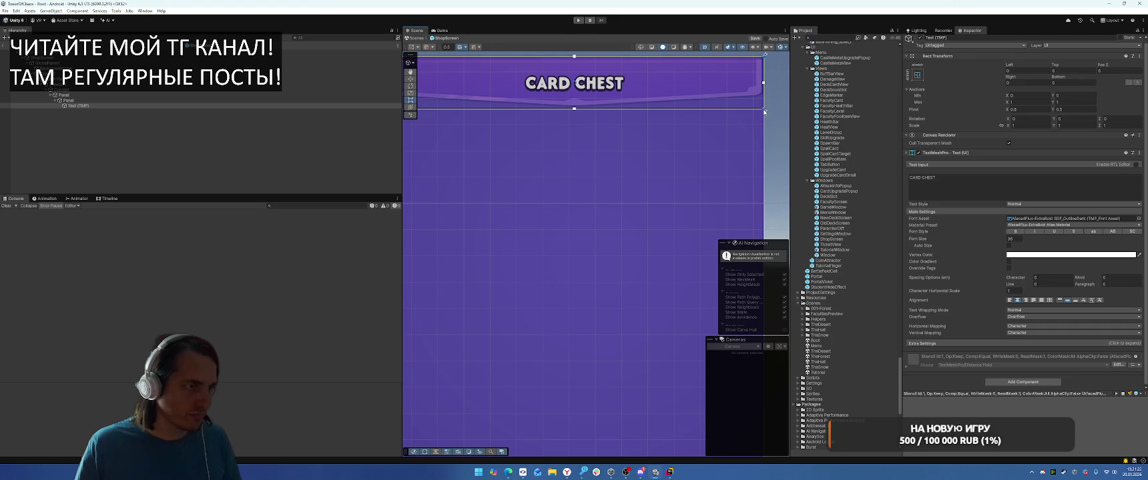
pyautogui.moveTo(1078, 76); pyautogui.dragTo(1127, 77)
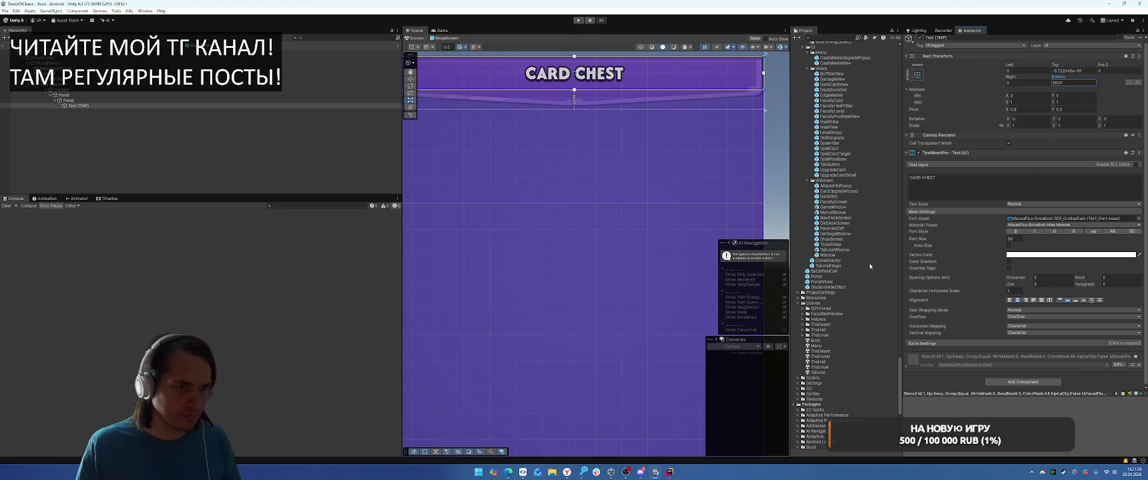
pyautogui.click(970, 343)
pyautogui.scroll(-3, 973, 293)
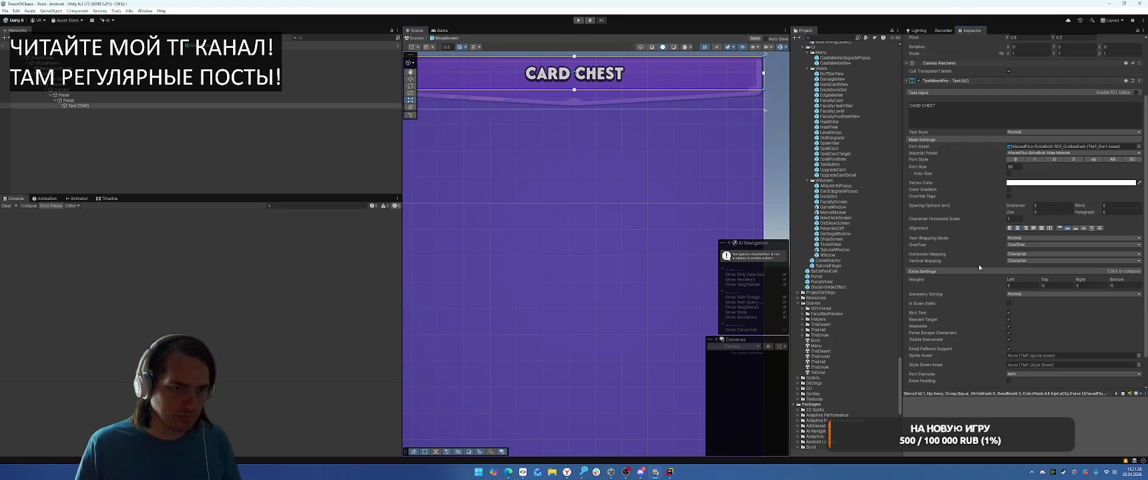
pyautogui.scroll(3, 975, 245)
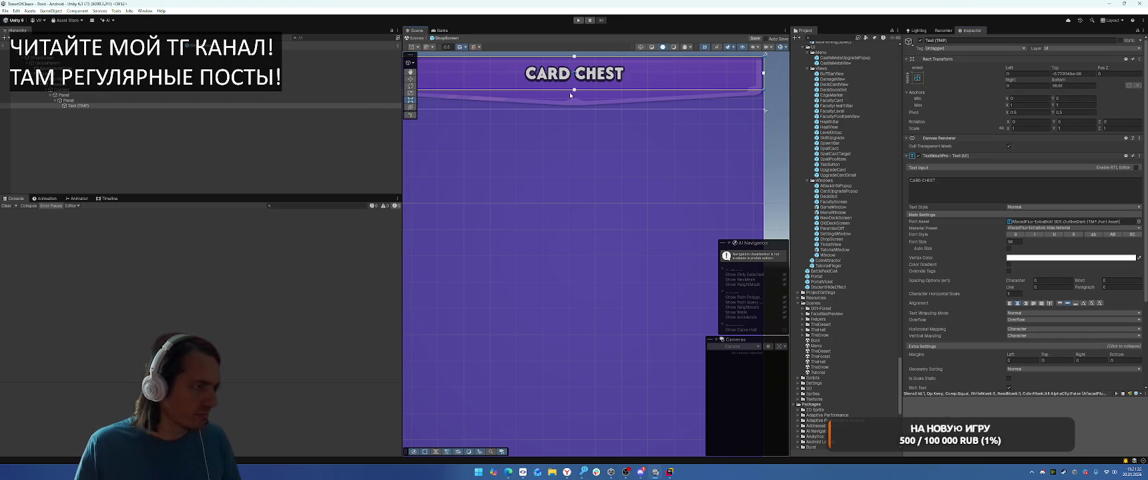
pyautogui.click(629, 90)
pyautogui.click(629, 89)
pyautogui.click(626, 91)
pyautogui.click(625, 85)
pyautogui.click(624, 79)
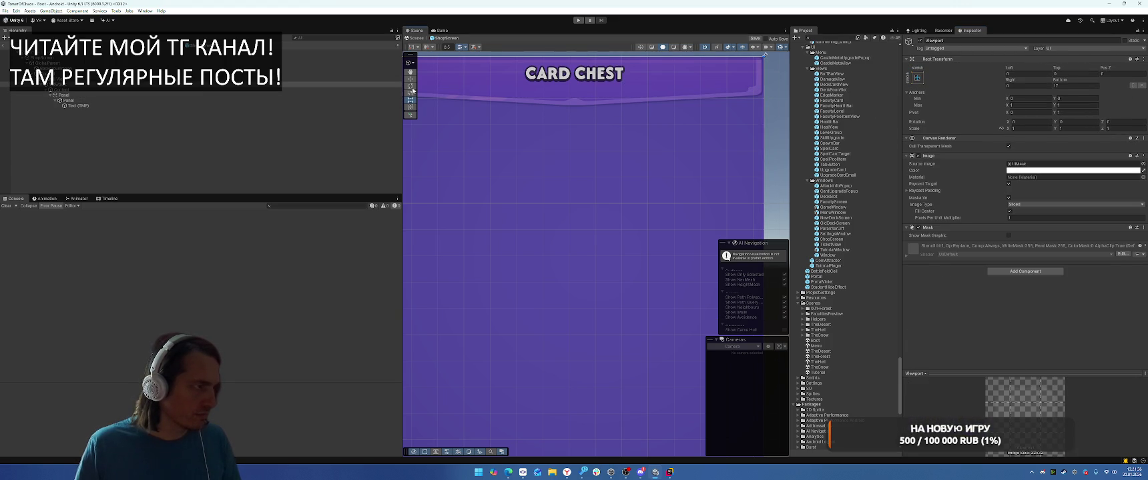
pyautogui.click(108, 106)
pyautogui.press('f')
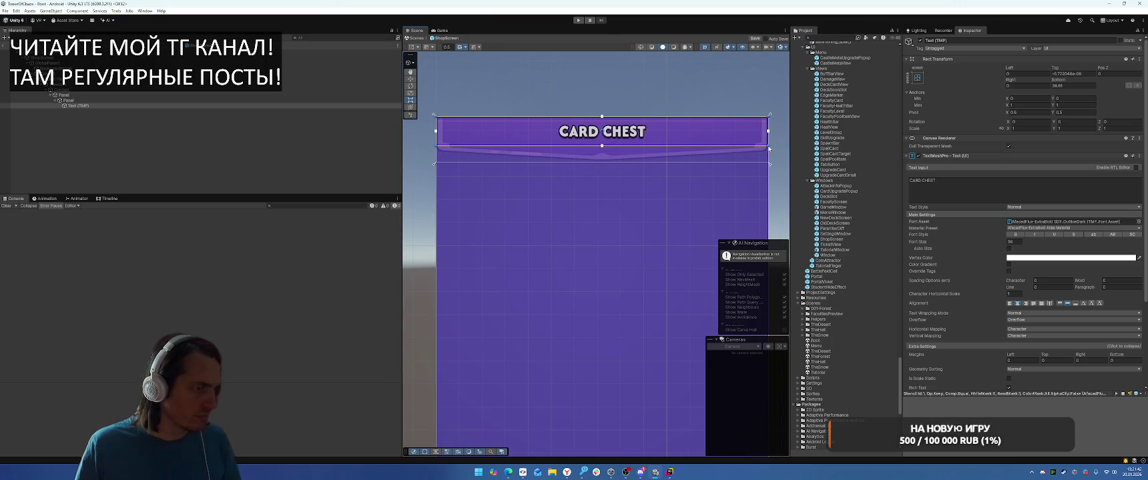
pyautogui.moveTo(770, 148); pyautogui.dragTo(769, 147)
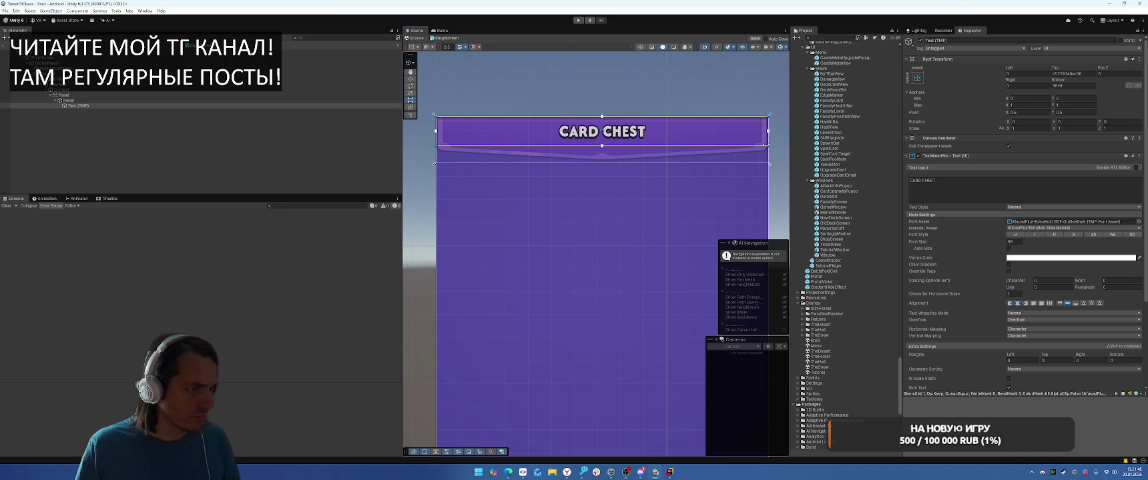
pyautogui.moveTo(765, 145); pyautogui.dragTo(767, 154)
pyautogui.hotkey('ctrl', 'z')
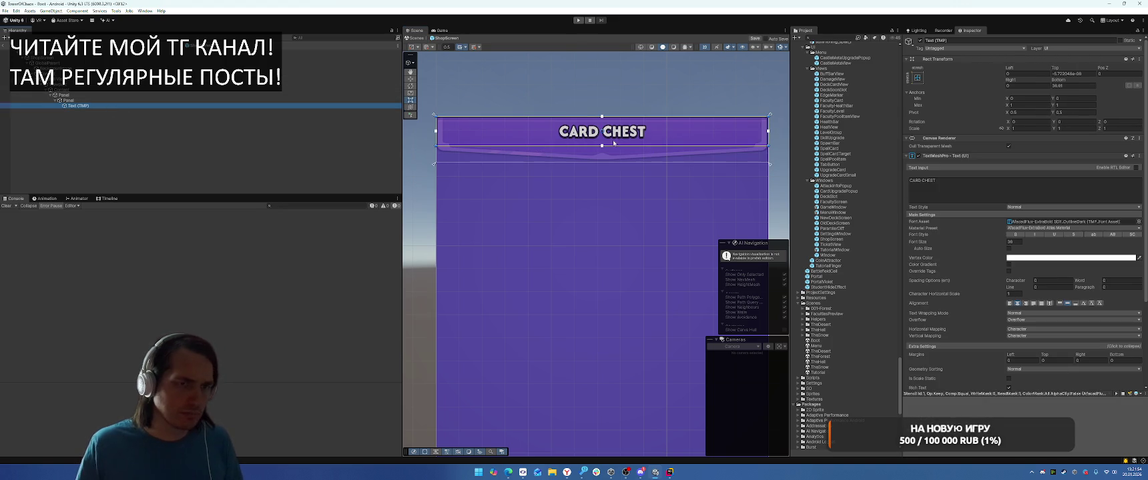
pyautogui.moveTo(602, 148)
pyautogui.mouseDown()
pyautogui.moveTo(601, 158)
pyautogui.moveTo(668, 146)
pyautogui.mouseUp()
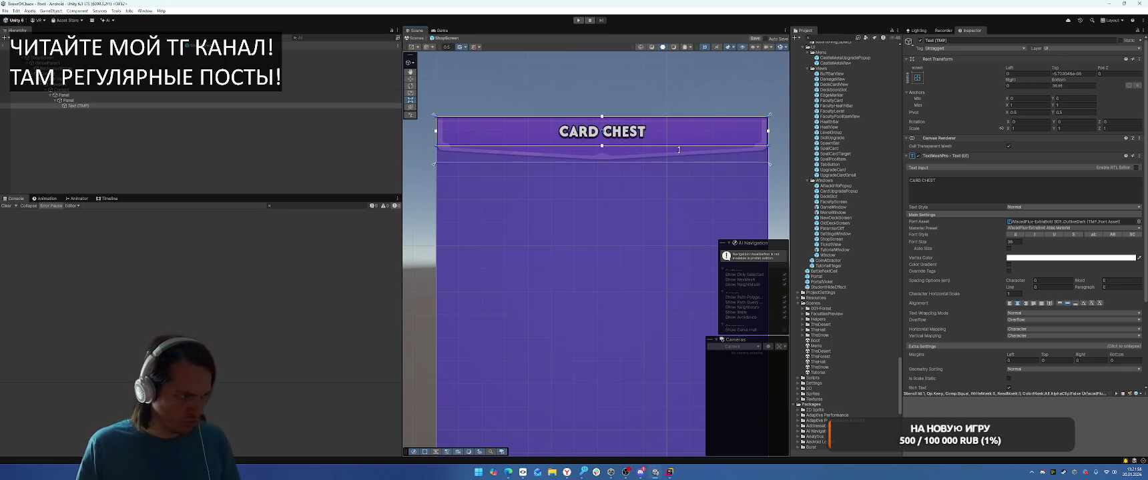
pyautogui.scroll(-3, 990, 218)
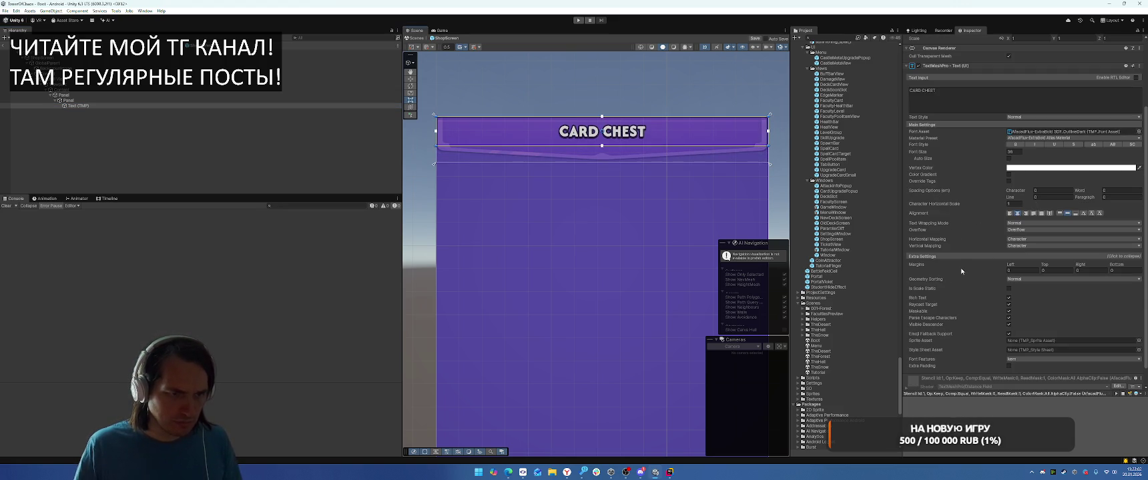
pyautogui.scroll(3, 981, 270)
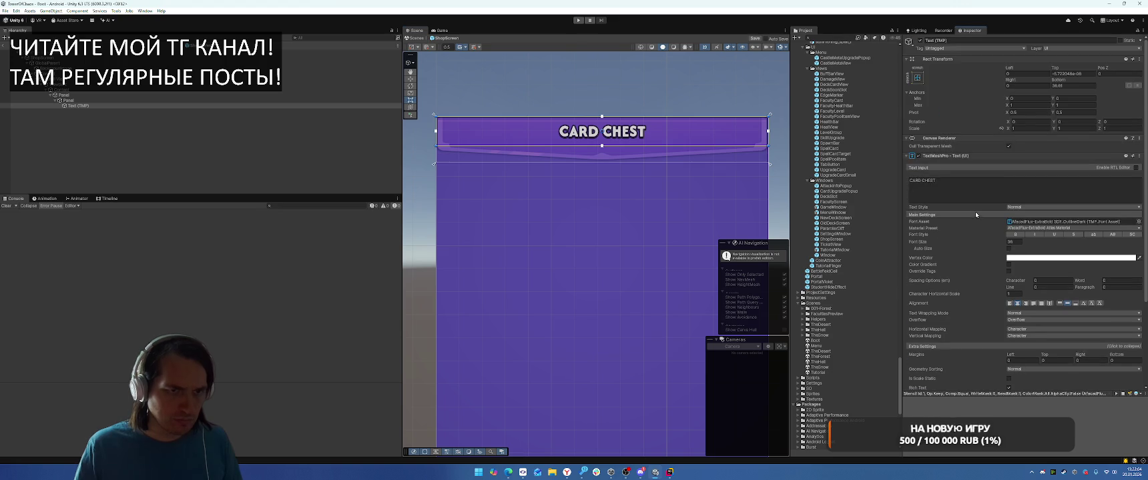
pyautogui.click(1072, 75)
pyautogui.click(1073, 85)
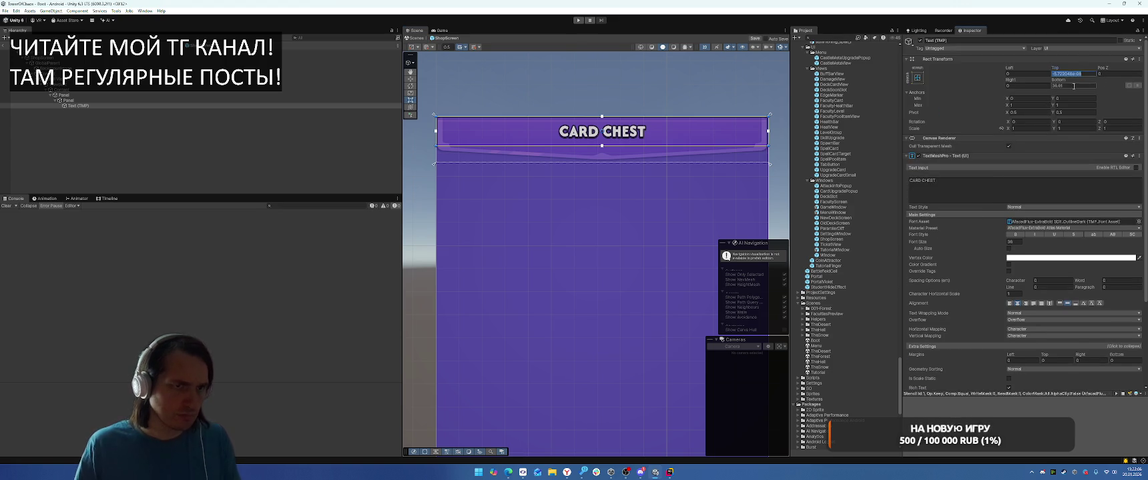
pyautogui.write('0')
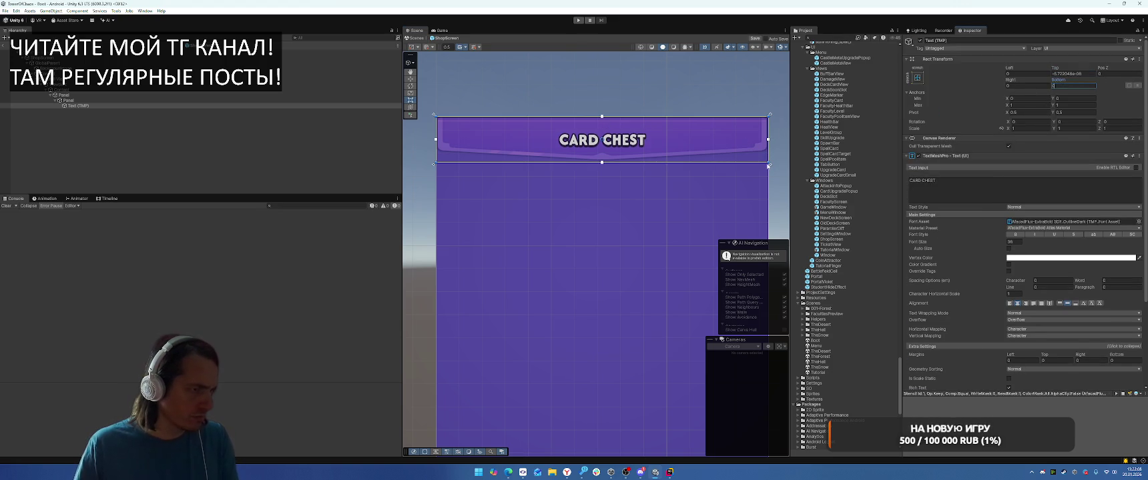
pyautogui.press('Return')
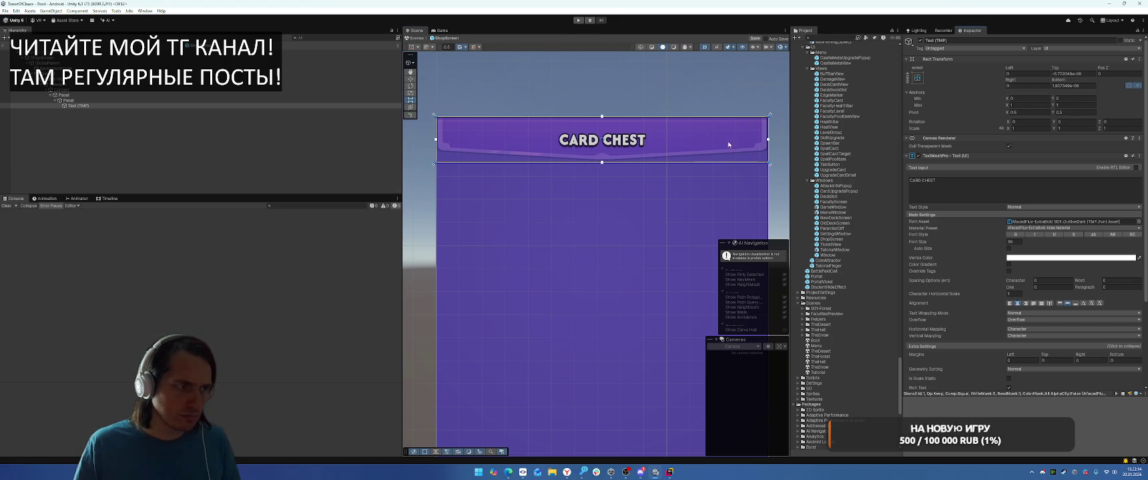
pyautogui.hotkey('ctrl', 'z')
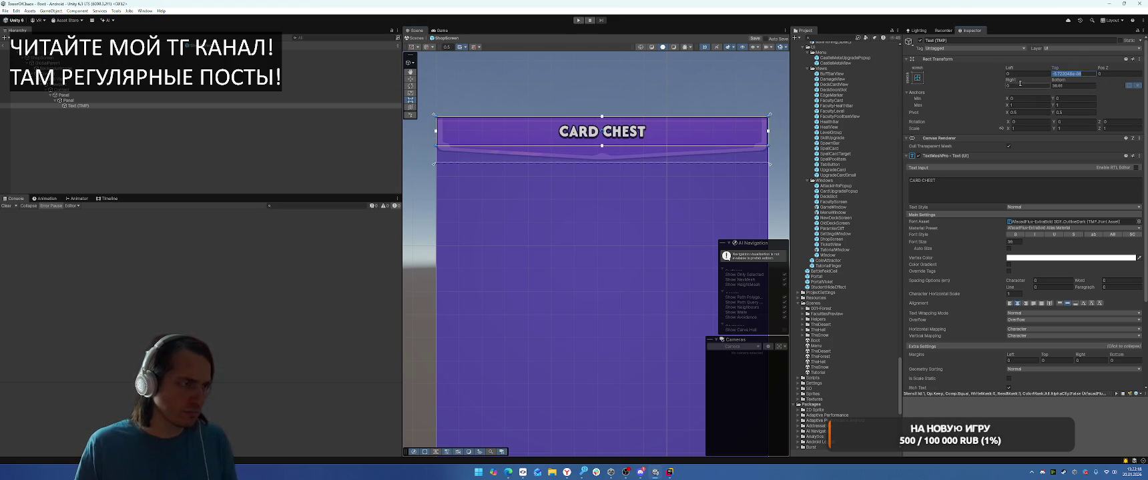
pyautogui.click(1068, 73)
# Step: Set the title text's Rect Transform Top offset to 5
pyautogui.write('1f')
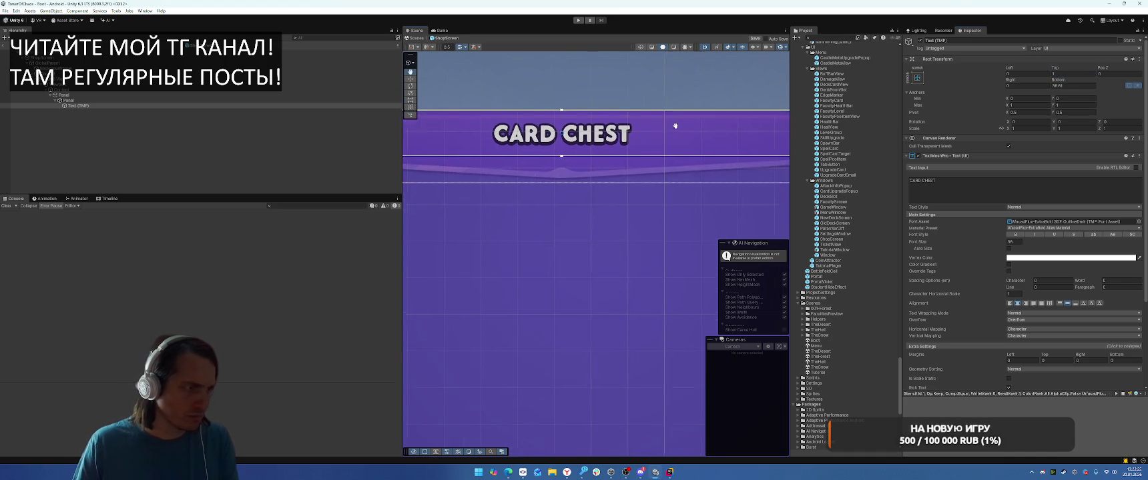
pyautogui.press('BackSpace')
pyautogui.write('5')
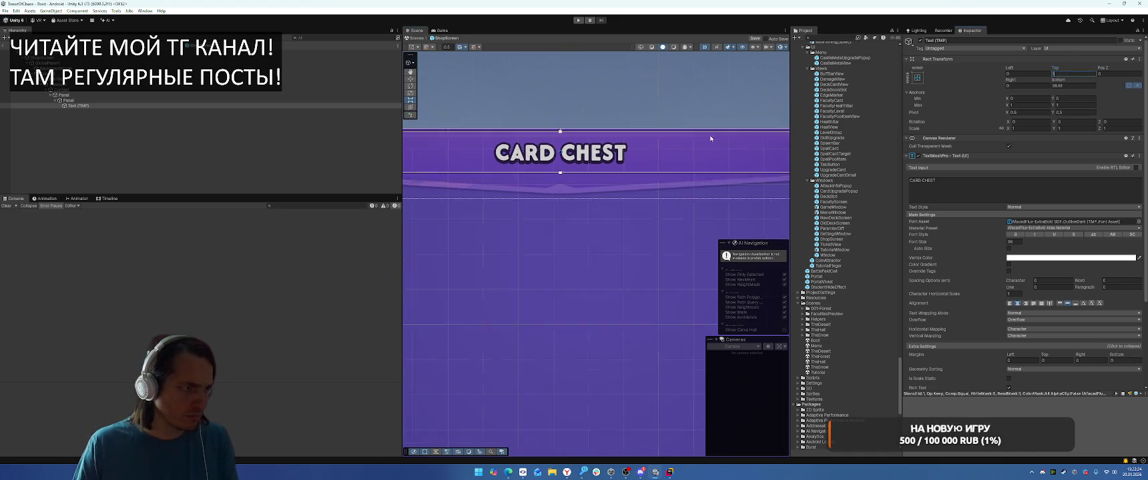
pyautogui.press('Return')
# Step: Switch to the Move tool and check the Scene view's gizmo visibility options
pyautogui.press('w')
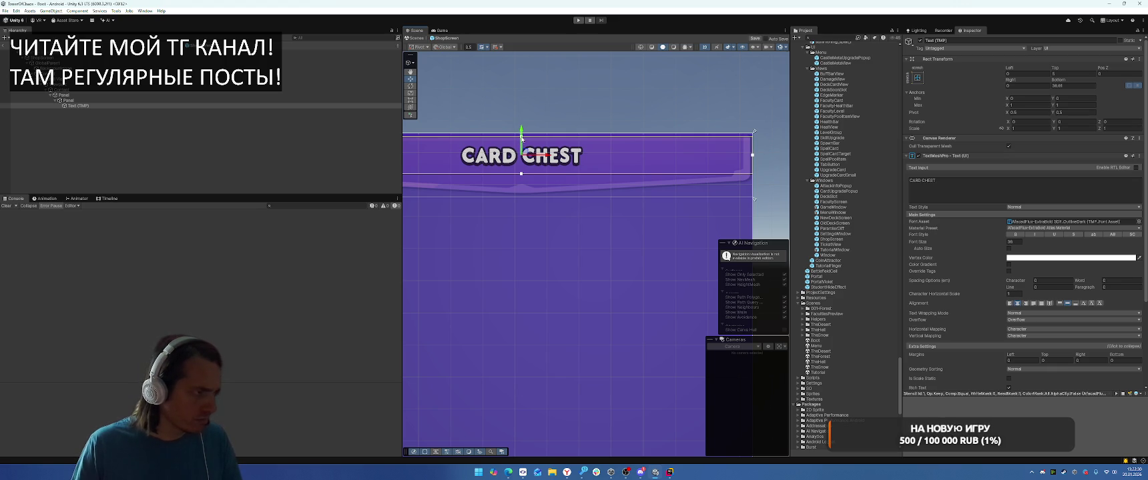
pyautogui.scroll(2, 547, 163)
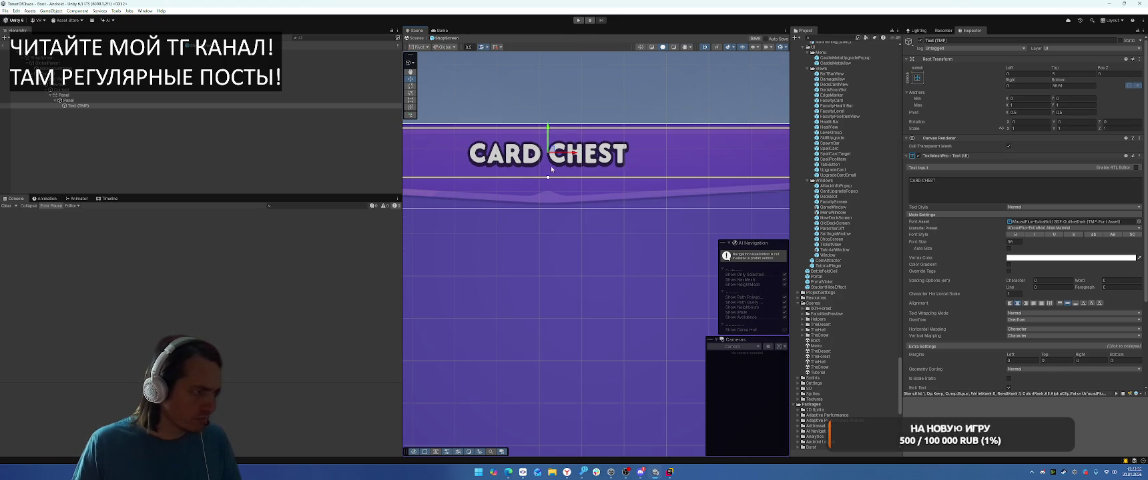
pyautogui.scroll(-2, 555, 122)
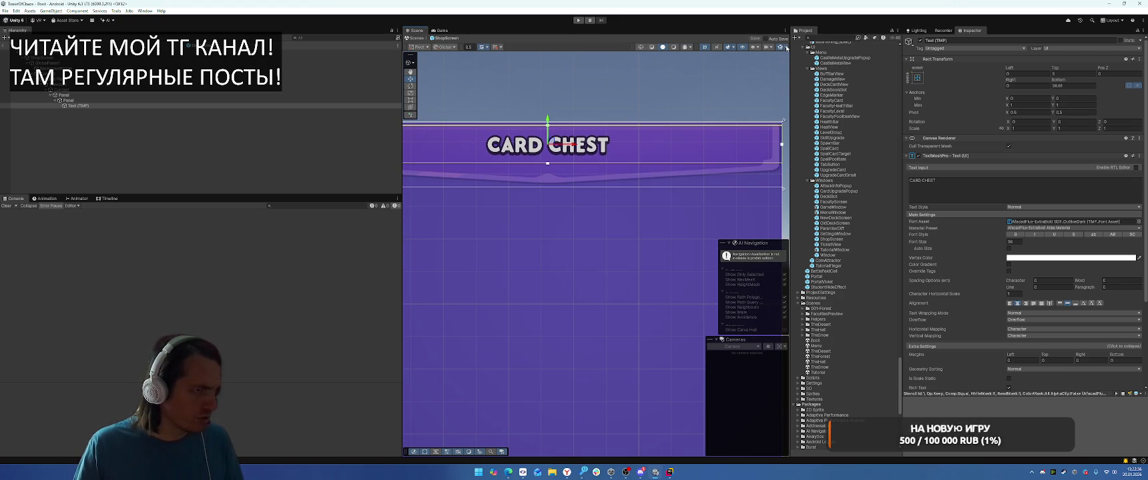
pyautogui.click(786, 48)
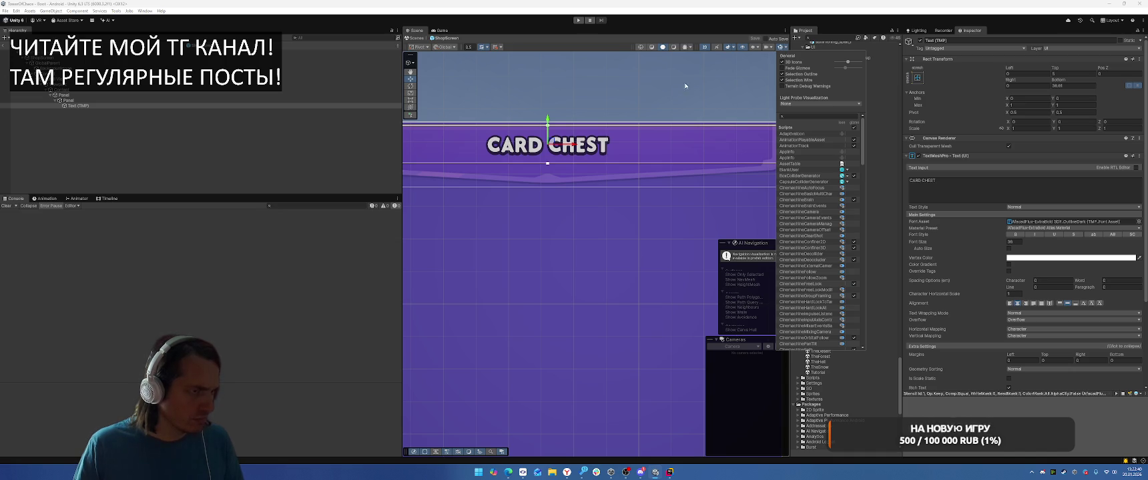
pyautogui.scroll(-10, 827, 181)
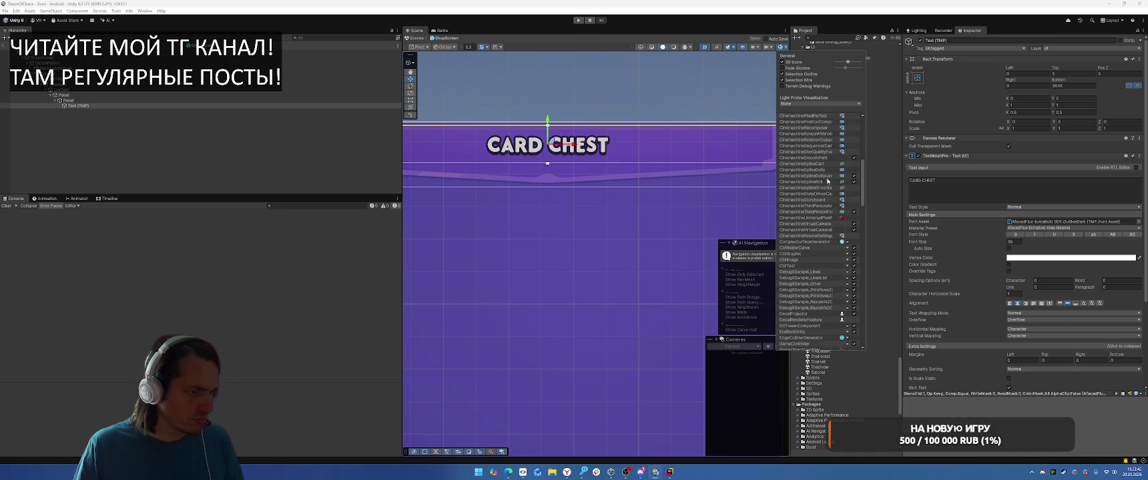
pyautogui.click(707, 139)
pyautogui.scroll(-4, 668, 143)
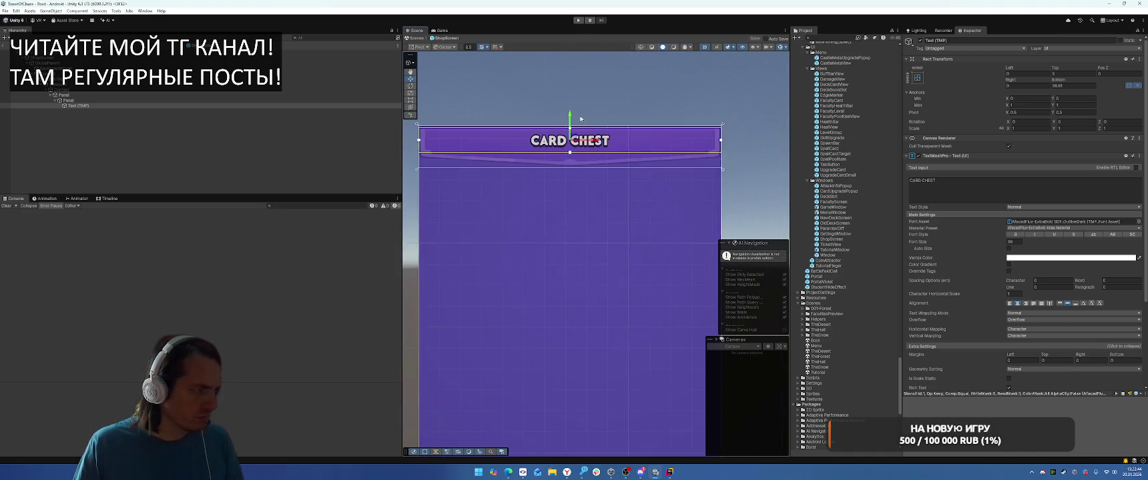
# Step: With the Rect Tool, drag the CARD CHEST title down within the banner, then select Viewport
pyautogui.press('t')
pyautogui.scroll(2, 730, 145)
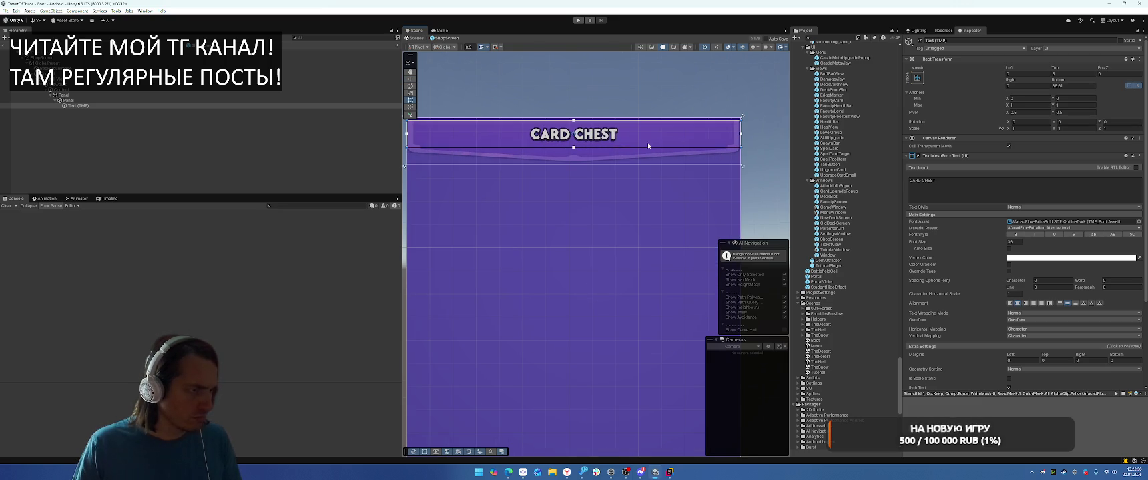
pyautogui.scroll(2, 590, 149)
pyautogui.scroll(2, 686, 150)
pyautogui.moveTo(700, 146); pyautogui.dragTo(702, 158)
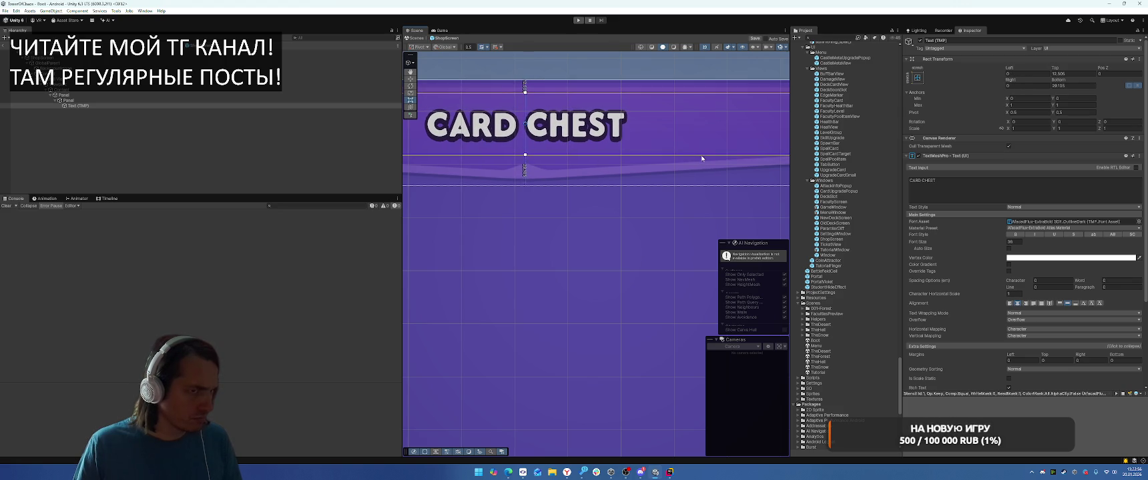
pyautogui.scroll(-2, 627, 200)
pyautogui.scroll(-2, 592, 266)
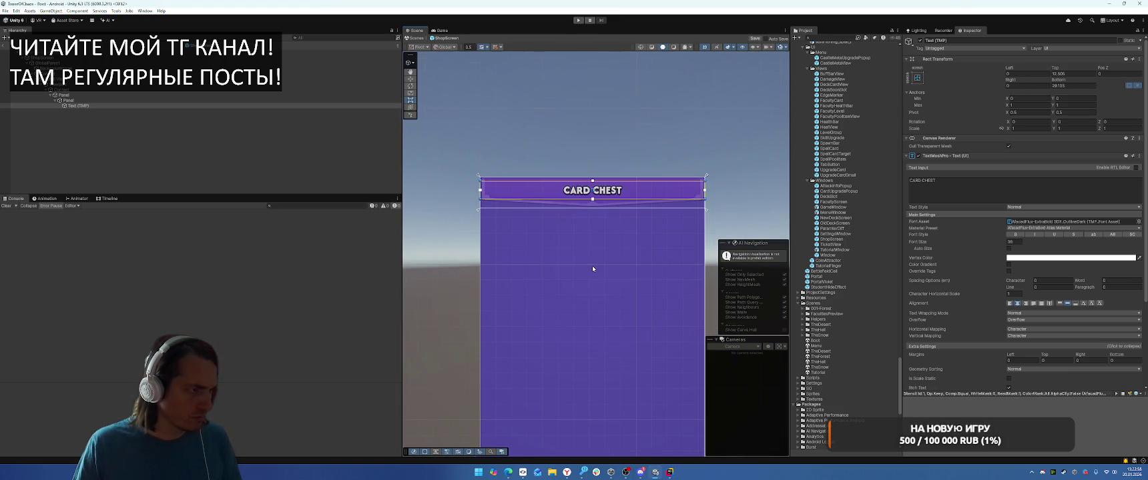
pyautogui.click(584, 143)
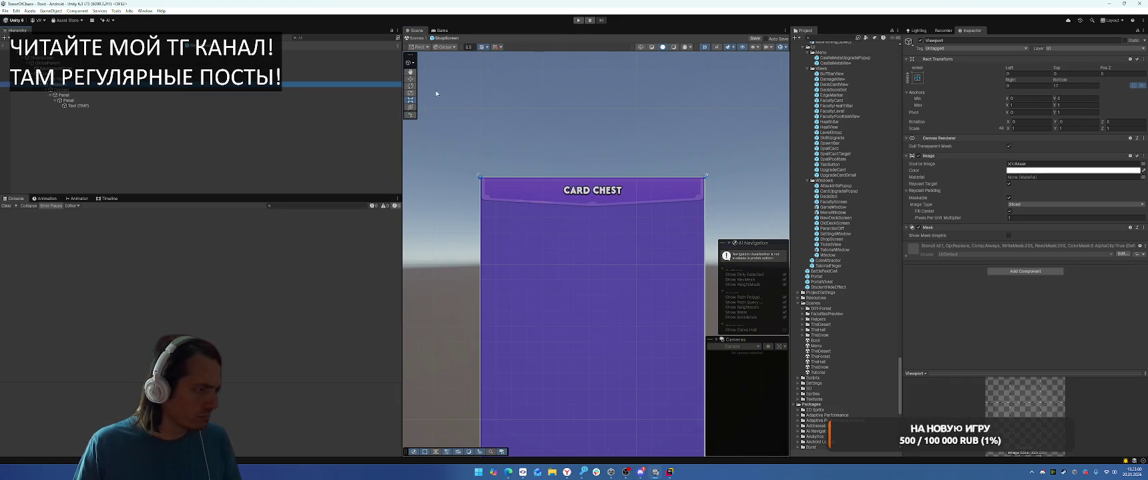
# Step: Check the banner's image colour, then add a new UI panel under Panel ordered above the banner
pyautogui.click(165, 100)
pyautogui.click(1051, 170)
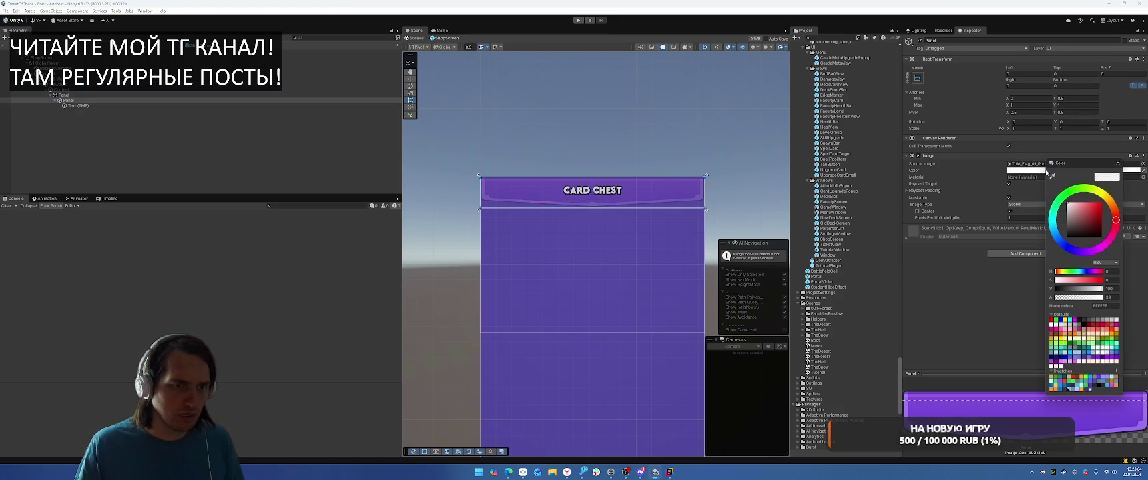
pyautogui.click(1114, 161)
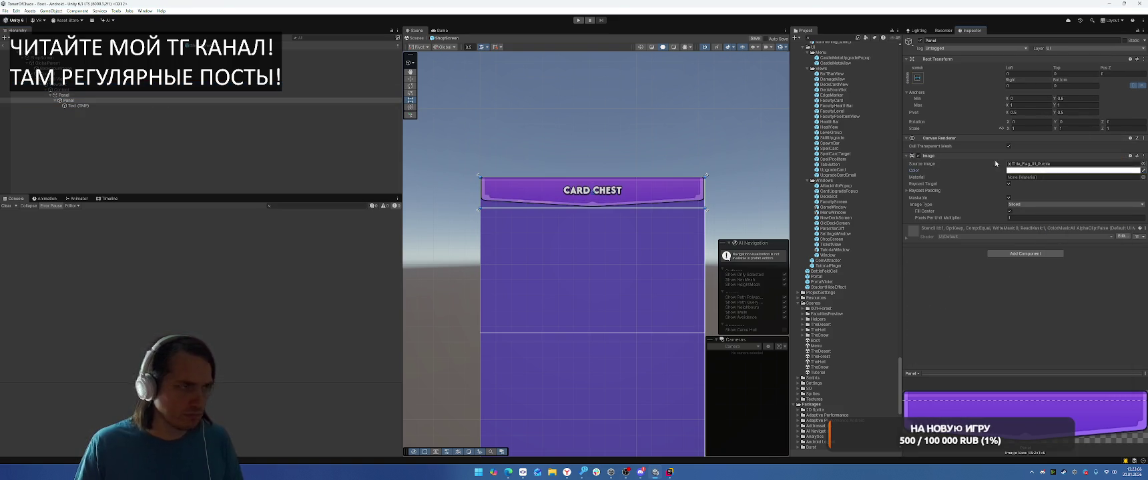
pyautogui.click(112, 95)
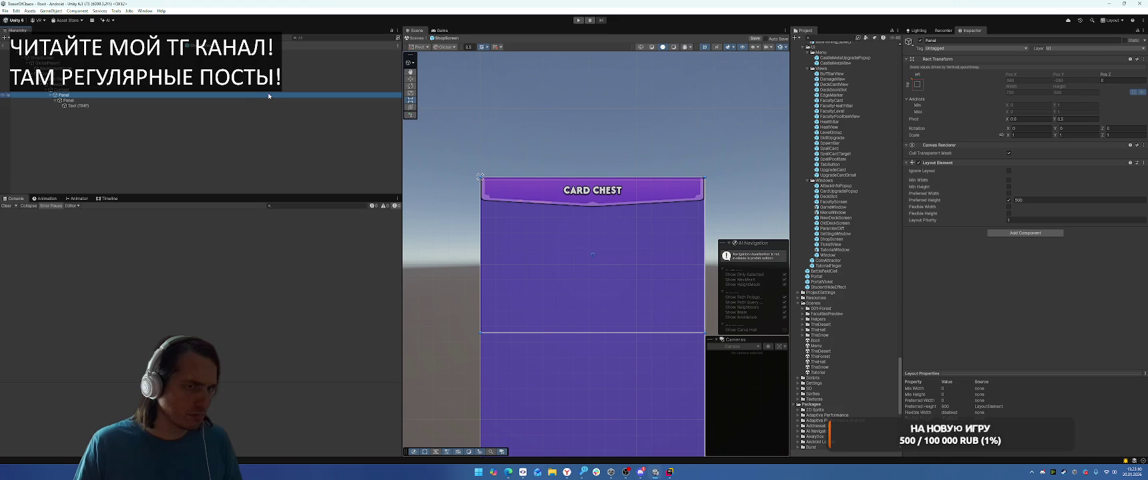
pyautogui.rightClick(75, 98)
pyautogui.moveTo(133, 277)
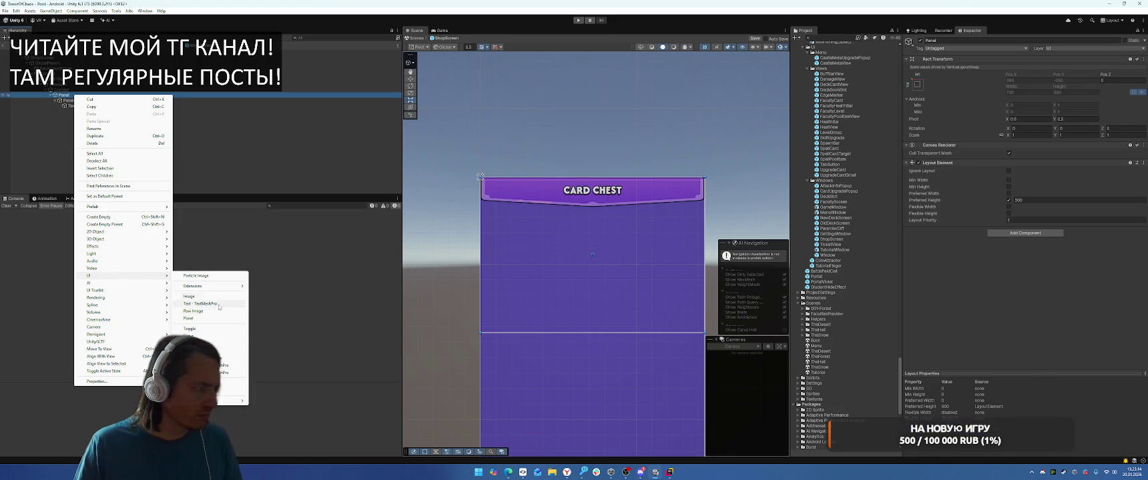
pyautogui.click(192, 318)
pyautogui.moveTo(73, 112); pyautogui.dragTo(75, 104)
# Step: Add an Aspect Ratio Fitter set to Width Controls Height, ratio 1, with pivot Y 1
pyautogui.click(55, 101)
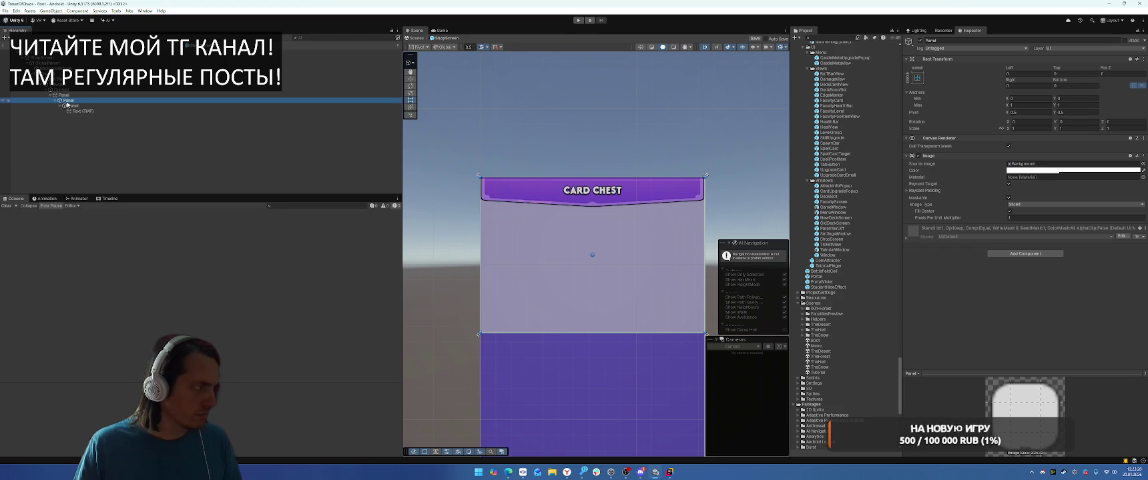
pyautogui.click(1014, 254)
pyautogui.write('Rawi')
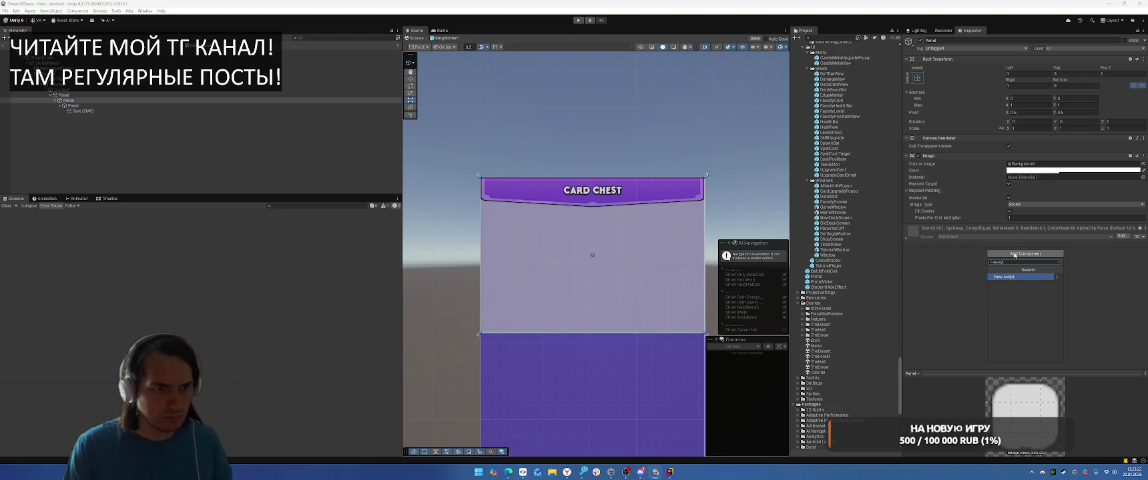
pyautogui.press('BackSpace')
pyautogui.press('BackSpace')
pyautogui.press('BackSpace')
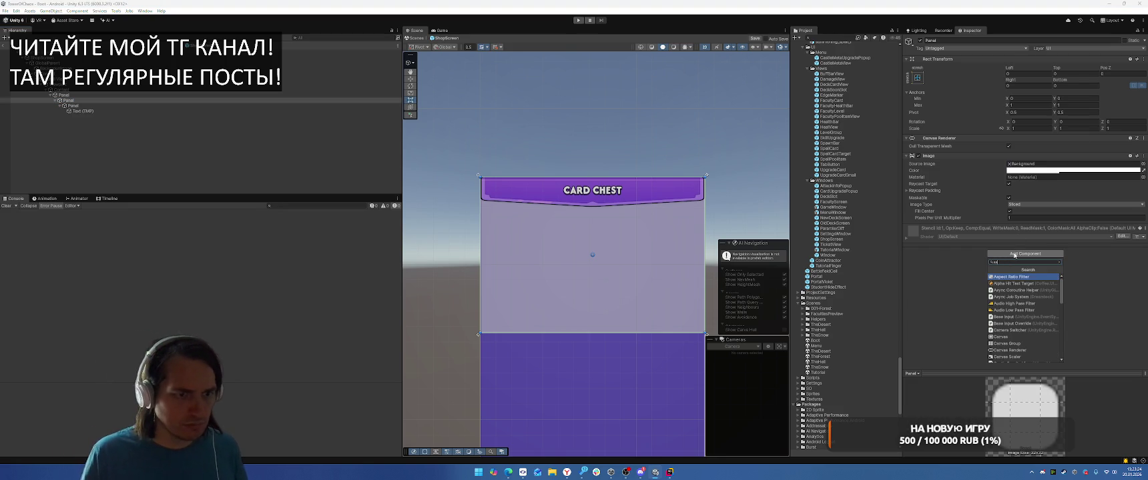
pyautogui.press('Return')
pyautogui.click(1022, 236)
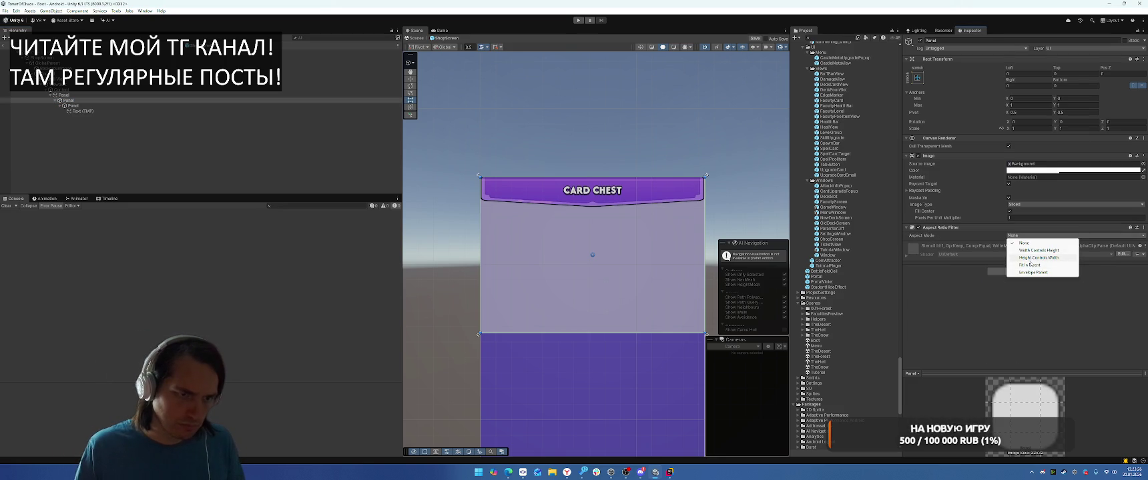
pyautogui.click(1038, 251)
pyautogui.click(1030, 249)
pyautogui.write('1')
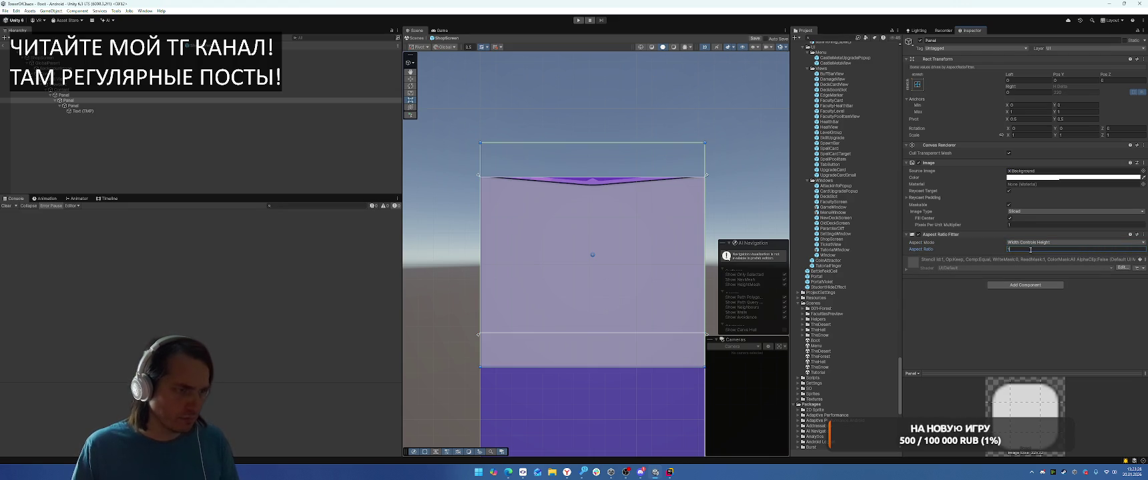
pyautogui.click(1075, 119)
pyautogui.write('1')
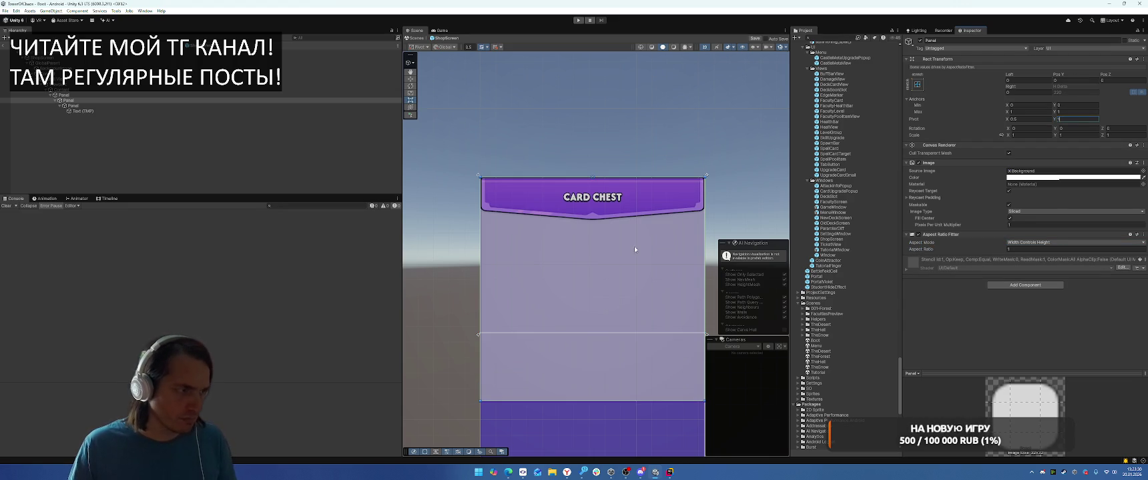
pyautogui.click(104, 90)
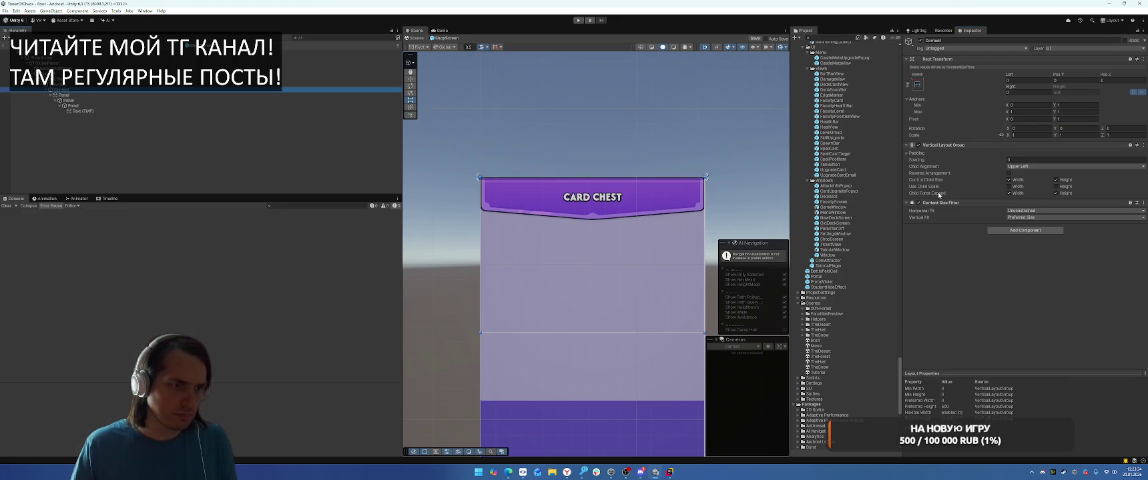
# Step: Set the Vertical Layout Group's left and right padding to 50
pyautogui.click(909, 153)
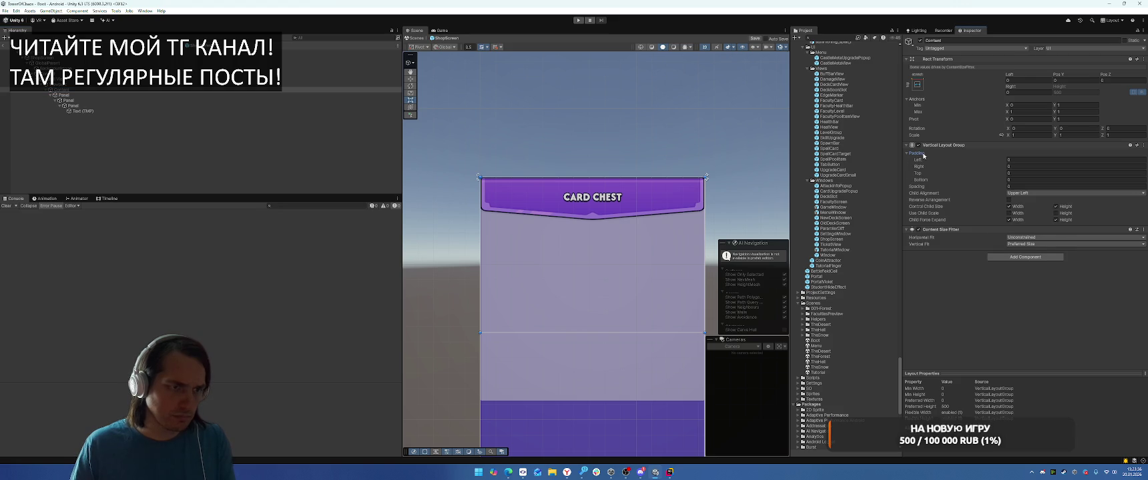
pyautogui.write('50')
pyautogui.press('Tab')
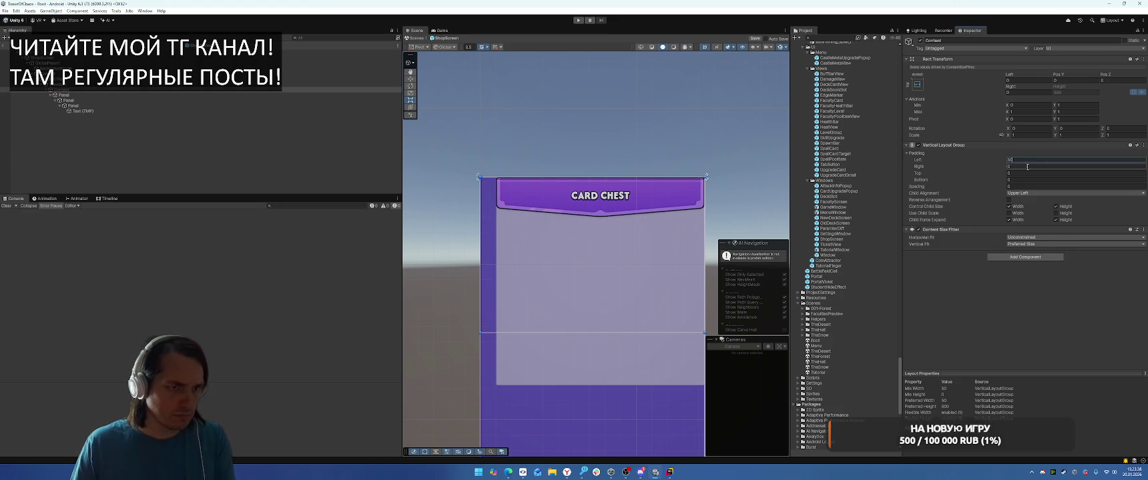
pyautogui.write('50')
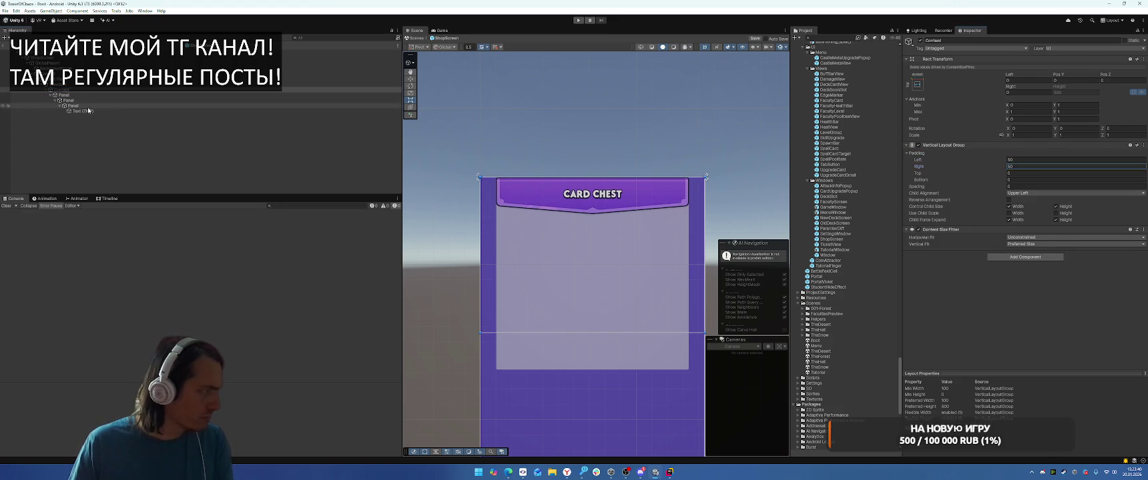
pyautogui.click(72, 112)
pyautogui.click(91, 106)
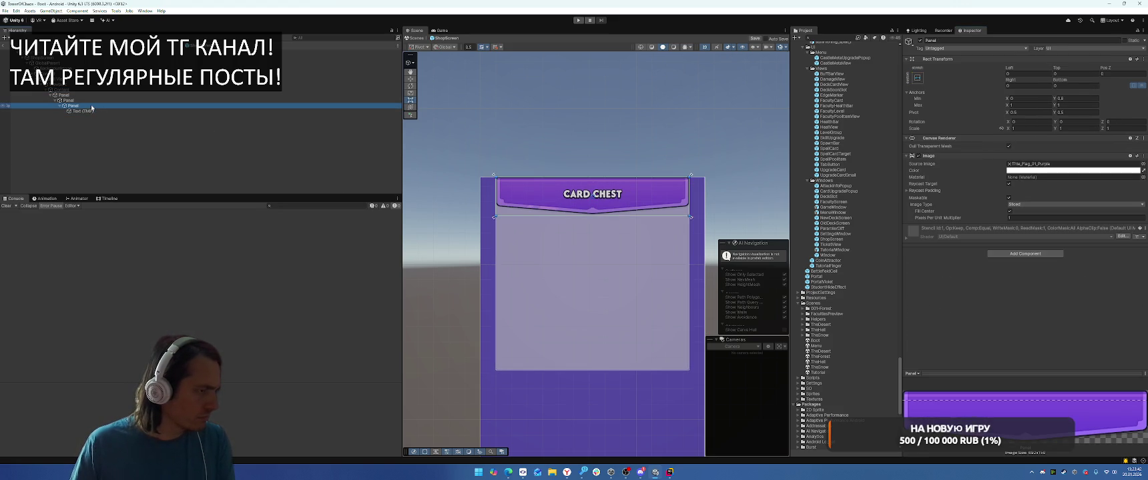
pyautogui.click(86, 100)
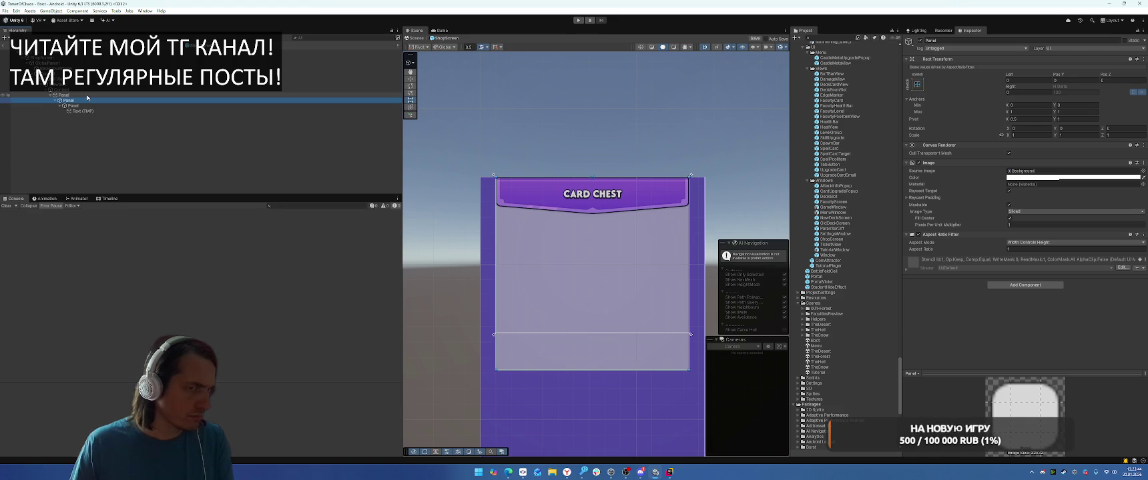
pyautogui.click(86, 106)
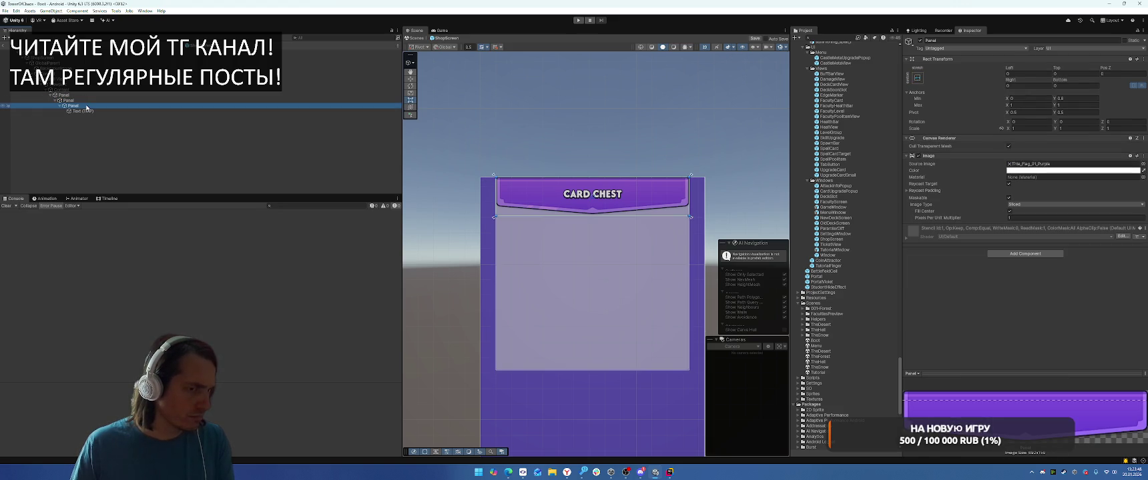
pyautogui.click(88, 101)
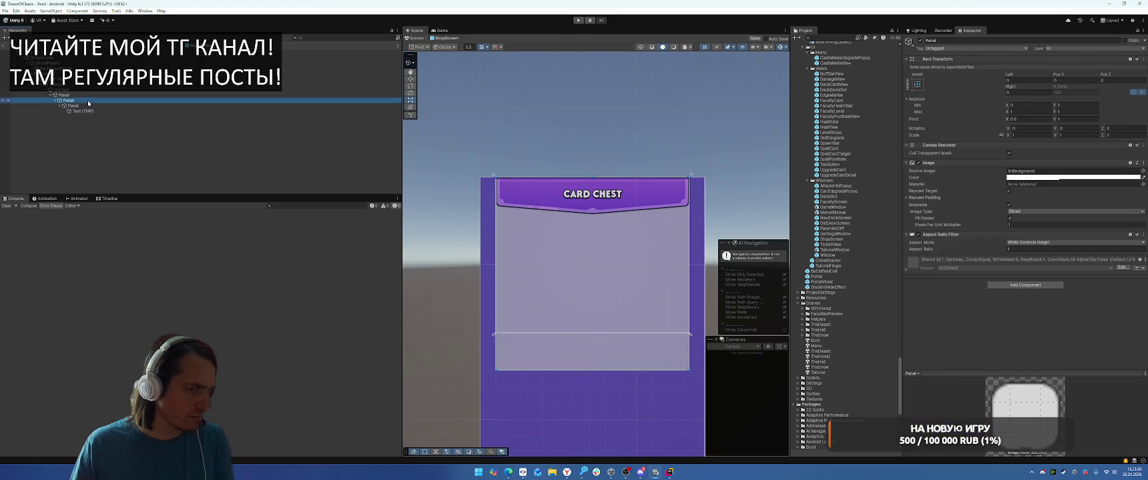
# Step: Set the outer panel's Aspect Ratio Fitter to Fit In Parent with aspect ratio 1.3
pyautogui.click(1035, 242)
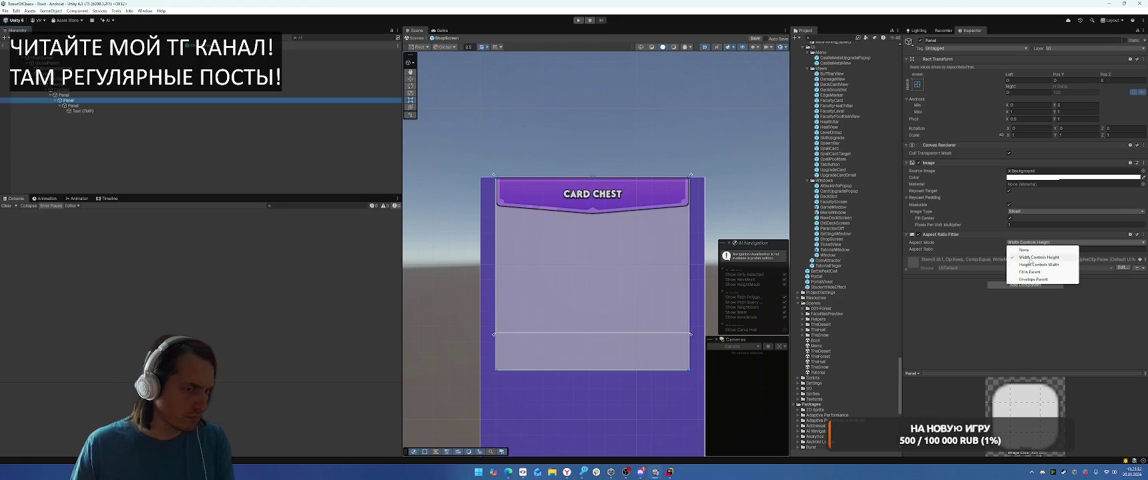
pyautogui.click(1030, 272)
pyautogui.scroll(2, 626, 261)
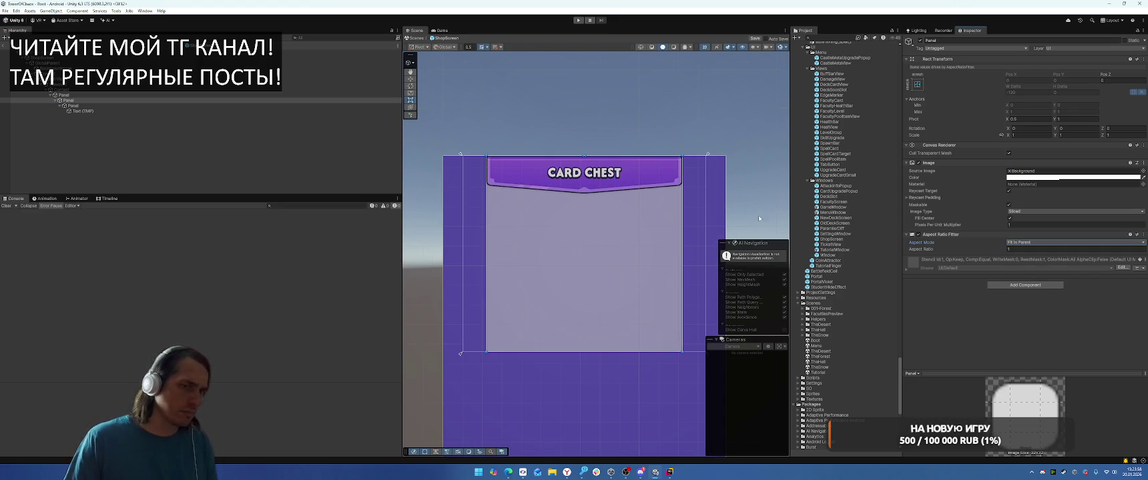
pyautogui.doubleClick(1005, 251)
pyautogui.write('2')
pyautogui.press('BackSpace')
pyautogui.write('1.1')
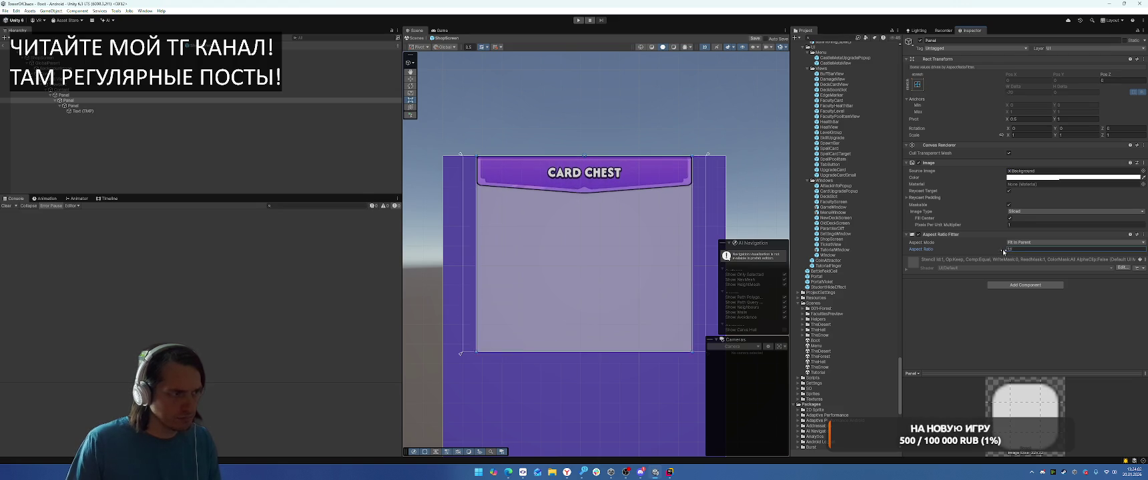
pyautogui.click(1038, 251)
pyautogui.write('1.3')
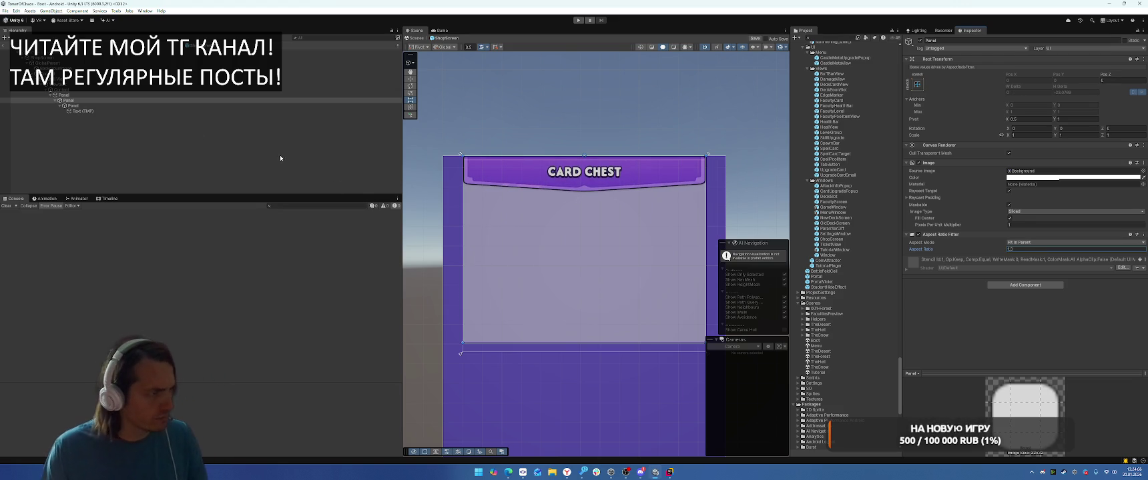
pyautogui.click(135, 106)
pyautogui.press('F2')
# Step: Name the purple banner panel 'Flag' and reselect it in the Hierarchy
pyautogui.write('Flag')
pyautogui.press('Return')
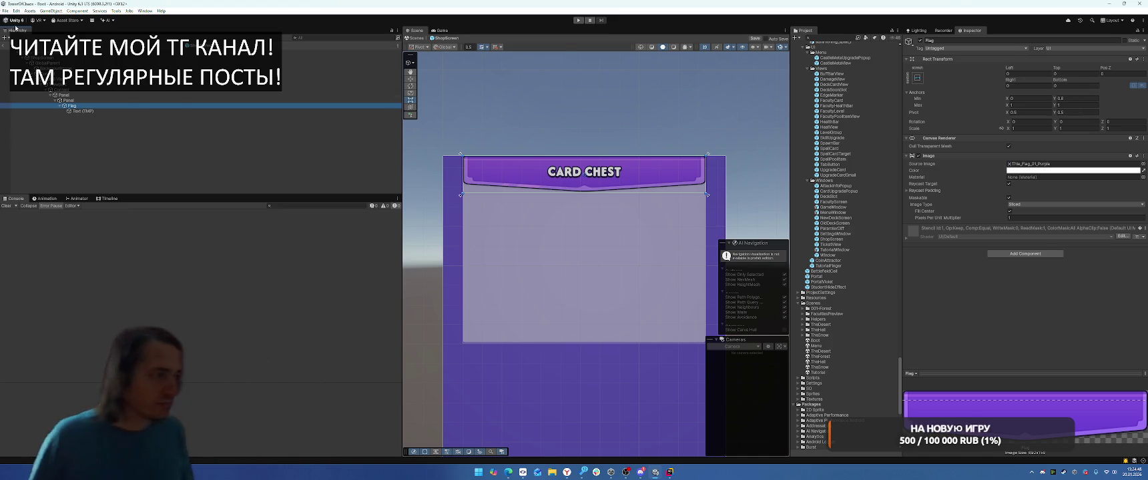
pyautogui.click(120, 111)
pyautogui.click(118, 106)
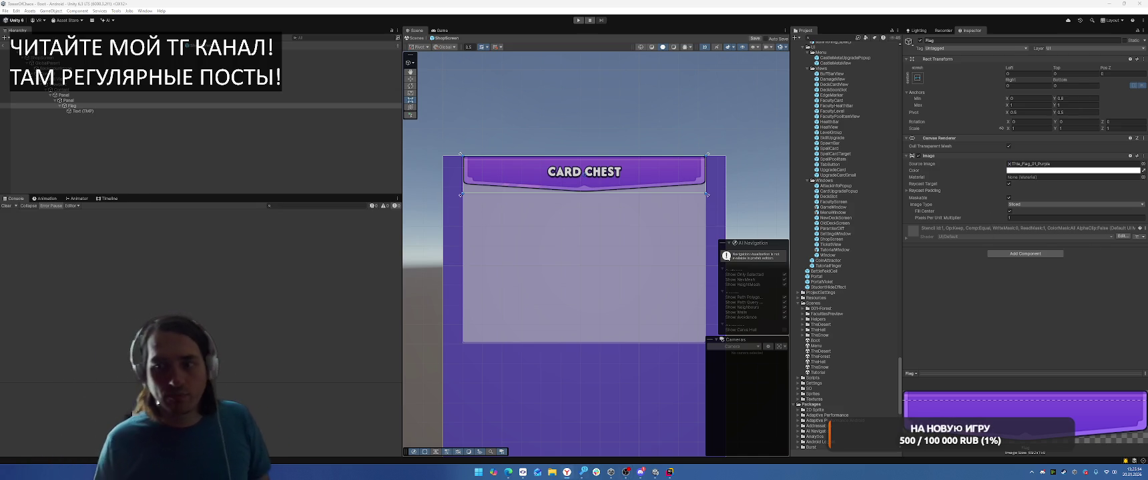
# Step: Remove the Image component from the card chest panel
pyautogui.click(127, 100)
pyautogui.rightClick(934, 164)
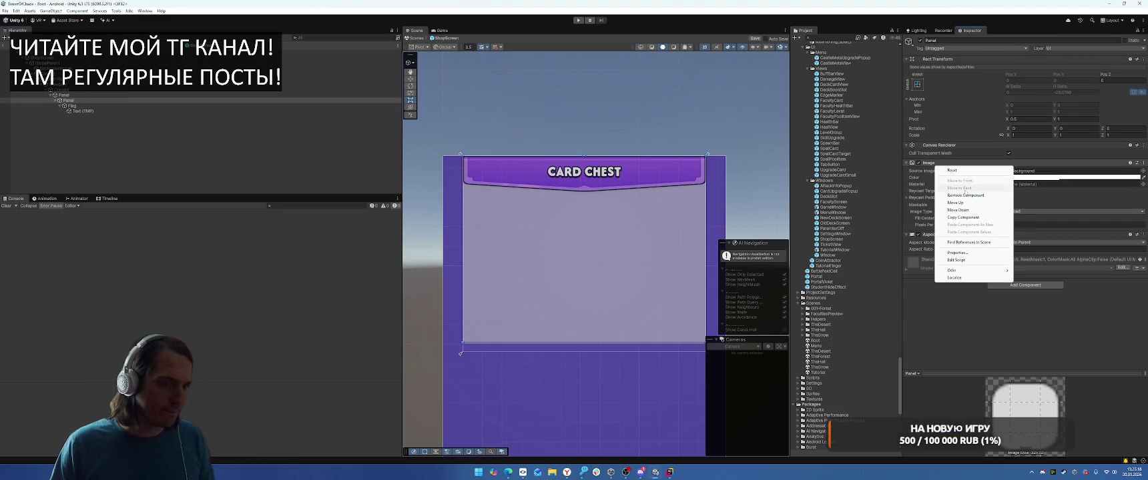
pyautogui.click(961, 194)
pyautogui.click(56, 105)
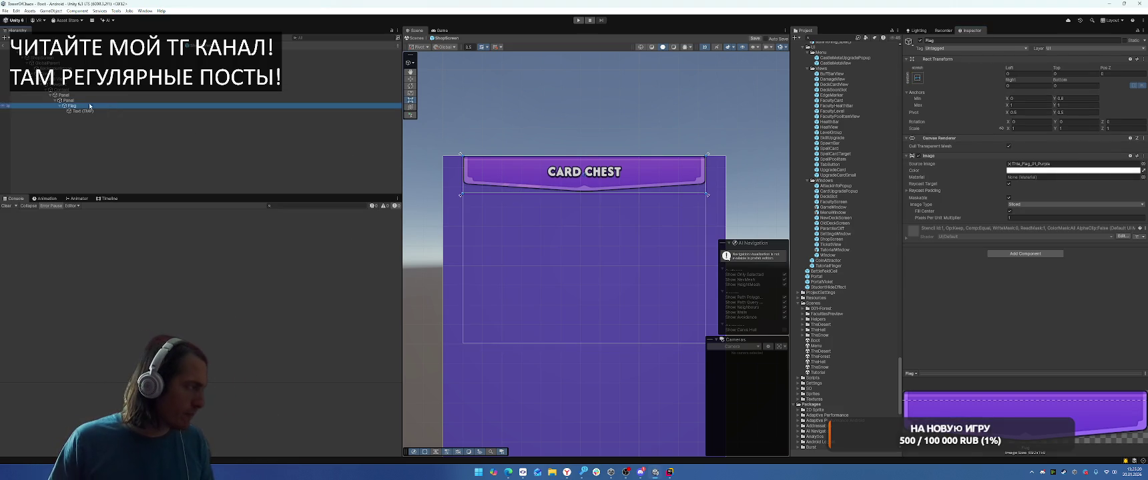
pyautogui.click(56, 101)
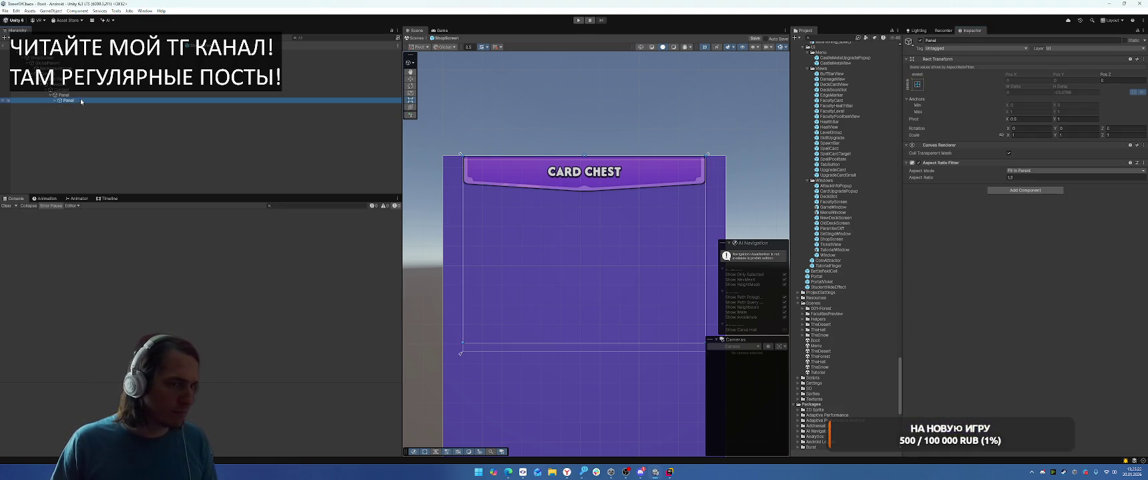
pyautogui.click(55, 100)
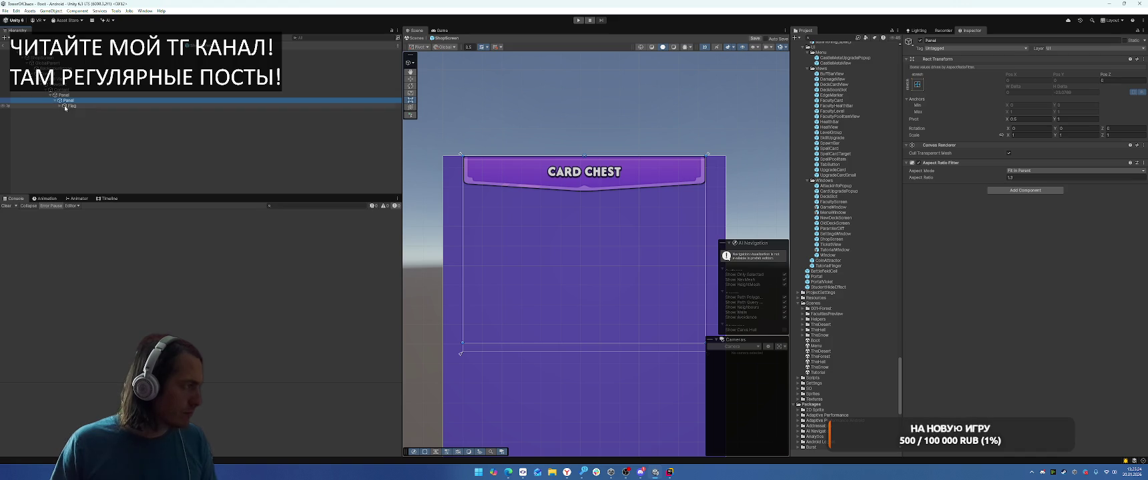
# Step: Add a panel named CardLeft with anchor Max X 0.5 and Top offset 100
pyautogui.rightClick(74, 102)
pyautogui.moveTo(117, 283)
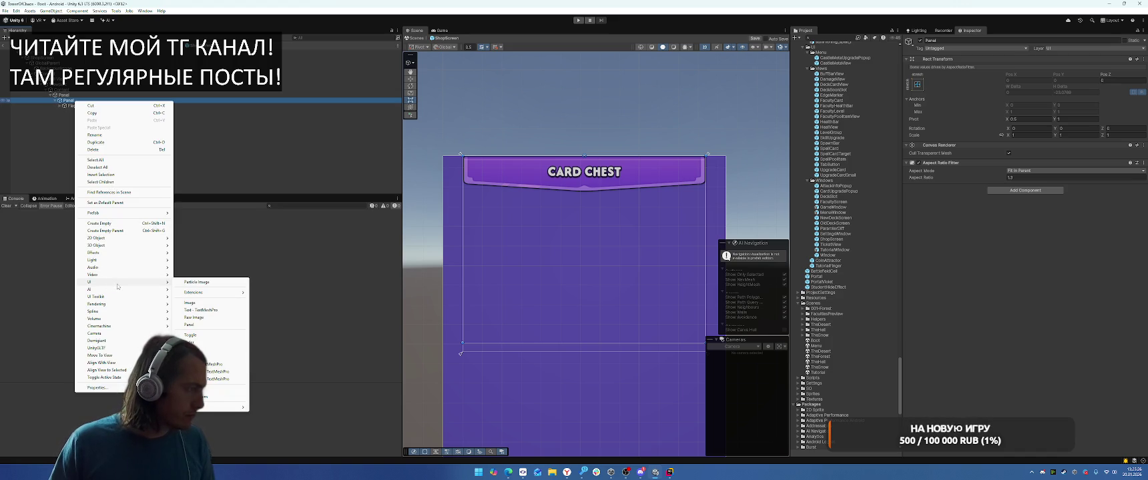
pyautogui.click(207, 325)
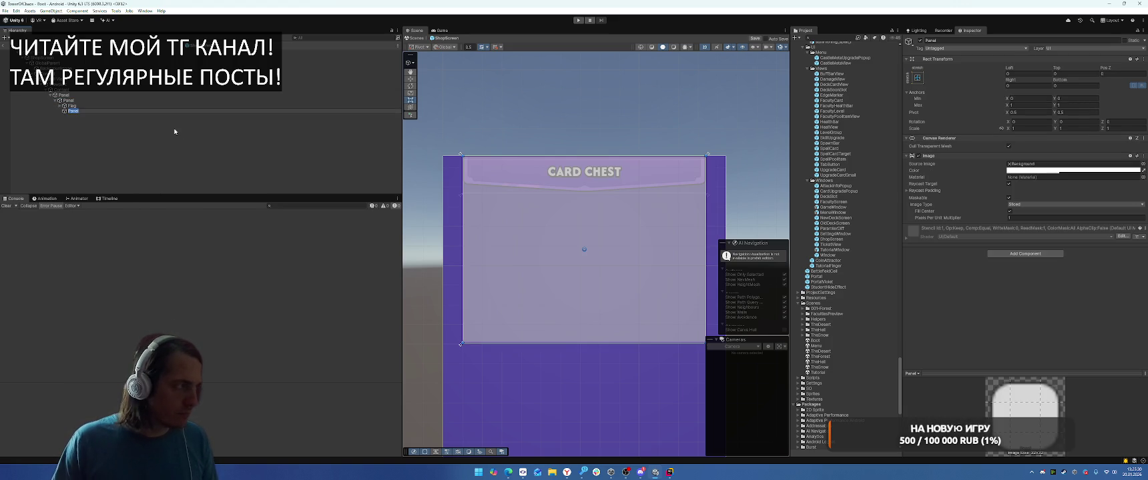
pyautogui.write('CardLeft')
pyautogui.press('Return')
pyautogui.click(1009, 105)
pyautogui.write('0.5')
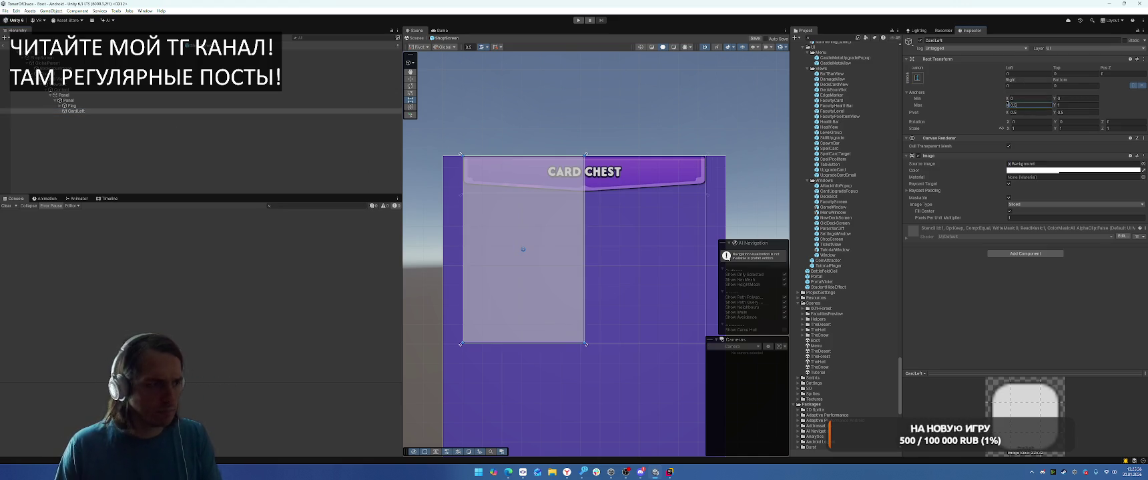
pyautogui.click(1074, 73)
pyautogui.write('100')
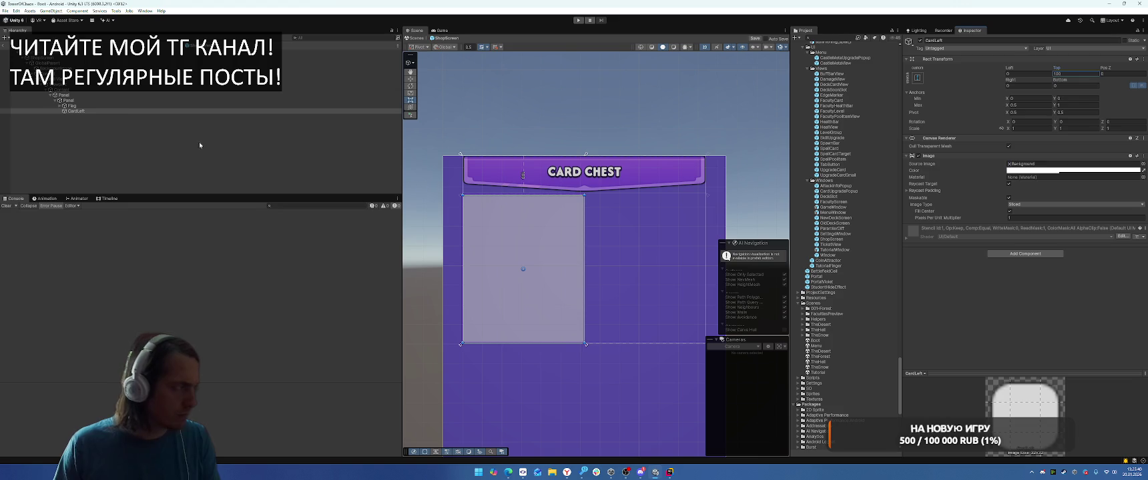
# Step: Duplicate CardLeft as CardRight and anchor it from X 0.5 to 1
pyautogui.click(125, 109)
pyautogui.hotkey('ctrl', 'd')
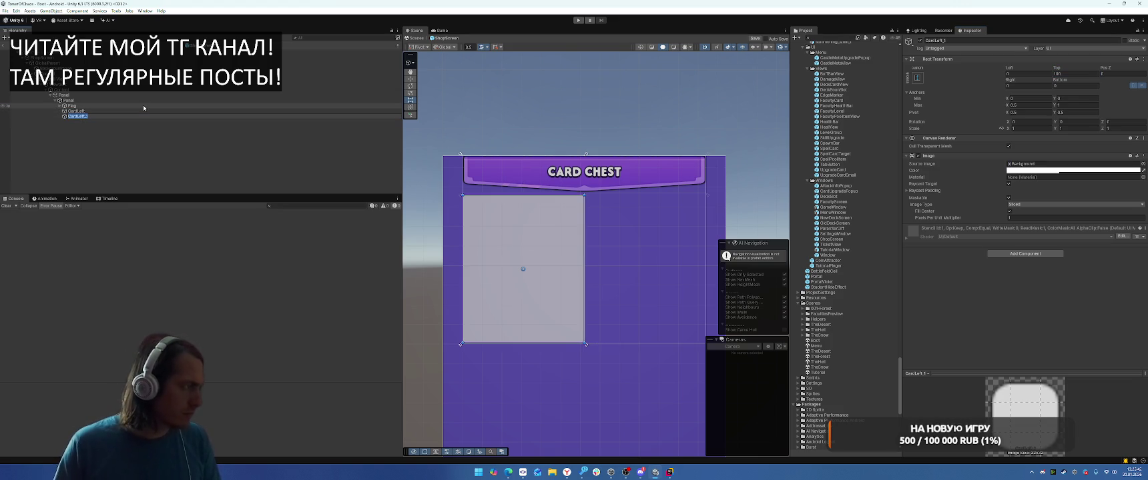
pyautogui.press('End')
pyautogui.write('Right')
pyautogui.press('Return')
pyautogui.click(1020, 98)
pyautogui.write('0.5')
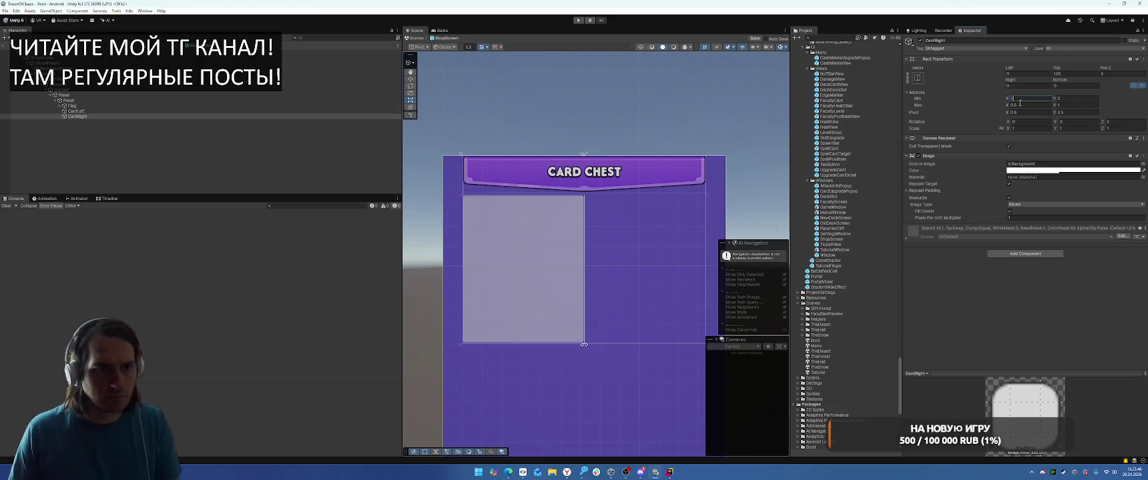
pyautogui.click(1021, 105)
pyautogui.write('1')
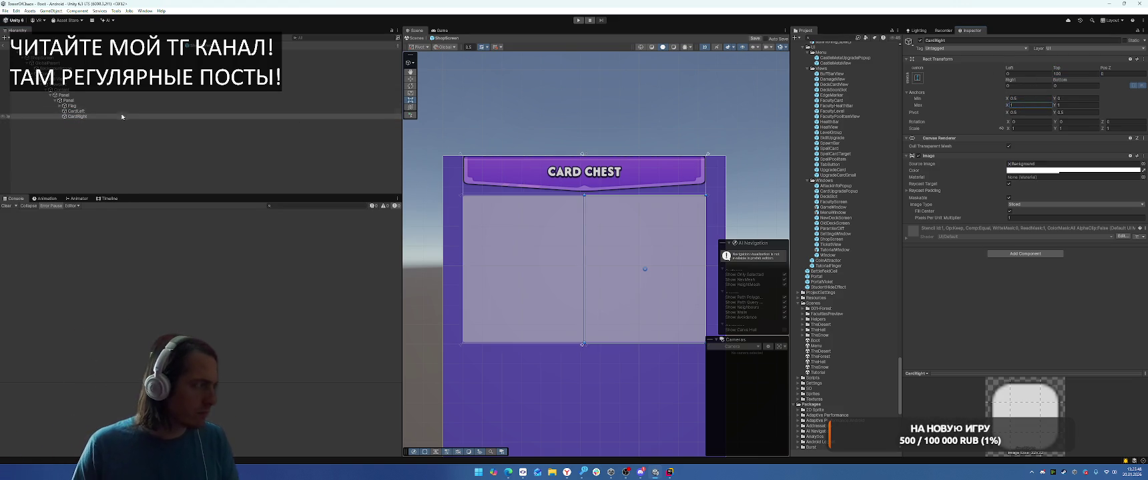
pyautogui.keyDown('ctrl'); pyautogui.click(75, 110); pyautogui.keyUp('ctrl')
pyautogui.rightClick(967, 157)
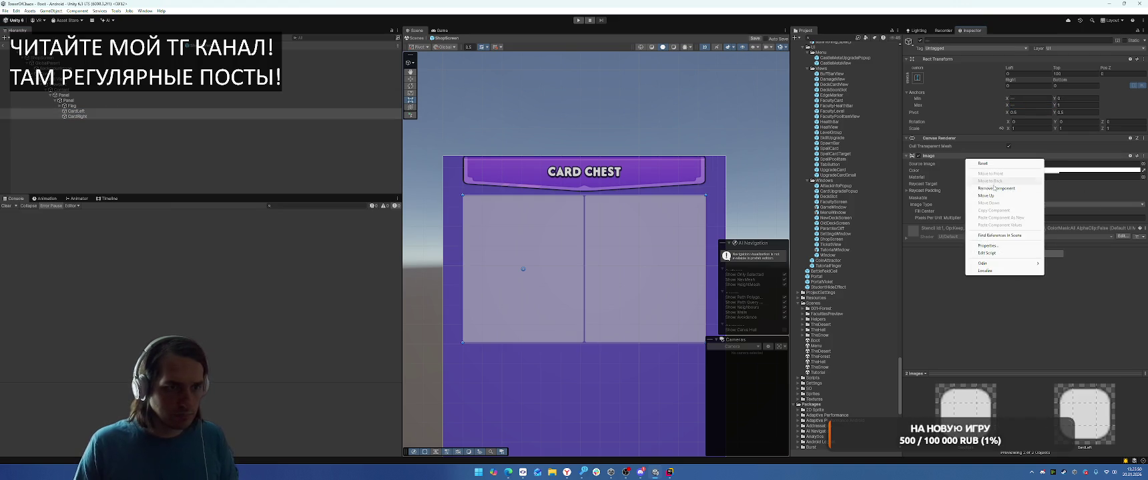
# Step: Remove the Image component from both cards and add a new UI panel inside CardLeft
pyautogui.click(994, 189)
pyautogui.click(78, 111)
pyautogui.rightClick(80, 111)
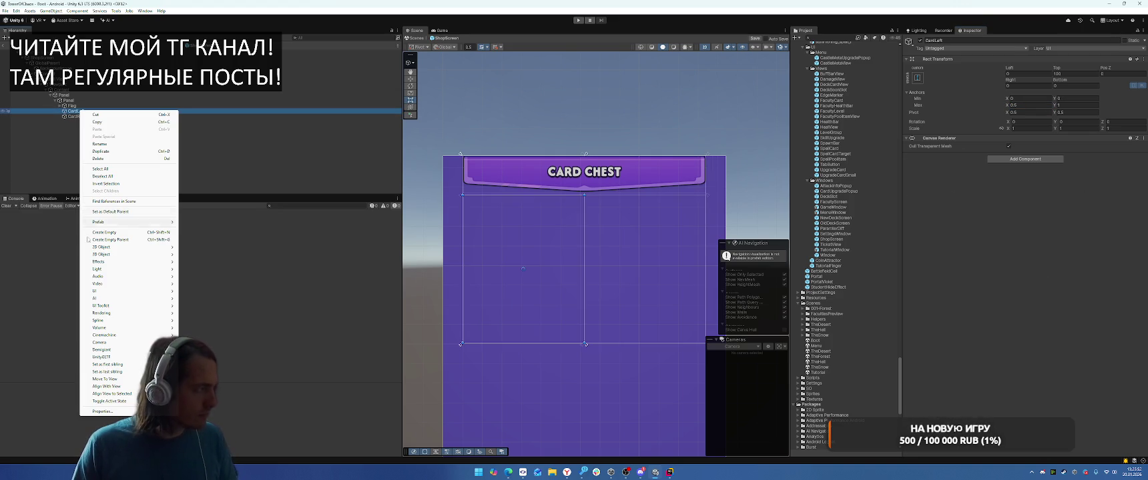
pyautogui.moveTo(124, 295)
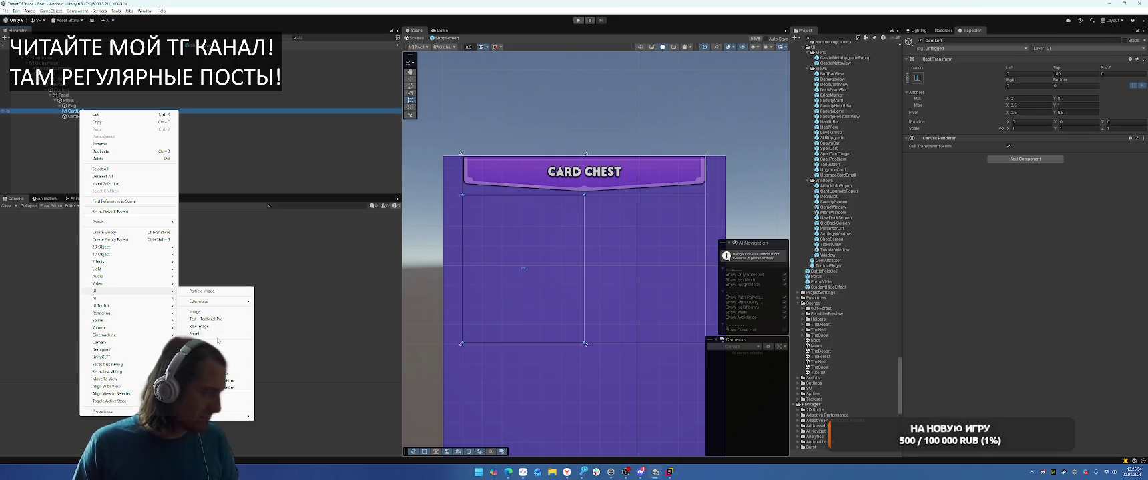
pyautogui.click(214, 334)
# Step: Browse the panel's Source Image sprites, searching 'bg', without choosing one
pyautogui.click(1143, 163)
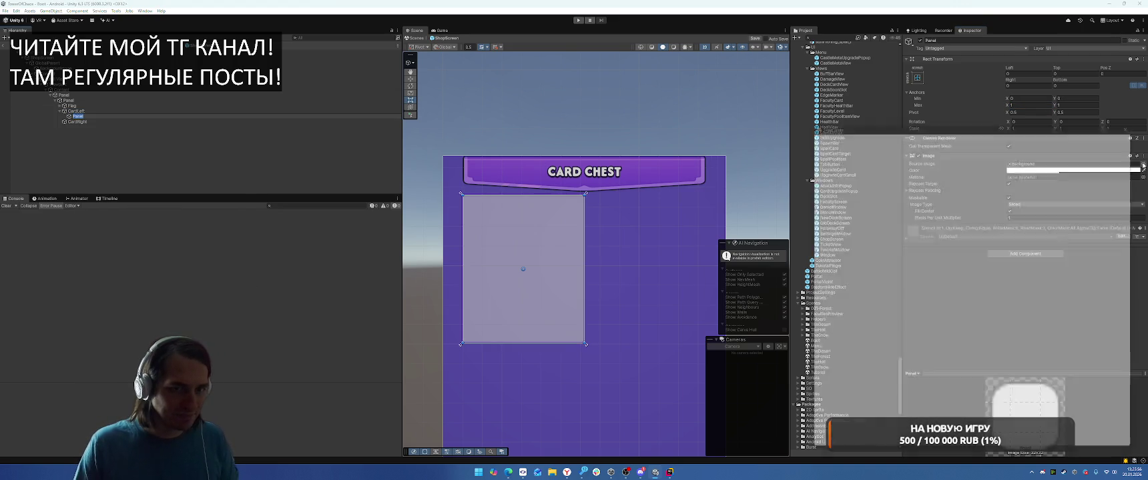
pyautogui.write('bg')
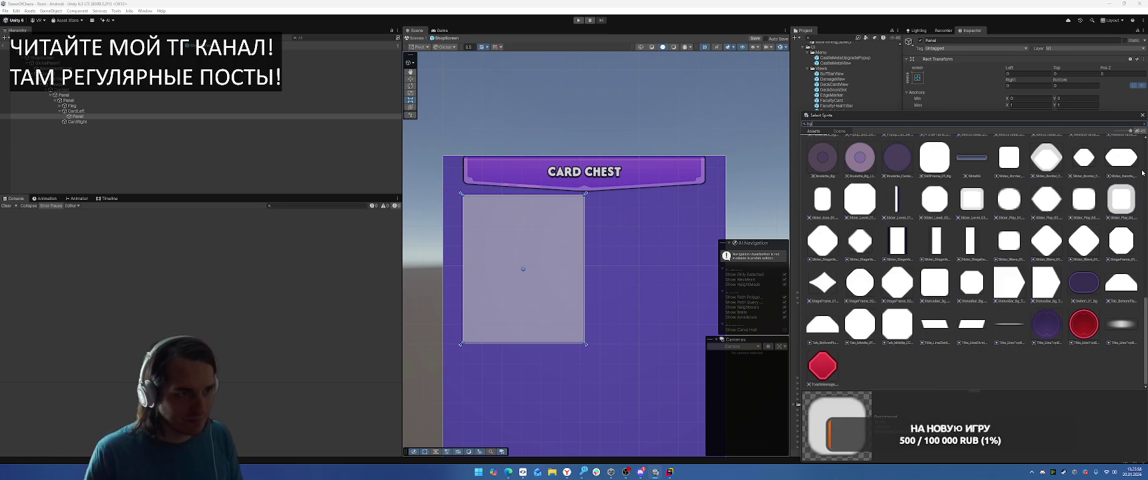
pyautogui.scroll(10, 953, 264)
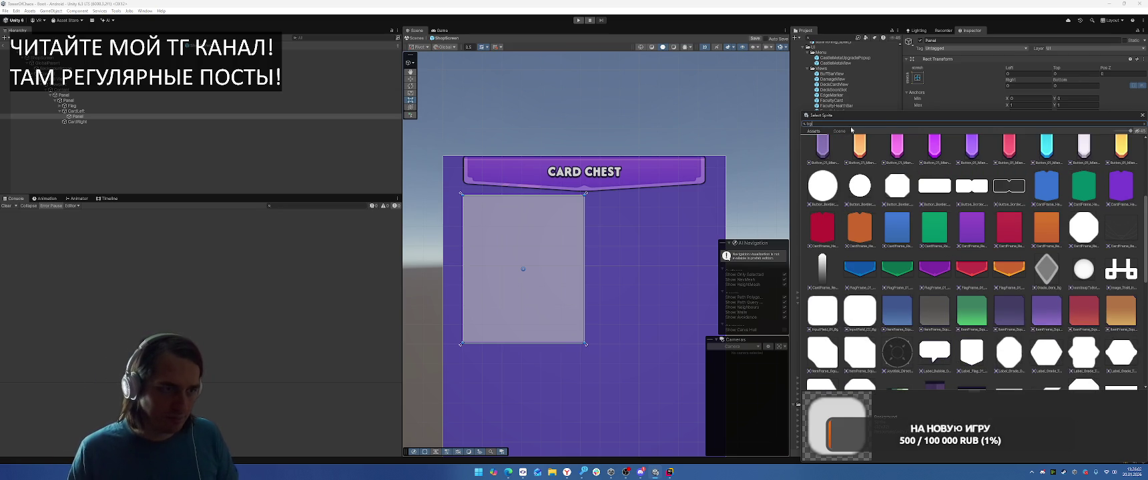
pyautogui.write('d')
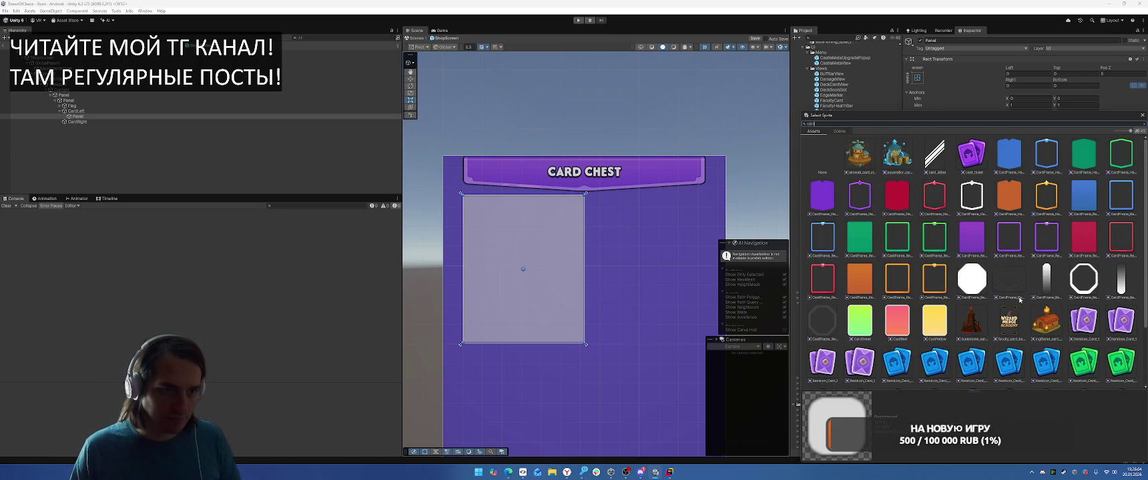
pyautogui.scroll(2, 1019, 283)
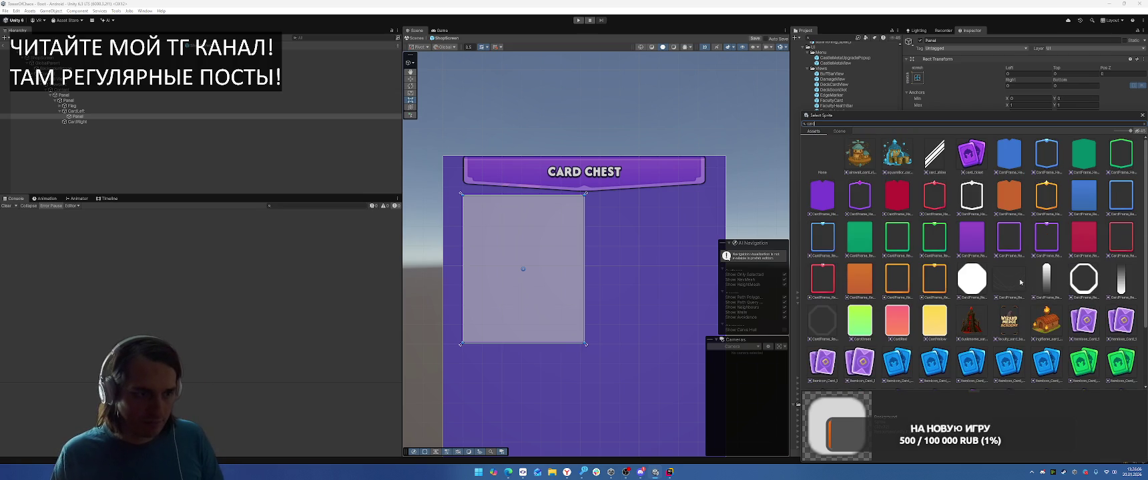
pyautogui.scroll(-2, 991, 189)
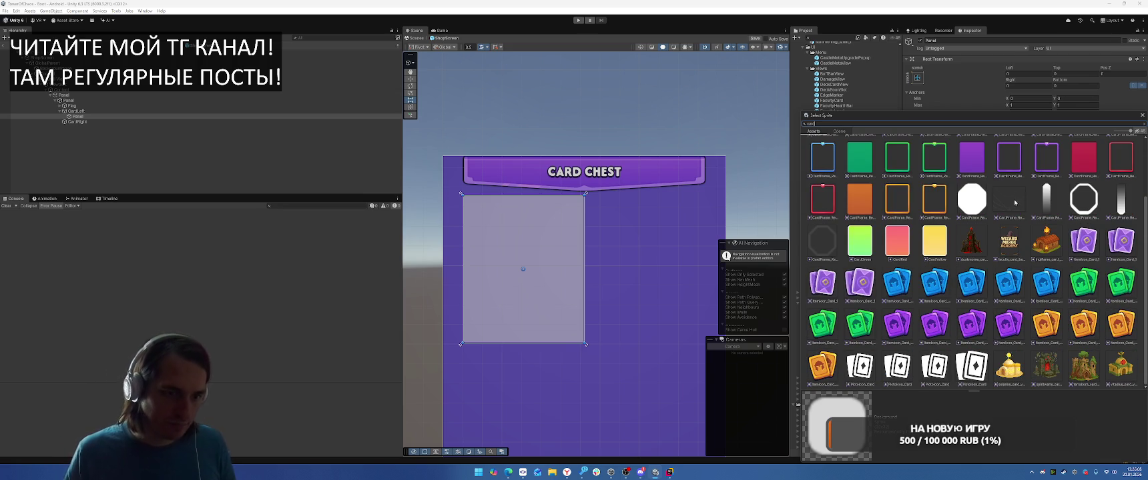
pyautogui.scroll(2, 1015, 202)
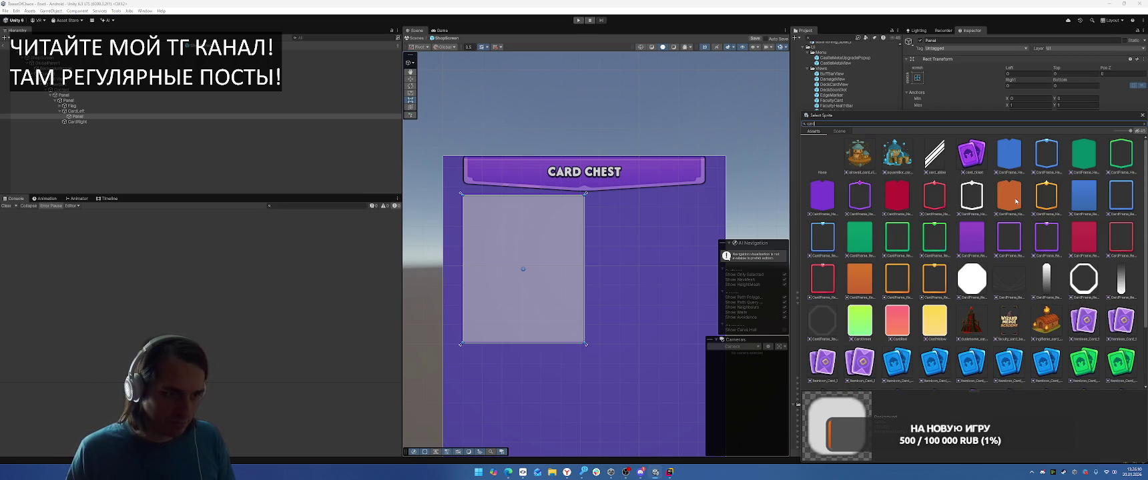
pyautogui.click(1141, 115)
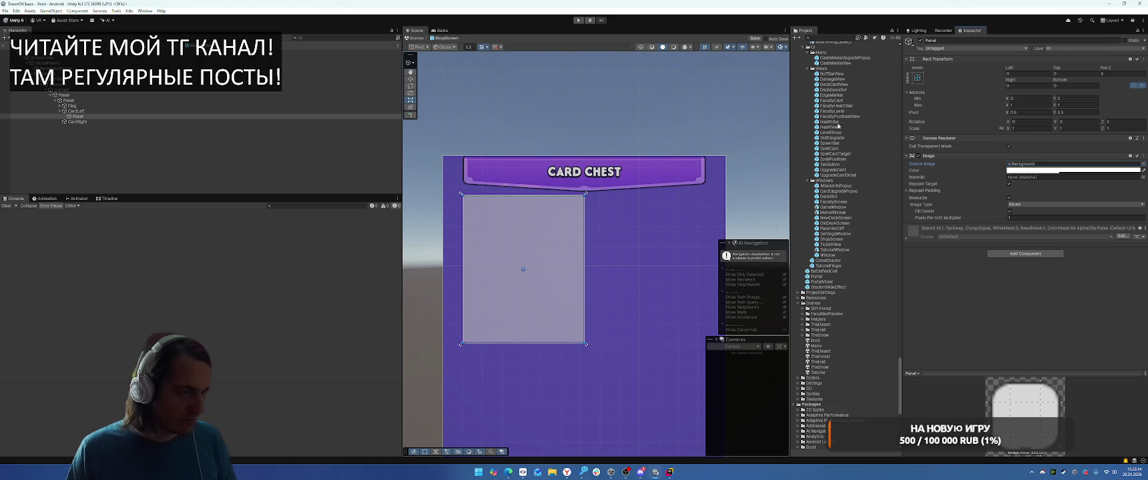
pyautogui.click(1143, 163)
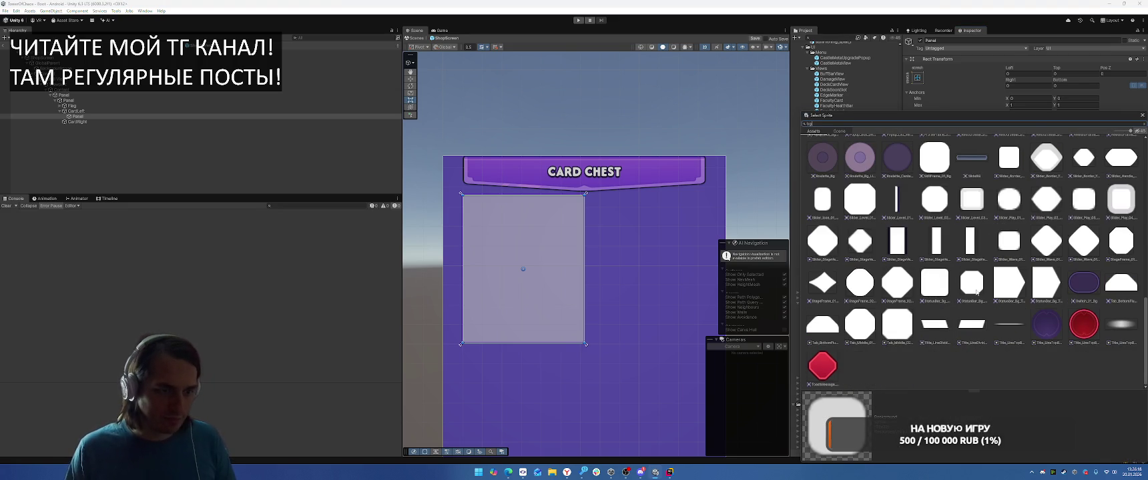
pyautogui.scroll(5, 976, 292)
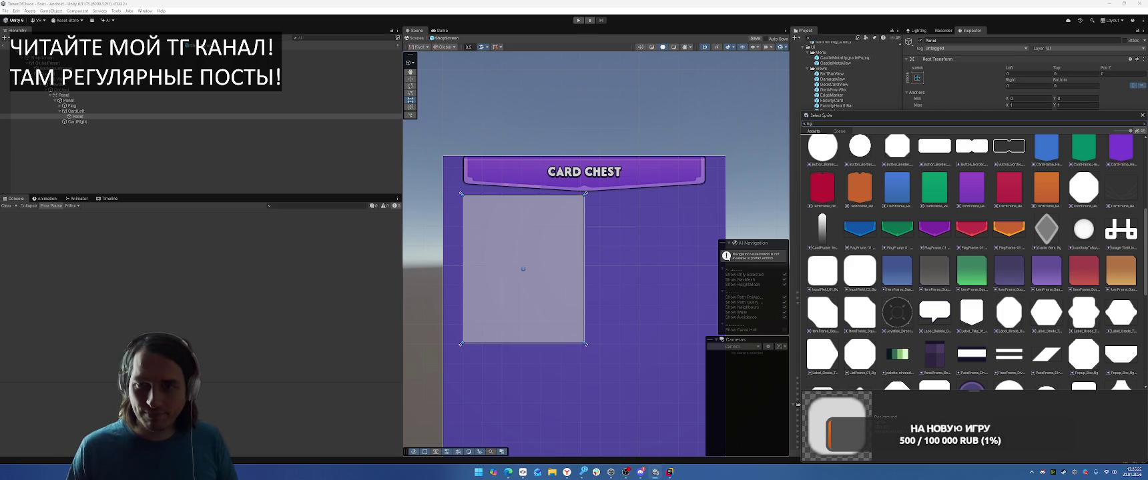
pyautogui.press('Escape')
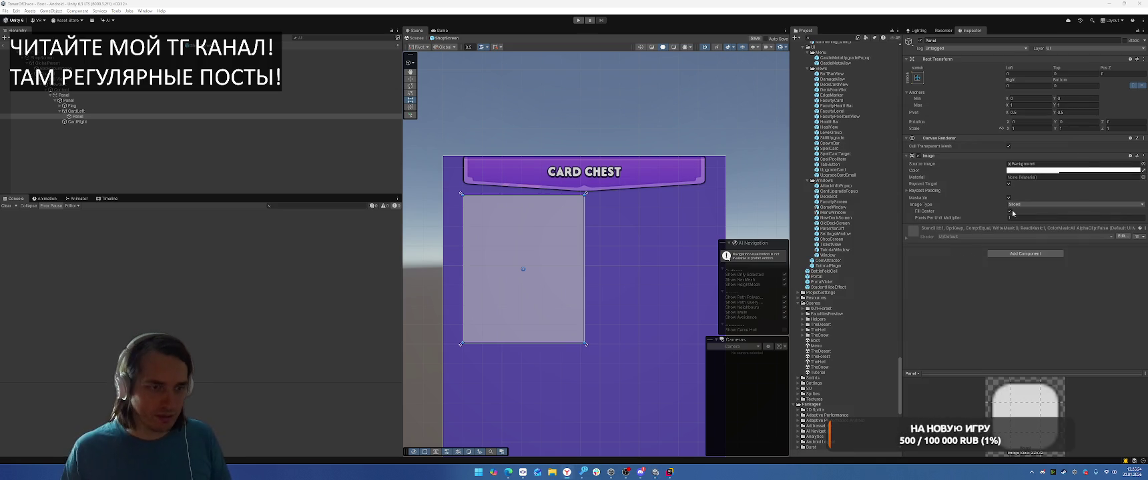
# Step: Search 'bg' sprites, compare rounded and purple frames, and give the panel the blue card frame
pyautogui.click(1142, 163)
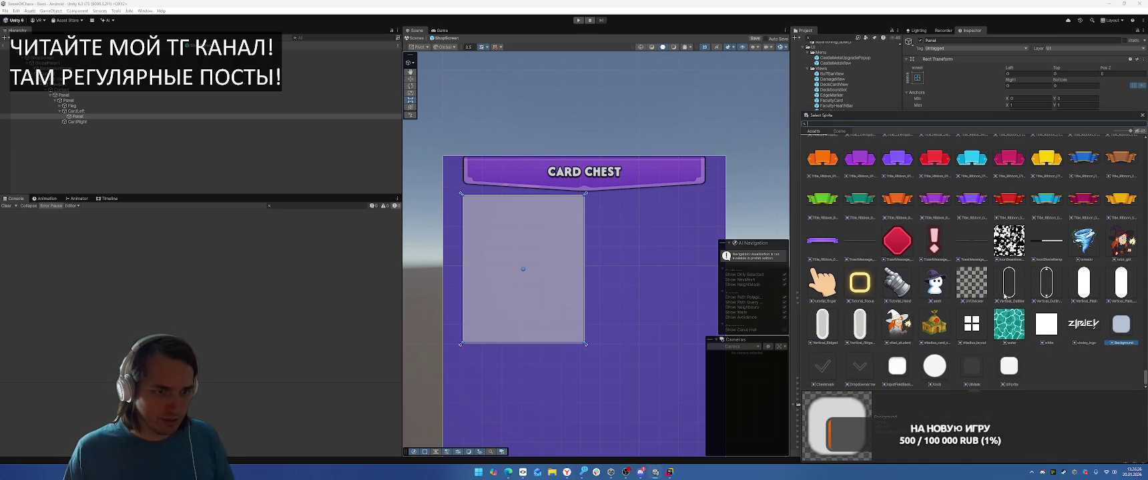
pyautogui.write('bg')
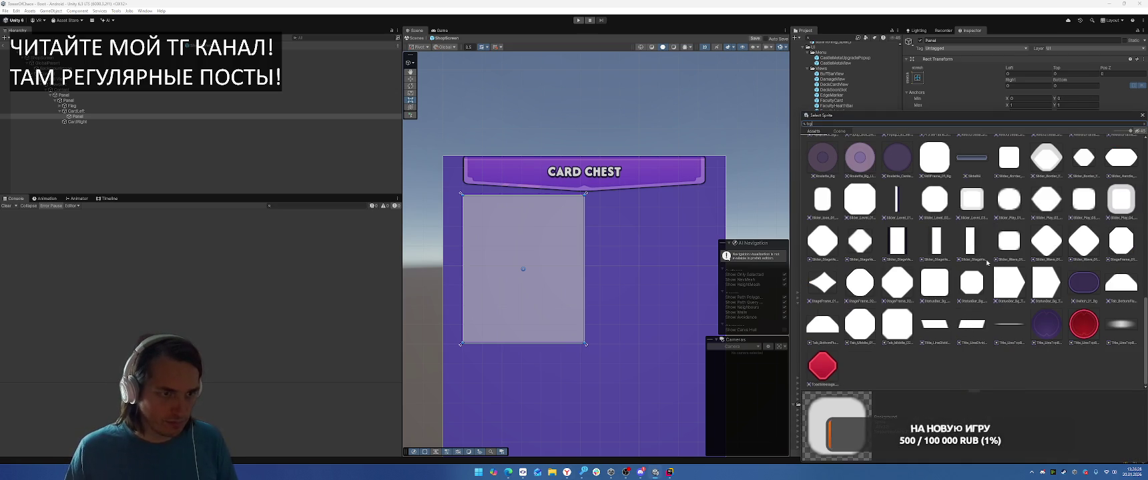
pyautogui.scroll(4, 1047, 243)
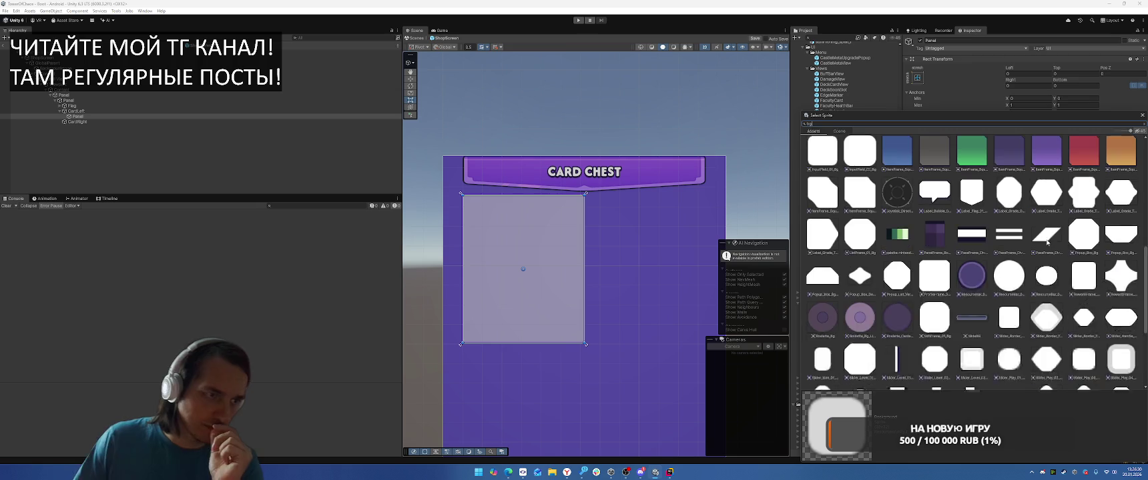
pyautogui.scroll(3, 1044, 241)
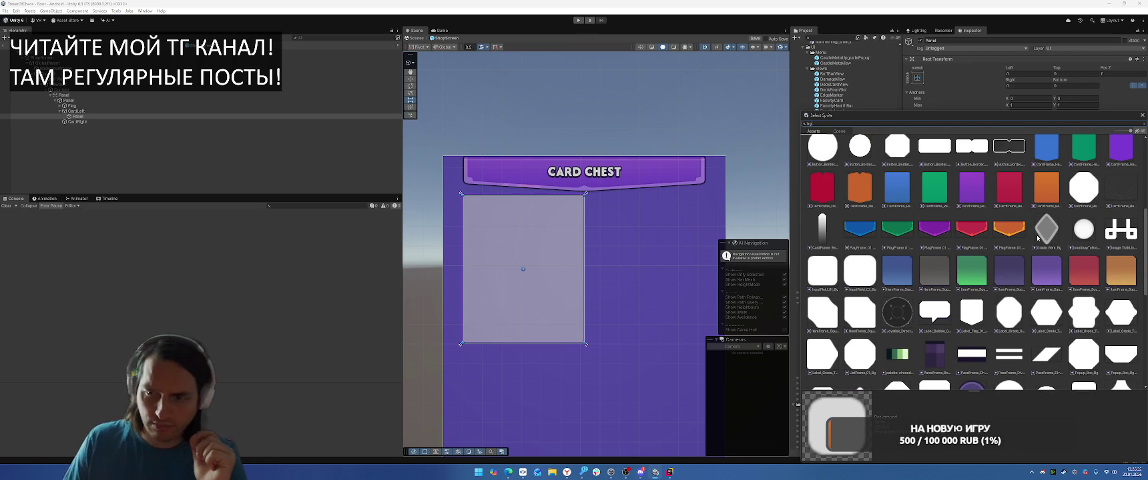
pyautogui.click(824, 315)
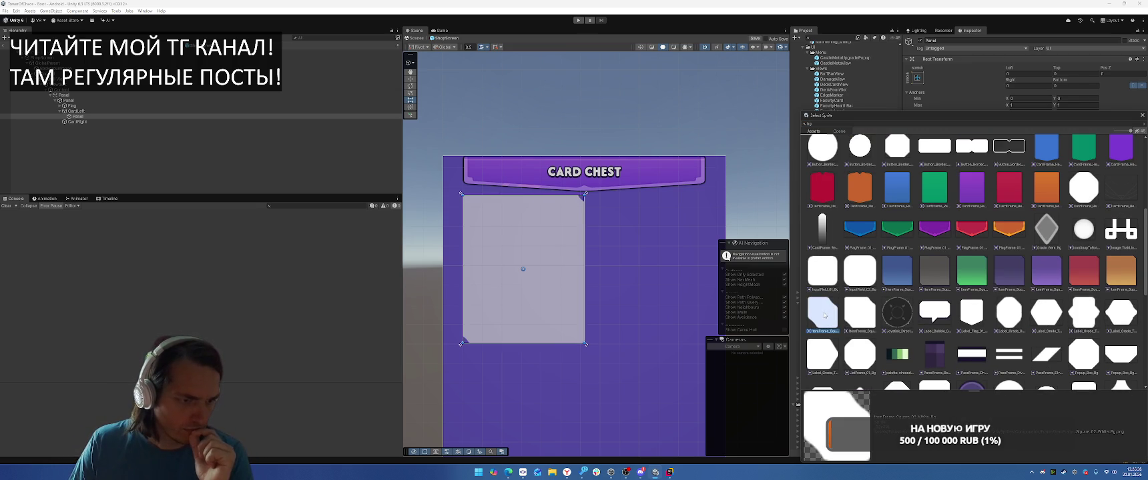
pyautogui.click(816, 123)
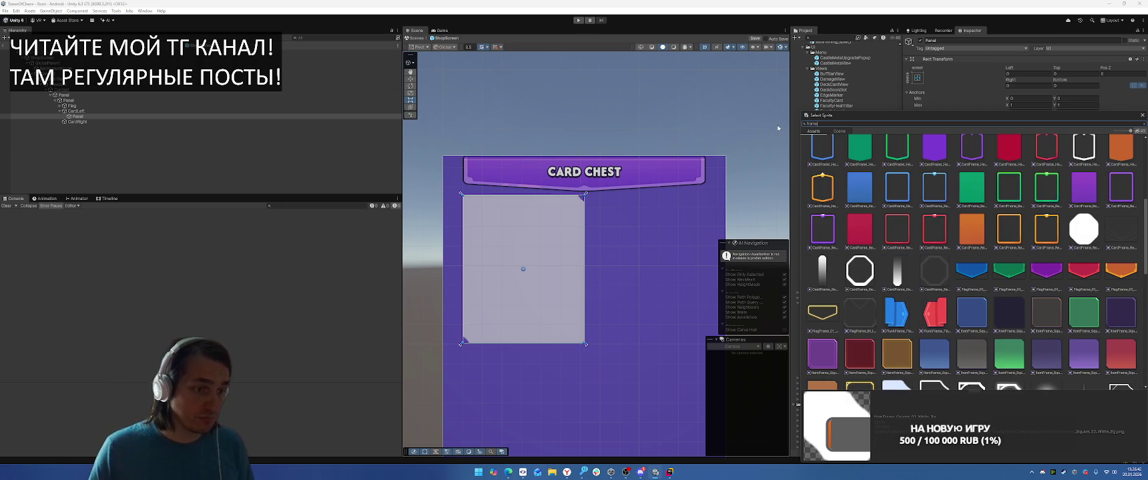
pyautogui.scroll(-3, 944, 202)
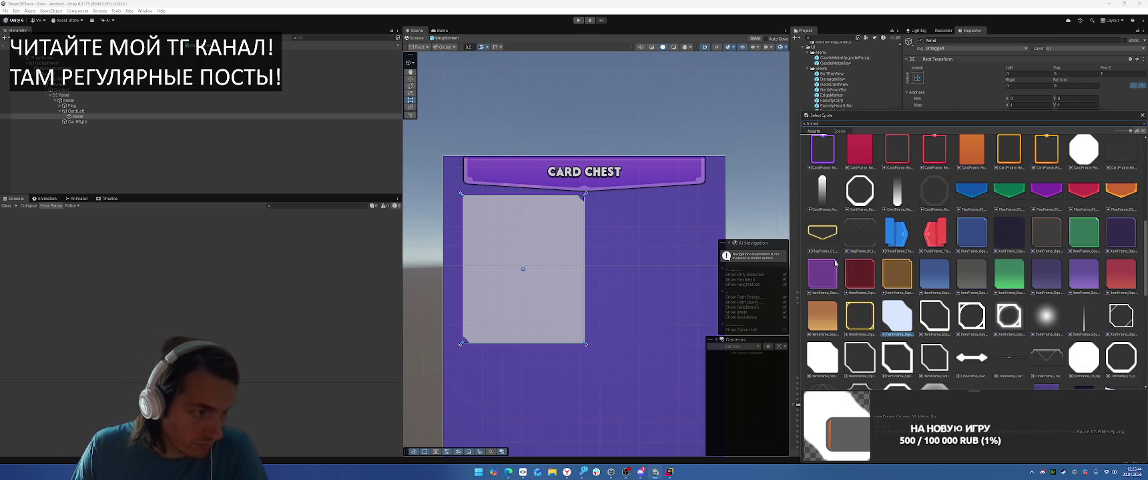
pyautogui.click(835, 263)
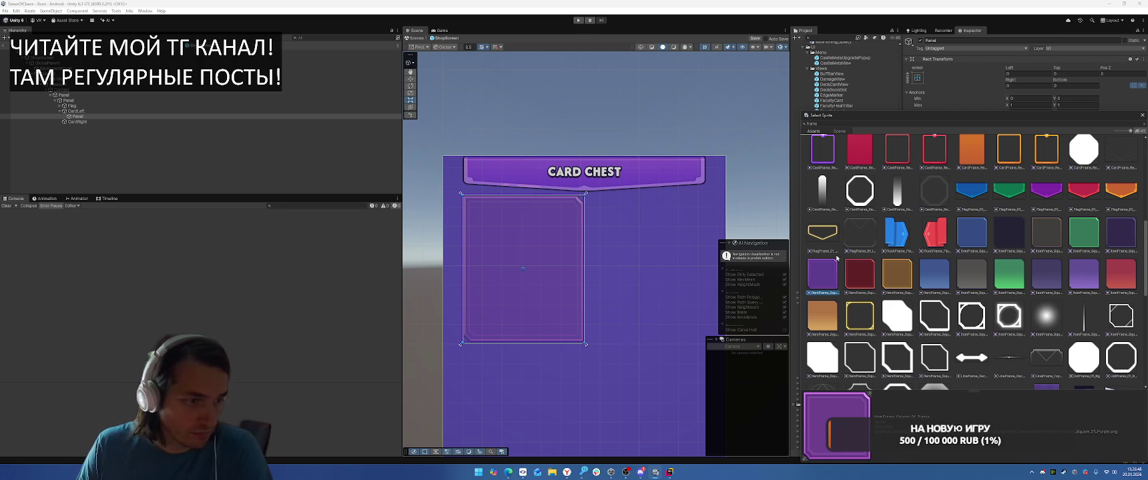
pyautogui.doubleClick(967, 240)
pyautogui.click(1068, 170)
pyautogui.click(1066, 301)
# Step: Set the blue card panel's colour alpha to 255 for full opacity
pyautogui.moveTo(1067, 303); pyautogui.dragTo(1098, 301)
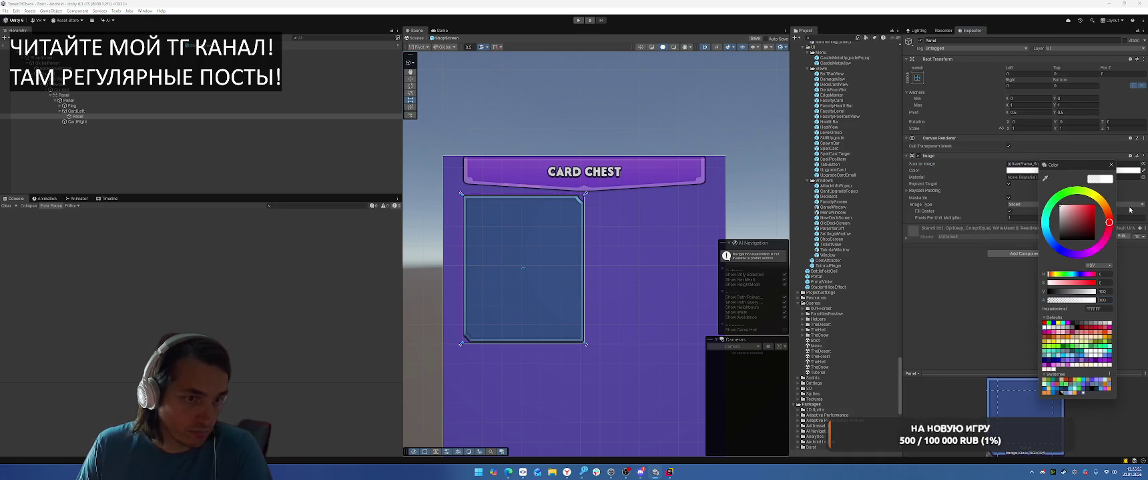
pyautogui.click(1110, 165)
pyautogui.scroll(2, 617, 269)
pyautogui.scroll(-3, 621, 265)
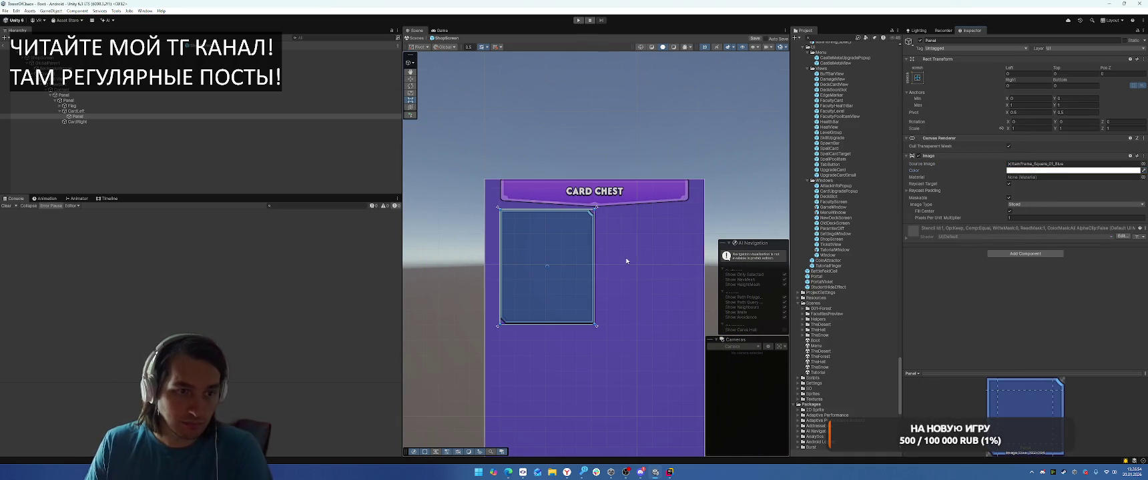
# Step: Add an Aspect Ratio Fitter to the panel set to Fit In Parent with ratio 0.6
pyautogui.click(1022, 253)
pyautogui.press('Return')
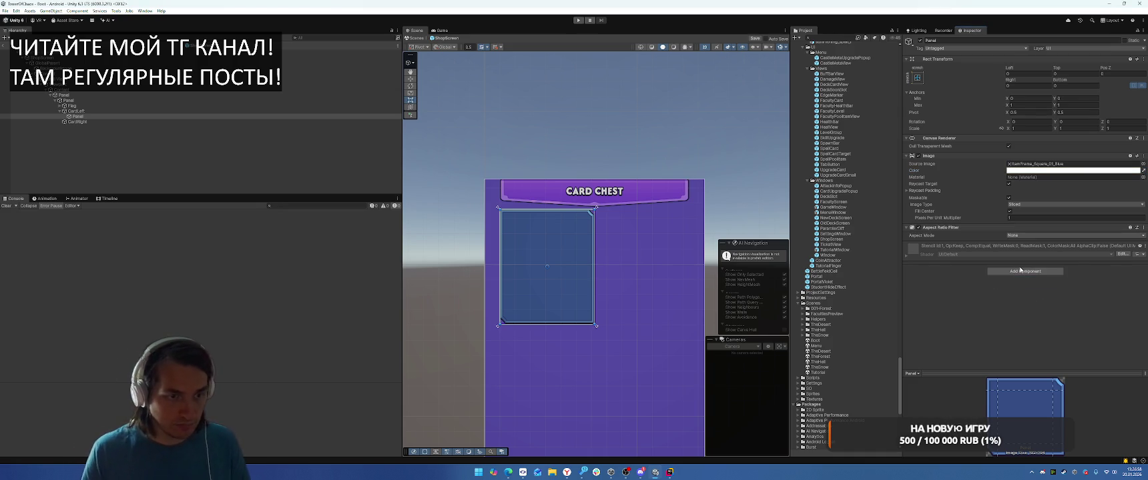
pyautogui.click(1021, 236)
pyautogui.click(1046, 260)
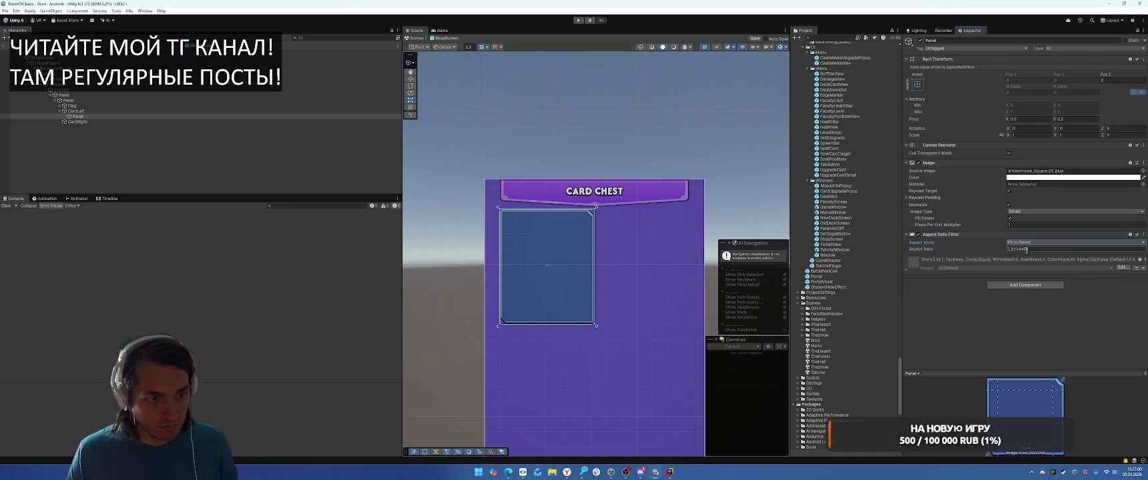
pyautogui.write('0.36')
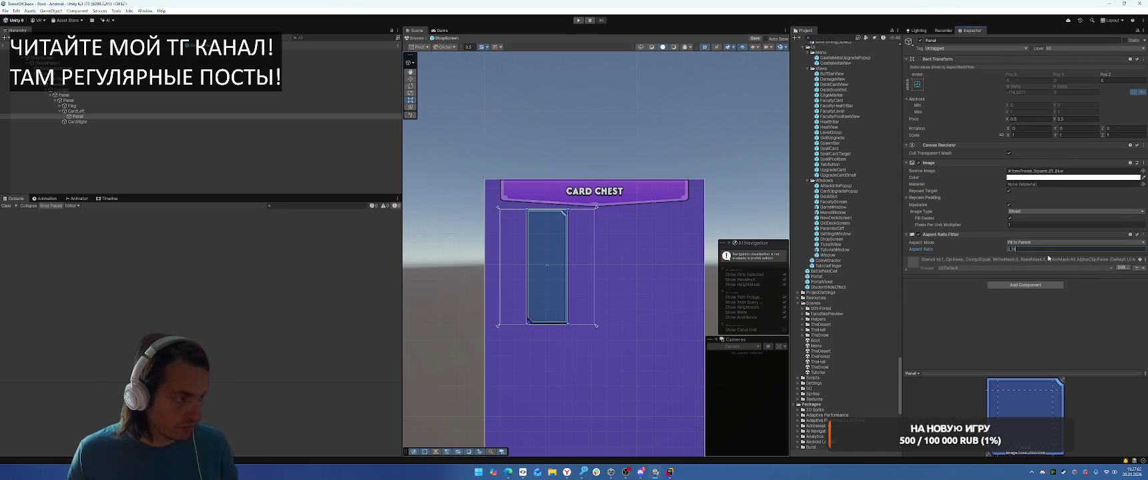
pyautogui.press('BackSpace')
pyautogui.press('BackSpace')
pyautogui.write('6')
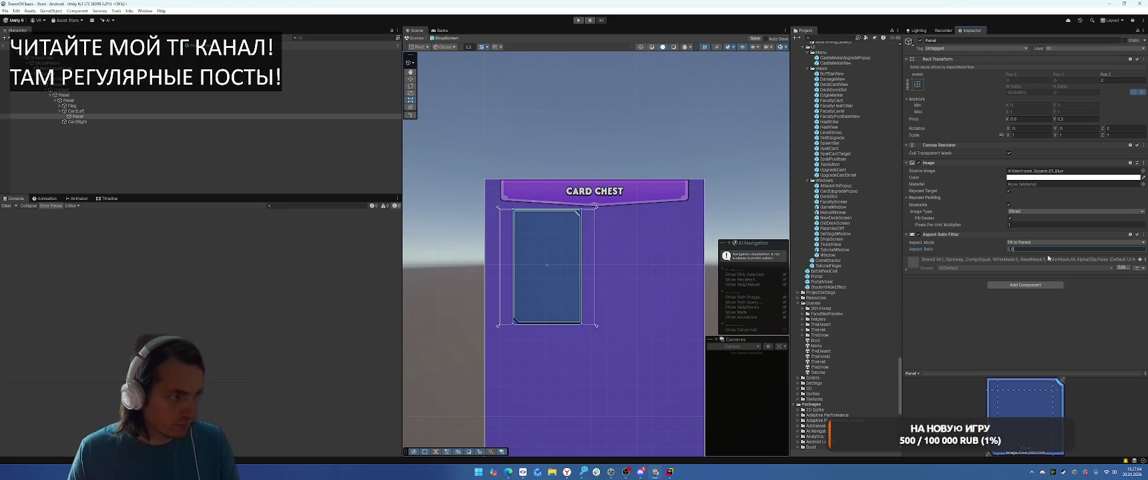
pyautogui.press('BackSpace')
pyautogui.write('8')
pyautogui.press('BackSpace')
pyautogui.write('6')
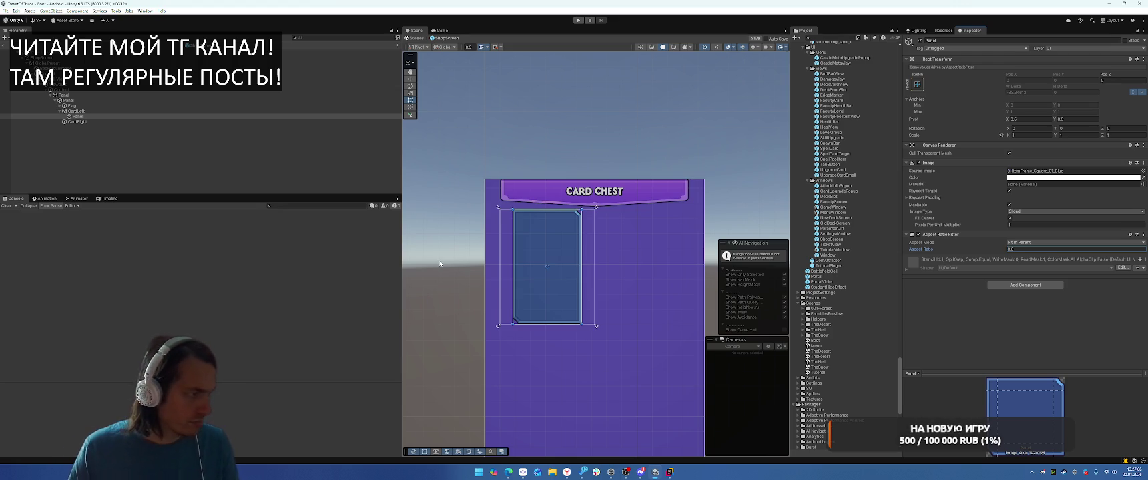
# Step: Add an Image inside the Panel and give it the silver chest sprite found by searching 'chest'
pyautogui.rightClick(93, 117)
pyautogui.moveTo(153, 295)
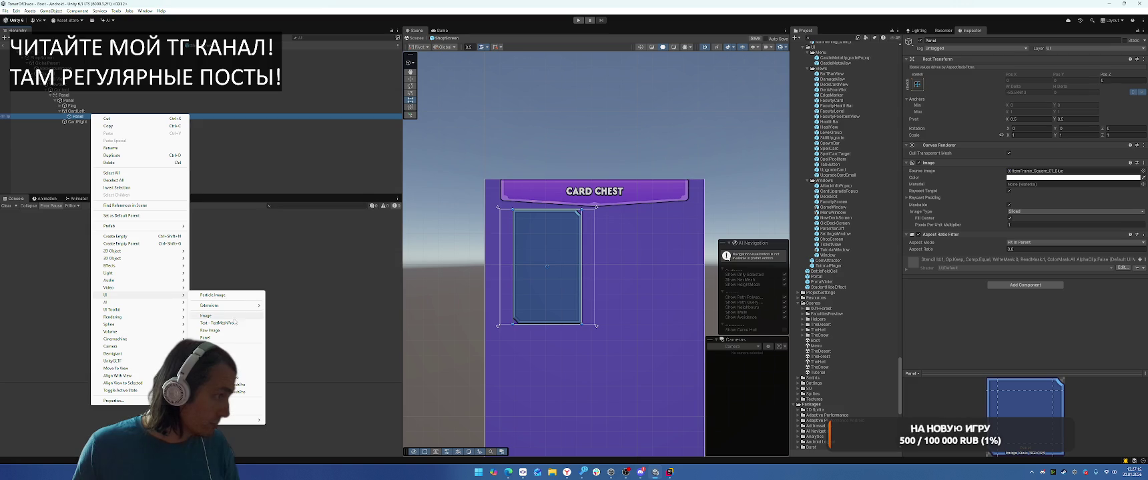
pyautogui.click(229, 319)
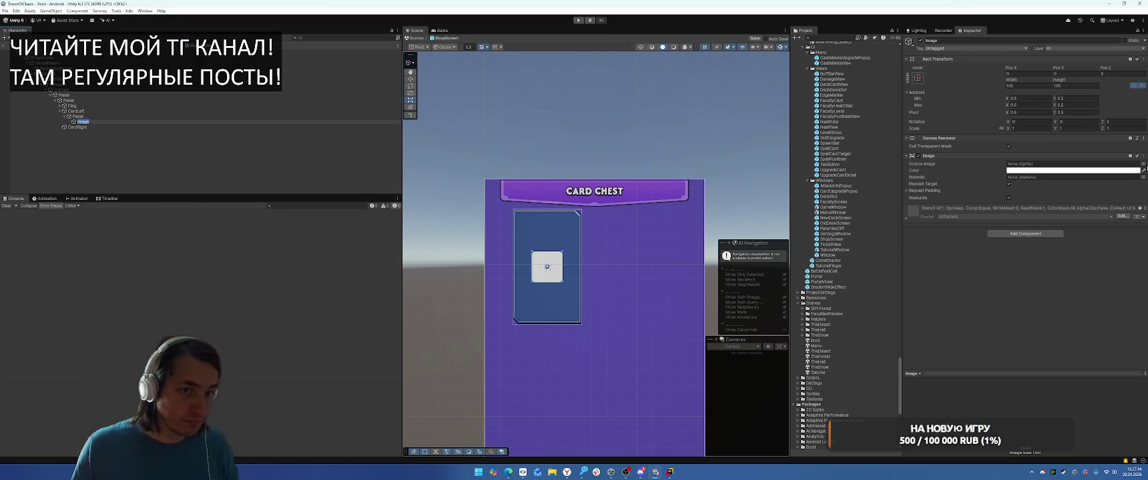
pyautogui.click(1142, 164)
pyautogui.write('chest')
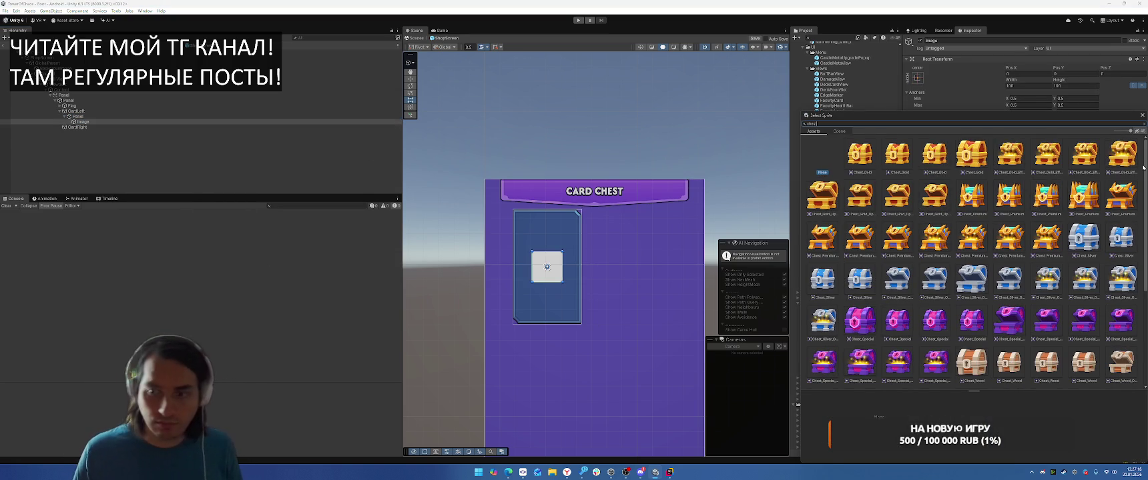
pyautogui.scroll(-5, 1063, 168)
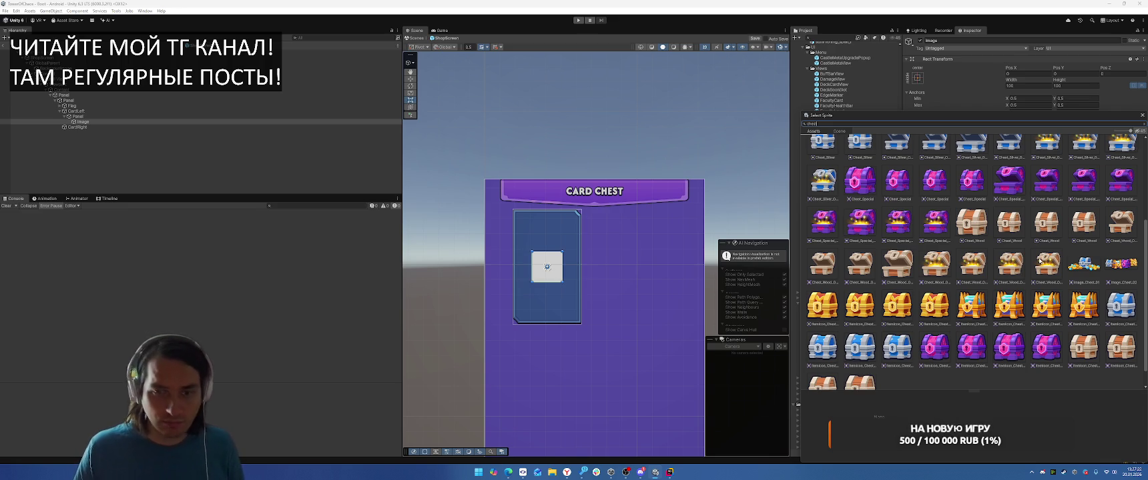
pyautogui.click(1123, 310)
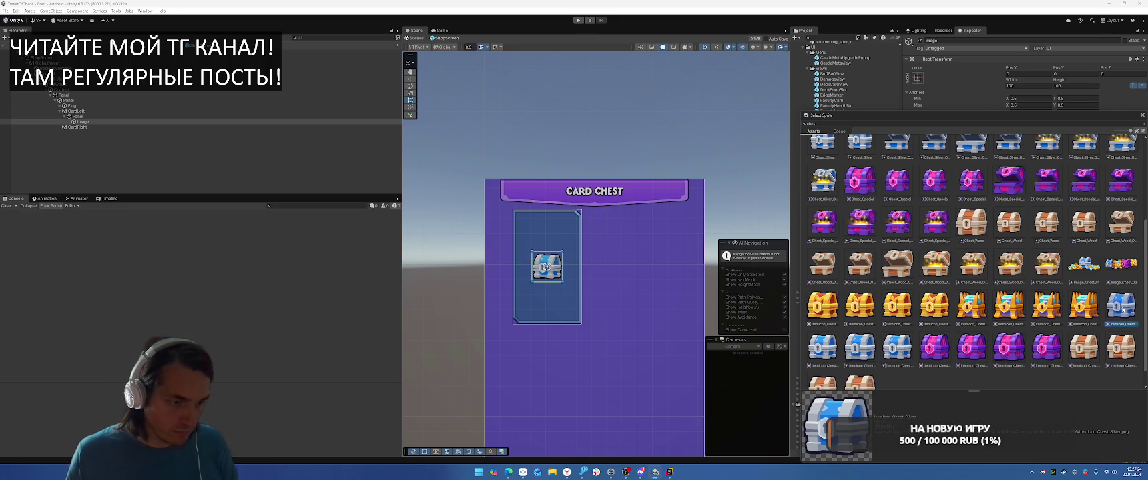
pyautogui.click(858, 344)
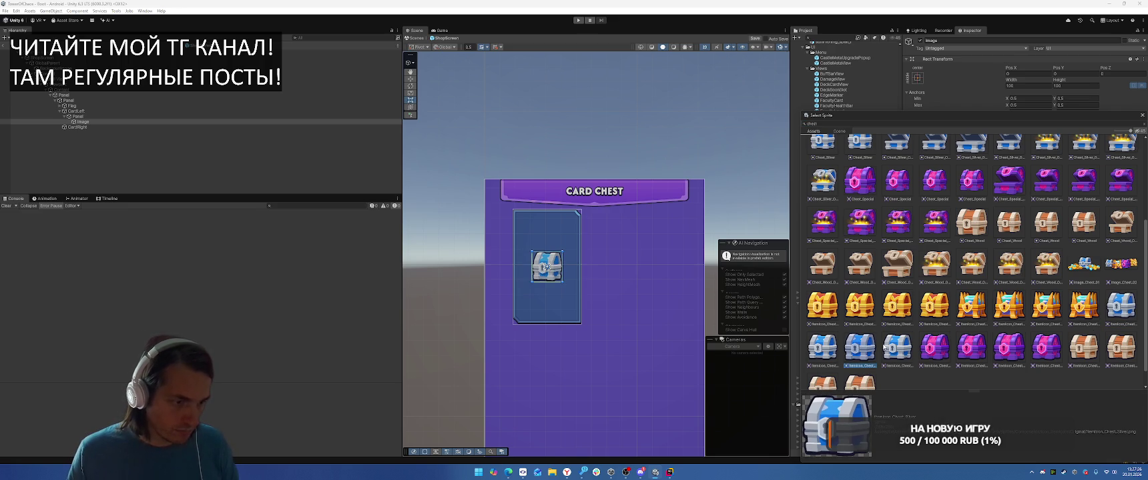
pyautogui.click(827, 349)
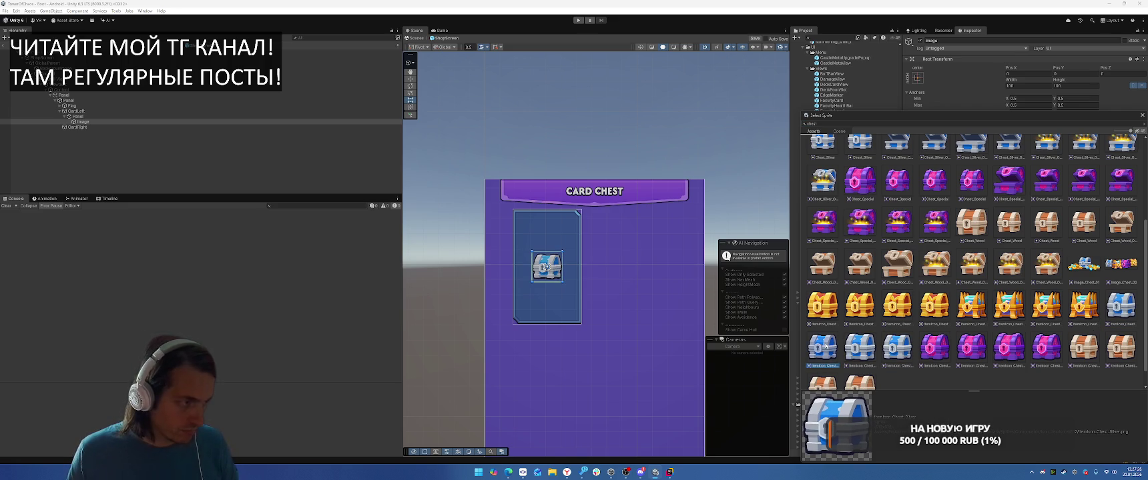
pyautogui.doubleClick(823, 347)
# Step: Stretch the chest image's anchors to fill the card
pyautogui.click(917, 78)
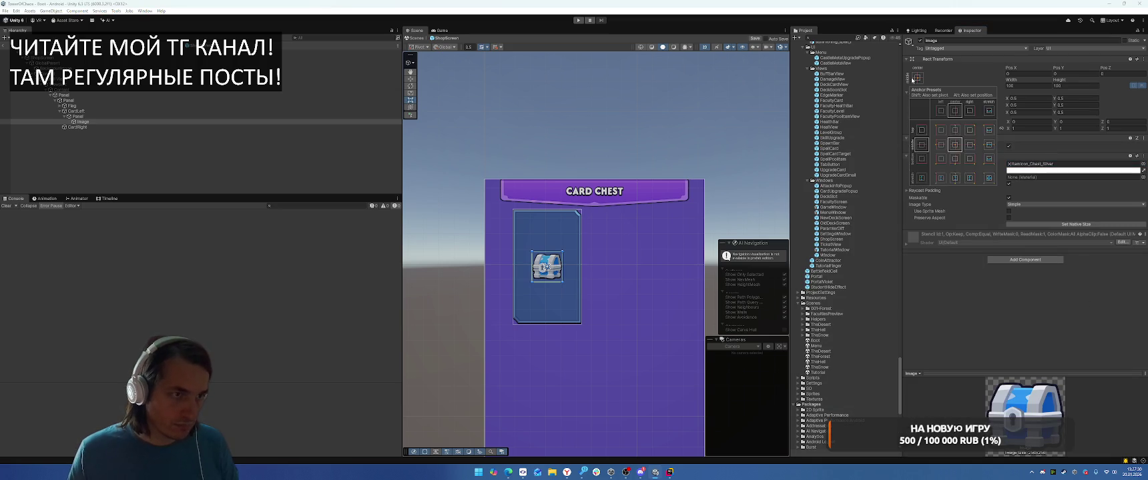
pyautogui.keyDown('alt'); pyautogui.click(988, 177); pyautogui.keyUp('alt')
pyautogui.click(987, 271)
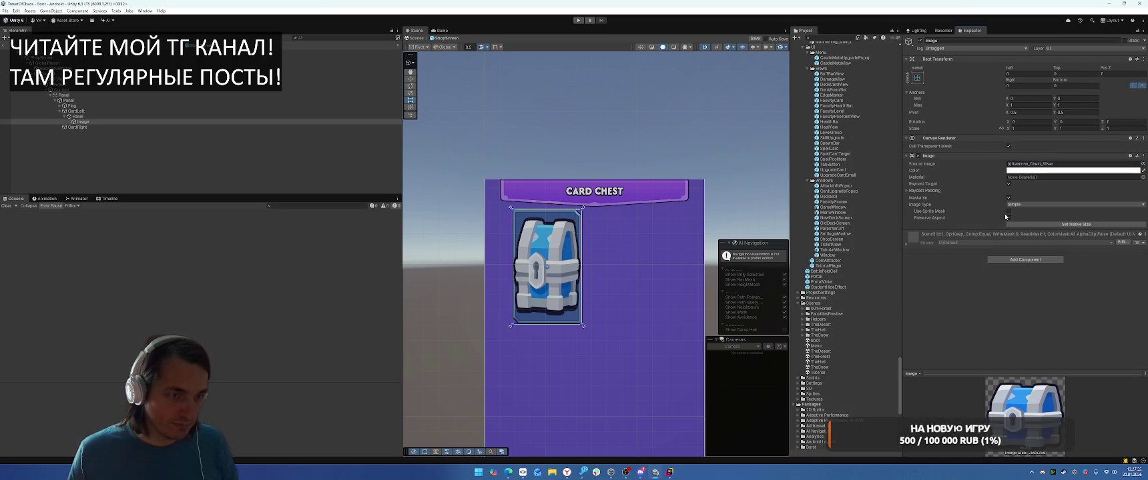
# Step: Turn on Preserve Aspect for the chest image and set its Left and Right insets to 20
pyautogui.click(1008, 217)
pyautogui.scroll(2, 617, 273)
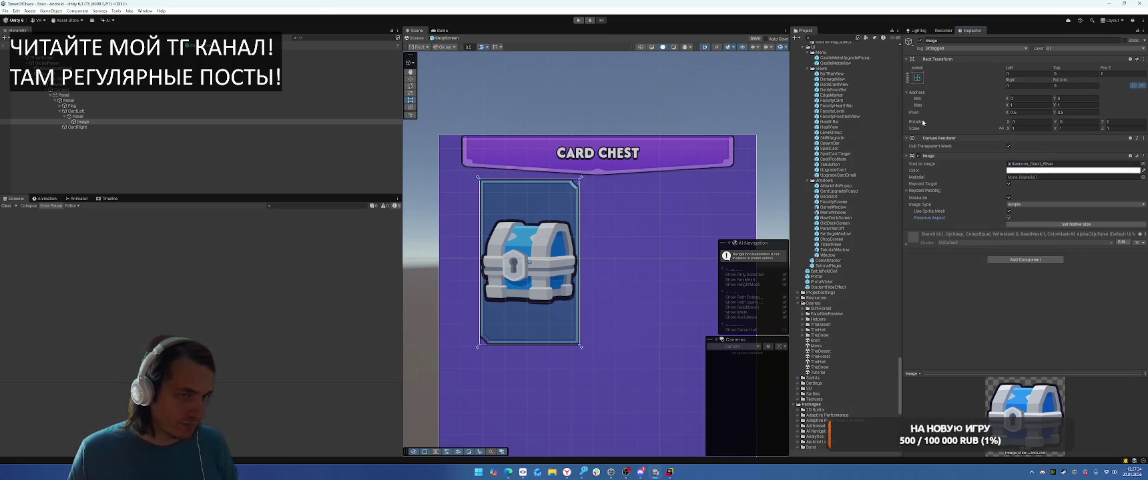
pyautogui.click(1028, 73)
pyautogui.write('50')
pyautogui.press('Return')
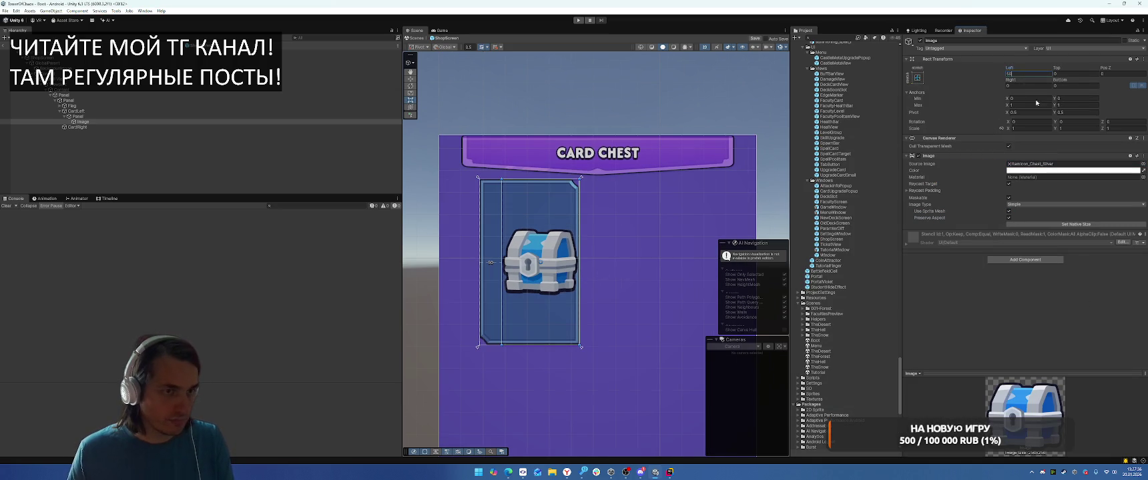
pyautogui.click(1021, 73)
pyautogui.write('20')
pyautogui.click(1015, 85)
pyautogui.write('20')
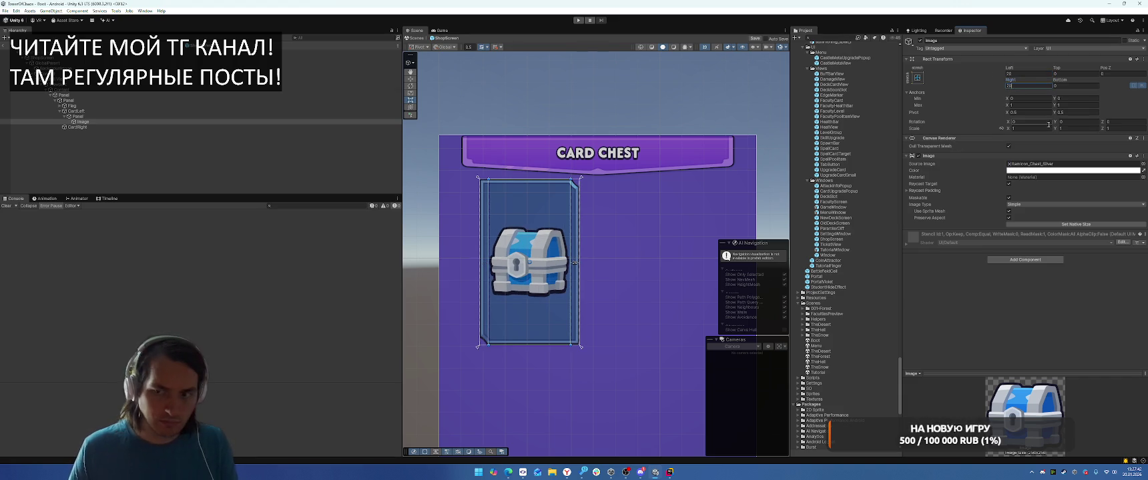
# Step: Set the chest's Anchors Min Y to 0.5 and bring its bottom edge up to mid-card
pyautogui.click(1075, 98)
pyautogui.write('0.5')
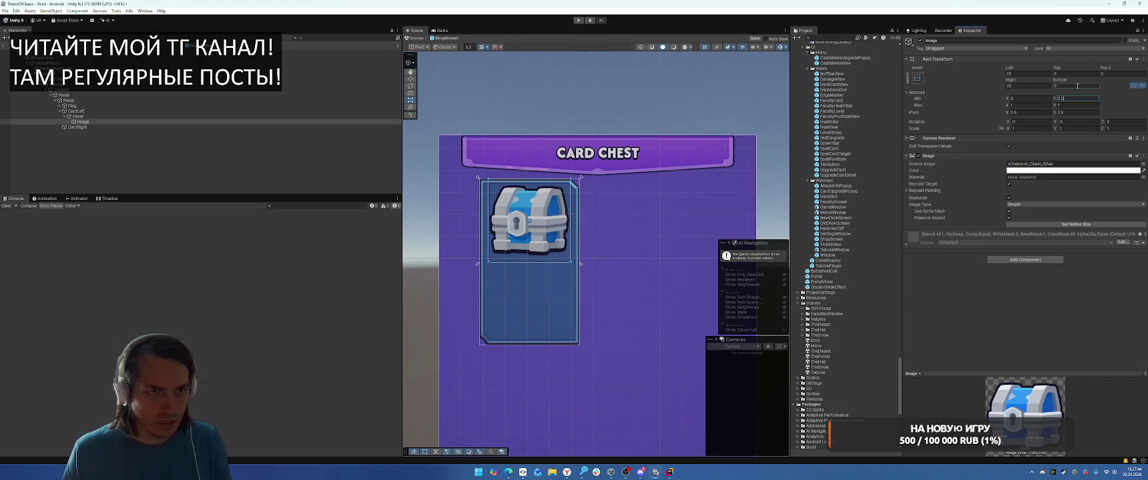
pyautogui.scroll(1, 589, 209)
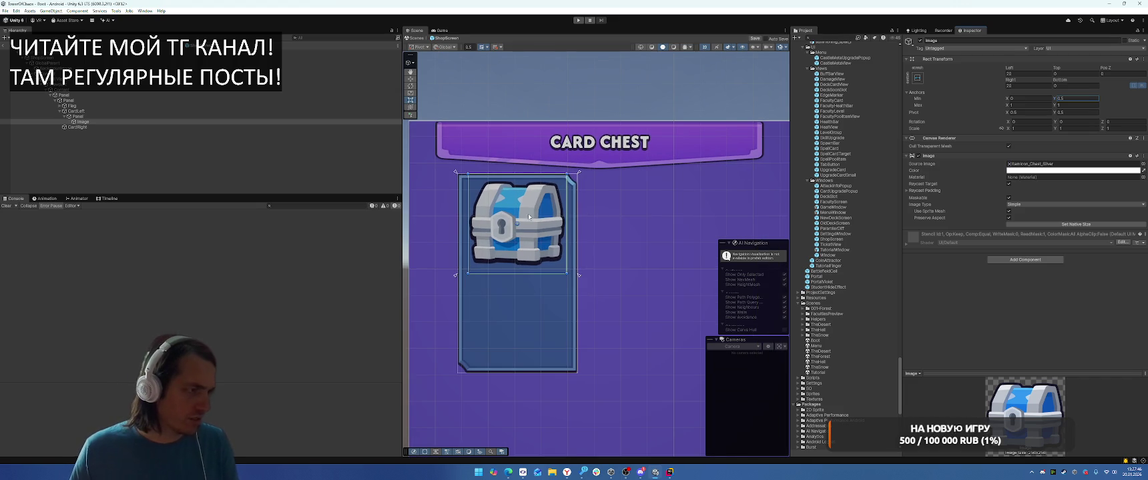
pyautogui.moveTo(528, 217); pyautogui.dragTo(527, 230)
pyautogui.moveTo(516, 283); pyautogui.dragTo(517, 273)
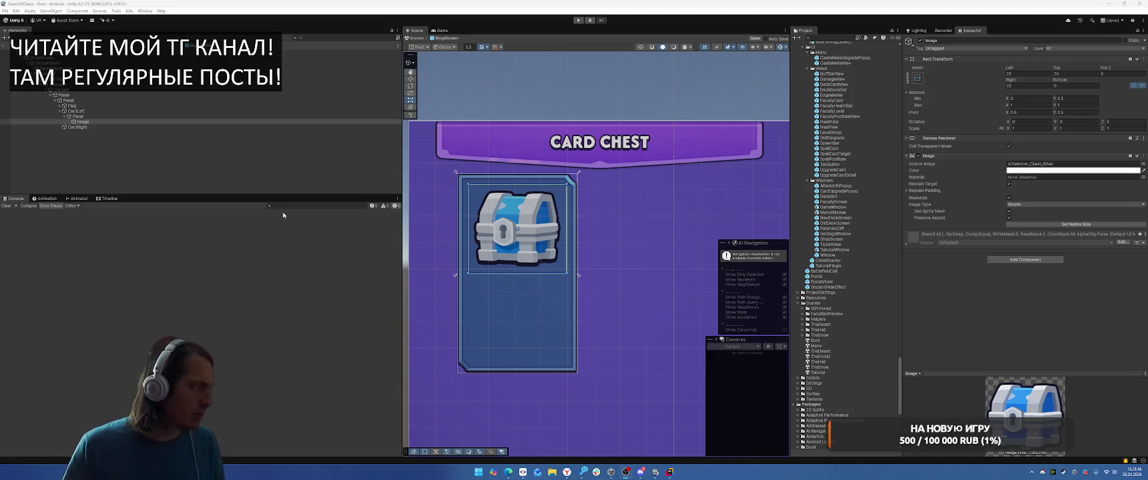
pyautogui.click(95, 116)
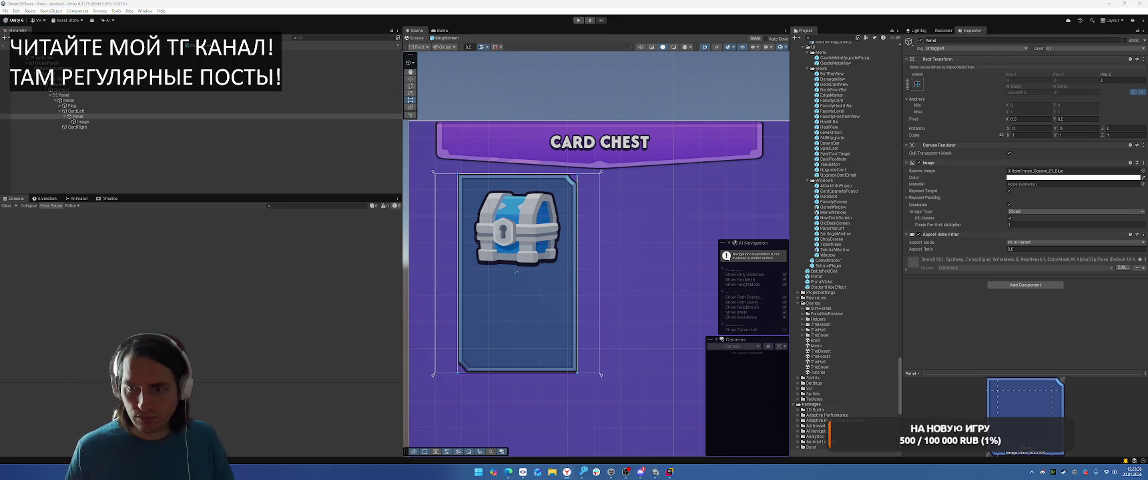
pyautogui.click(133, 117)
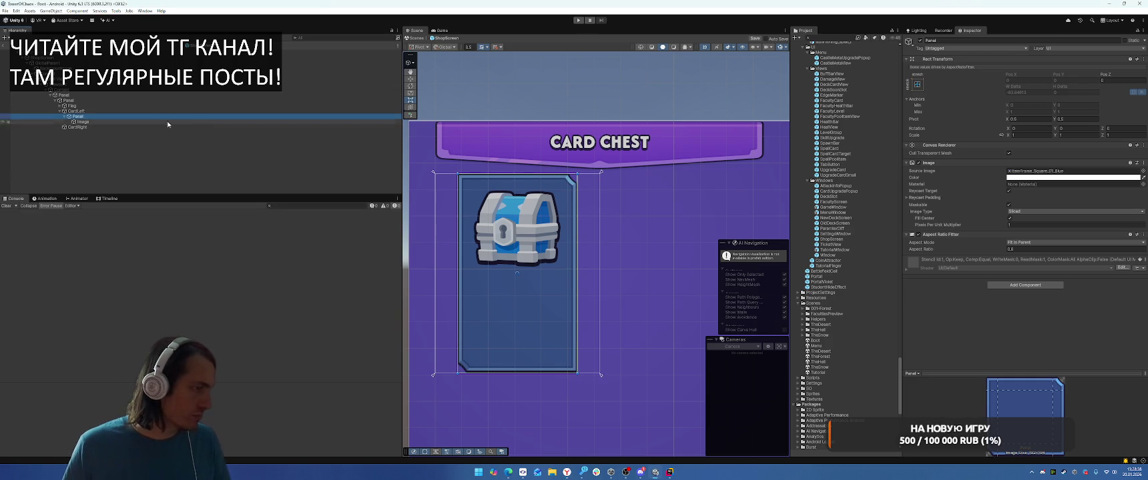
pyautogui.rightClick(81, 117)
# Step: Add a TextMeshPro text object to the Panel using the darker font variant
pyautogui.moveTo(127, 300)
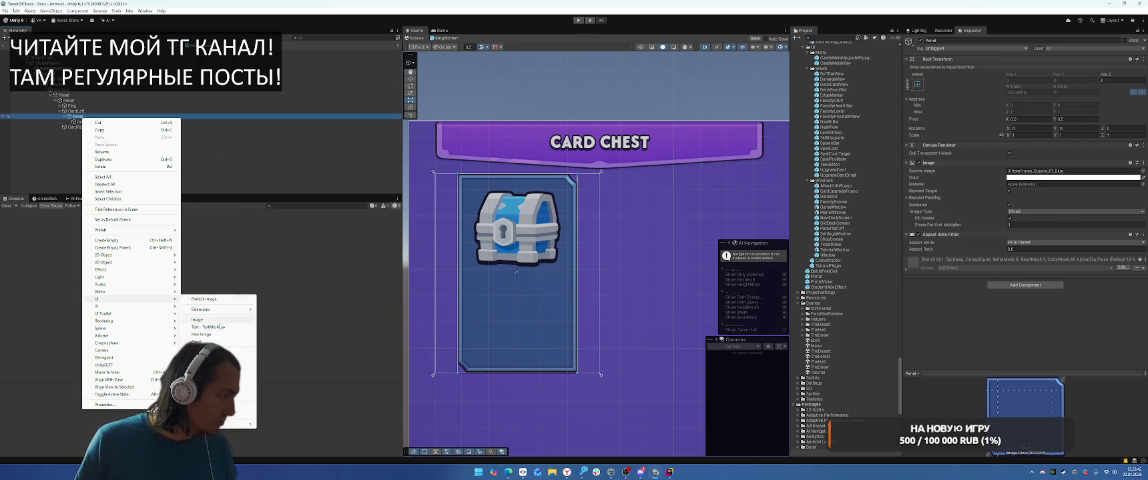
pyautogui.click(214, 327)
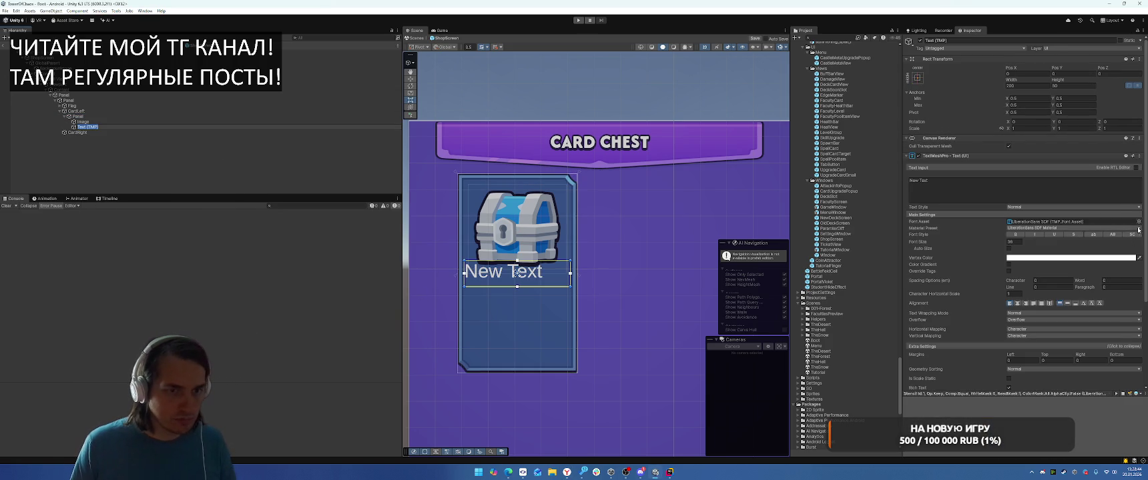
pyautogui.click(1138, 222)
pyautogui.click(896, 158)
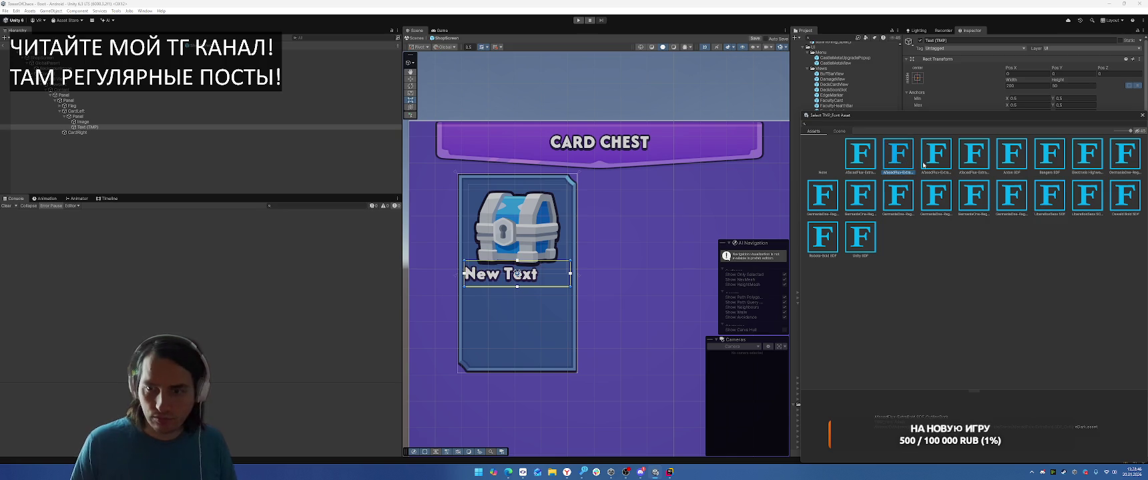
pyautogui.click(922, 164)
pyautogui.click(898, 162)
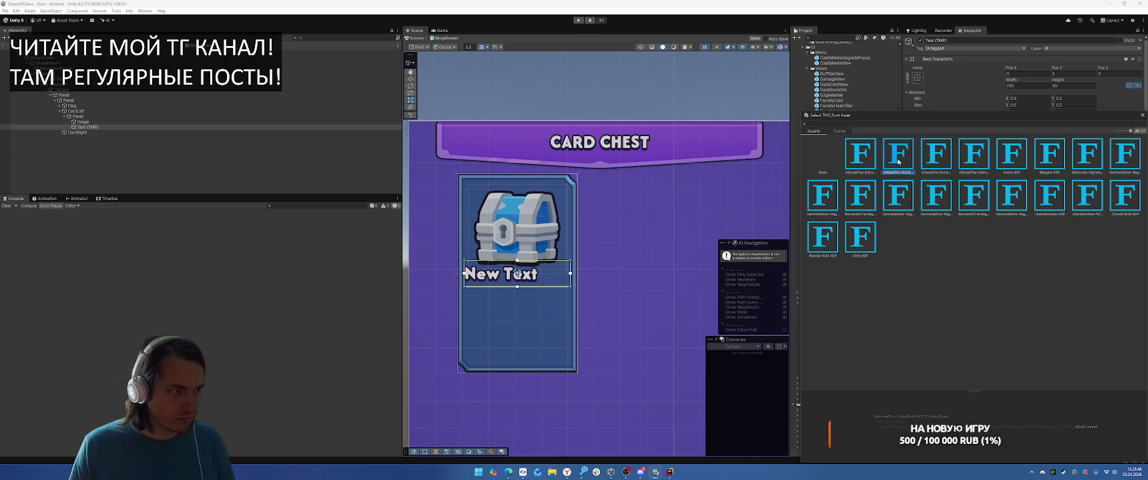
pyautogui.doubleClick(898, 161)
# Step: Set the label text to '2 cards', centre it both ways, and move it slightly lower
pyautogui.click(951, 181)
pyautogui.hotkey('ctrl', 'a')
pyautogui.write('2')
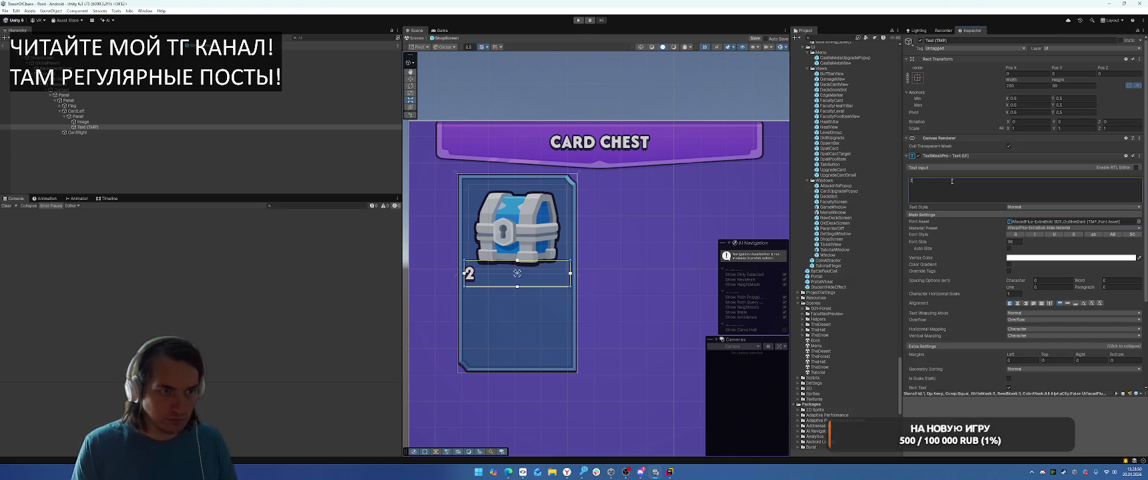
pyautogui.write(' cards')
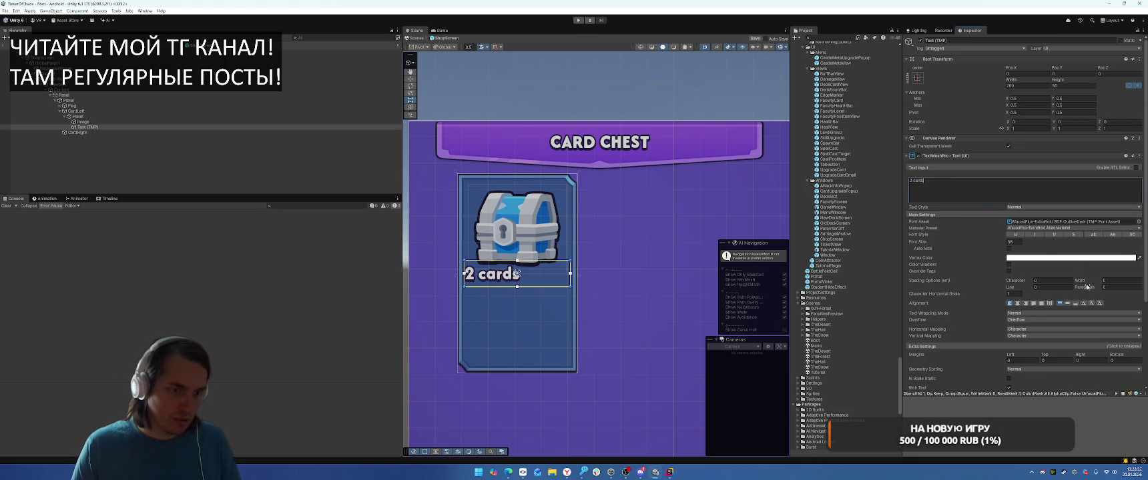
pyautogui.click(1016, 303)
pyautogui.click(1067, 303)
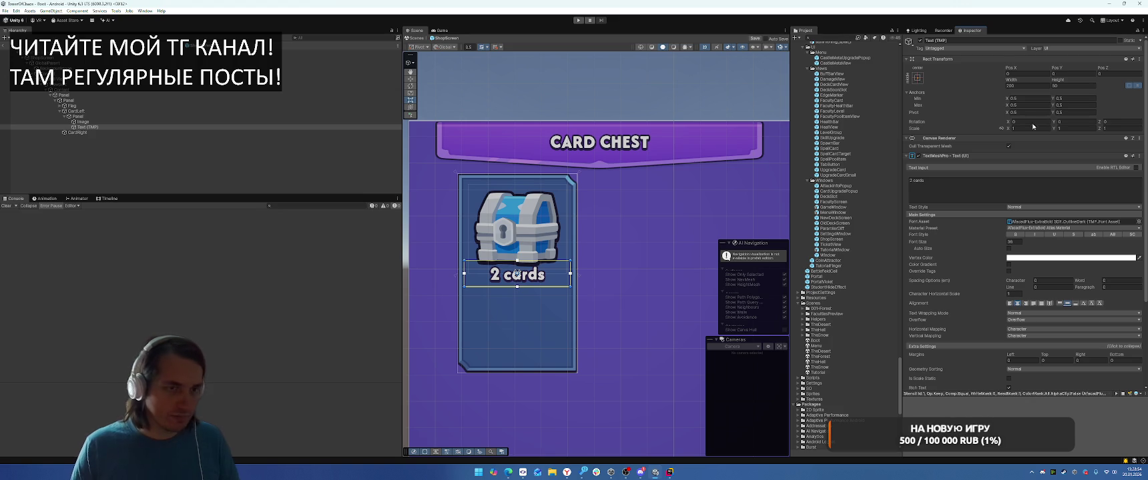
pyautogui.moveTo(538, 276); pyautogui.dragTo(540, 288)
# Step: Nudge the label slightly higher and switch it to the uppercase font style
pyautogui.click(538, 289)
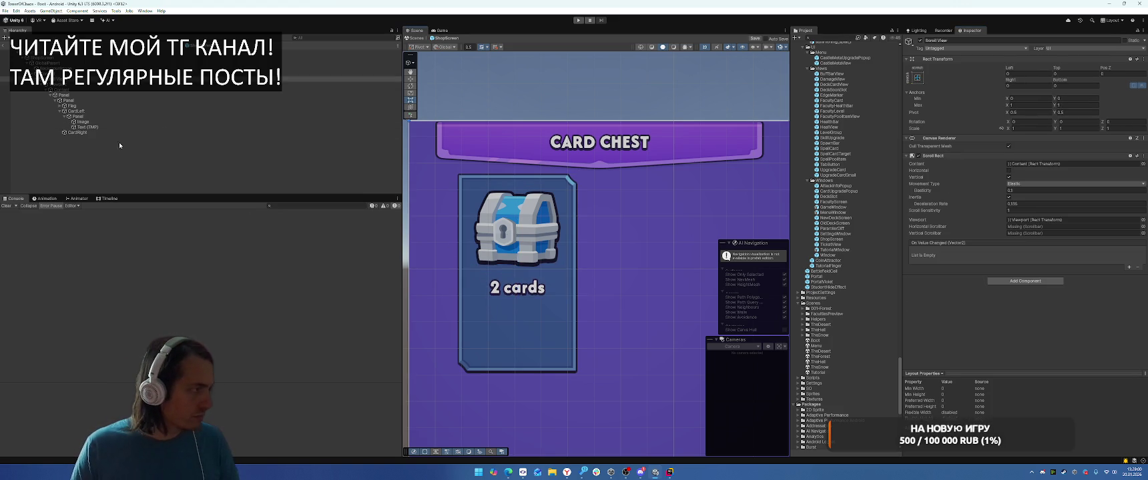
pyautogui.click(113, 127)
pyautogui.moveTo(534, 293); pyautogui.dragTo(533, 287)
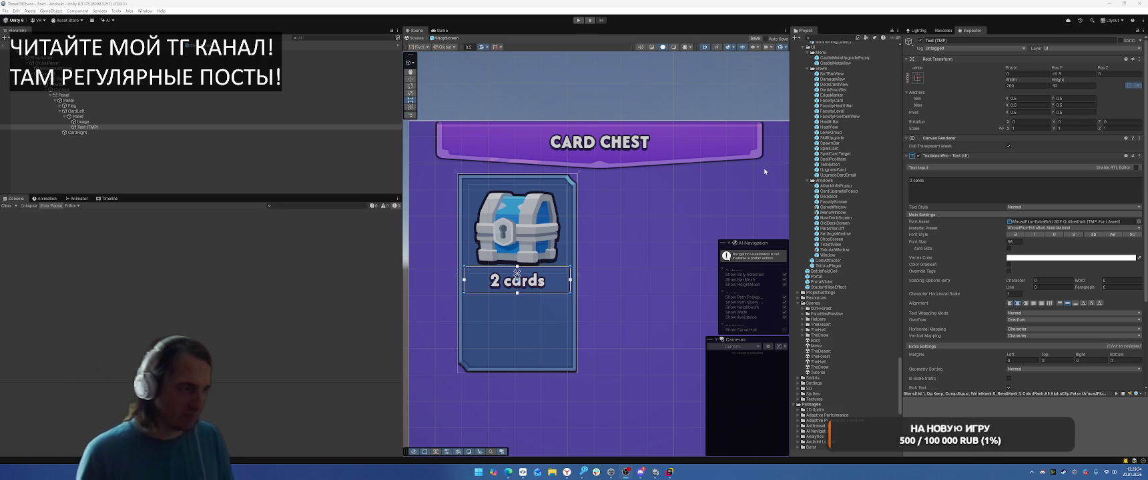
pyautogui.click(1112, 234)
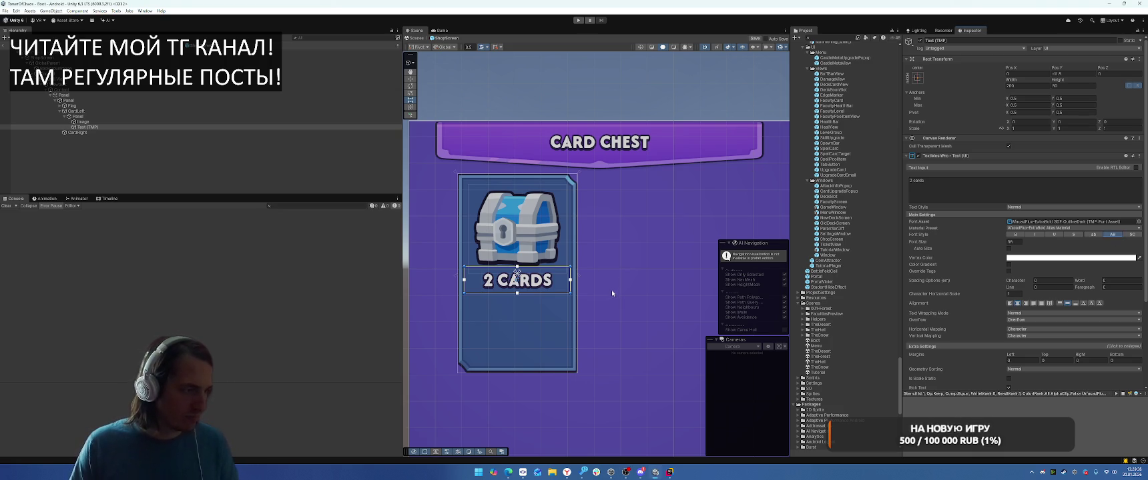
# Step: Preview Anton, Bangers, Electronic Highway and AfacedFlux font assets on the label
pyautogui.click(1138, 222)
pyautogui.click(1012, 155)
pyautogui.click(1036, 164)
pyautogui.click(1084, 165)
pyautogui.click(971, 158)
pyautogui.click(934, 158)
pyautogui.click(970, 158)
pyautogui.click(931, 158)
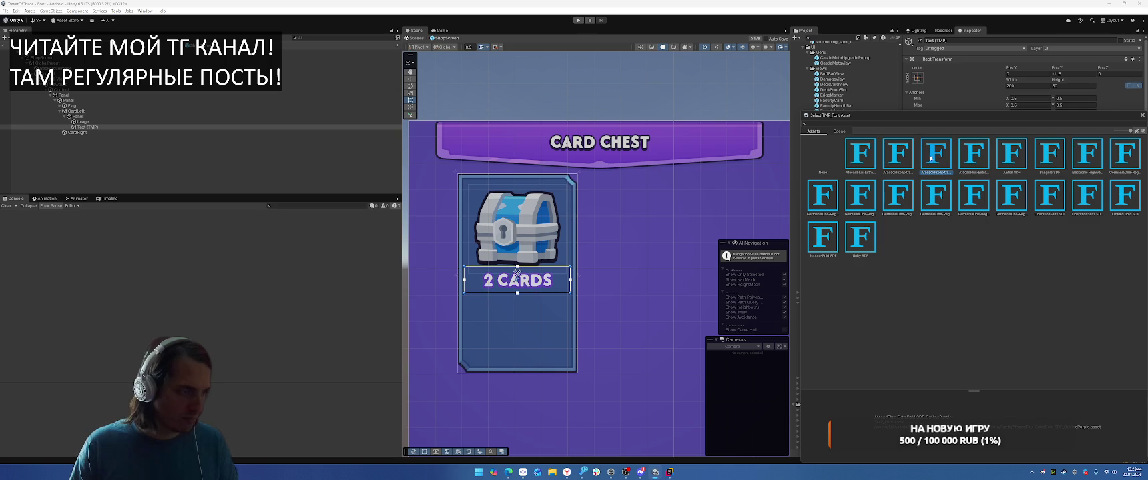
pyautogui.click(900, 155)
pyautogui.click(936, 156)
pyautogui.click(860, 155)
pyautogui.click(938, 154)
pyautogui.click(973, 154)
pyautogui.click(1009, 155)
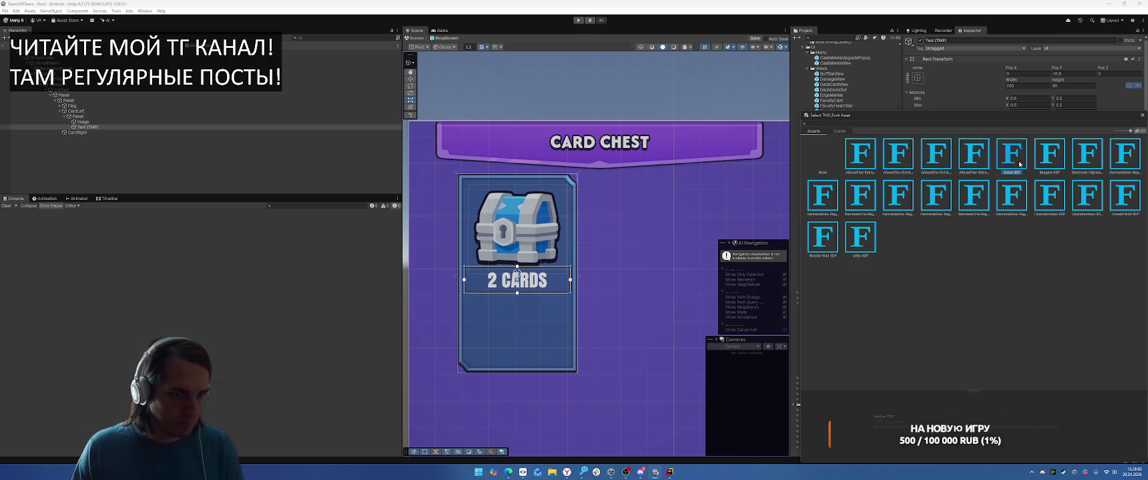
# Step: Apply the dark-outlined GermaniaOne font asset to the label
pyautogui.click(831, 197)
pyautogui.press('Right')
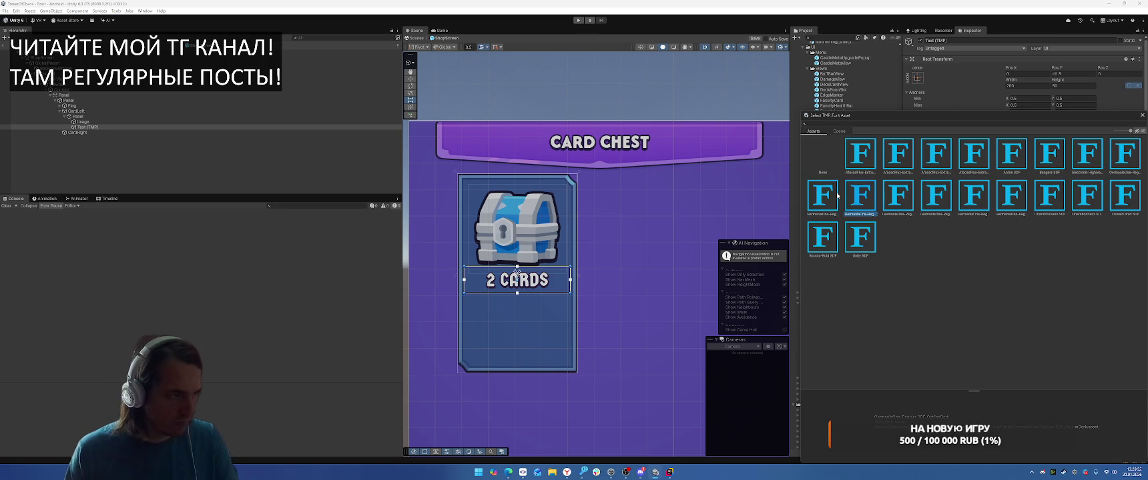
pyautogui.press('Right')
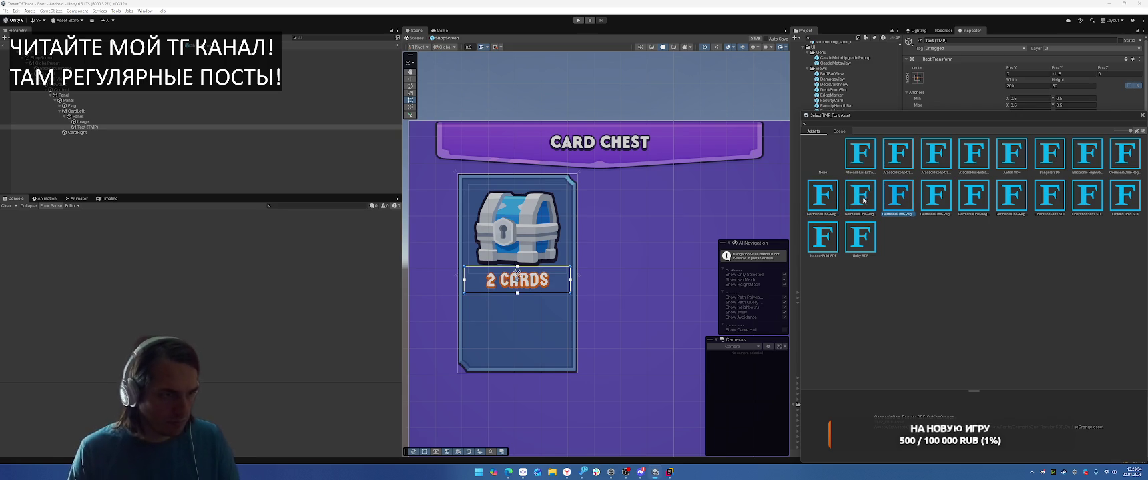
pyautogui.doubleClick(861, 198)
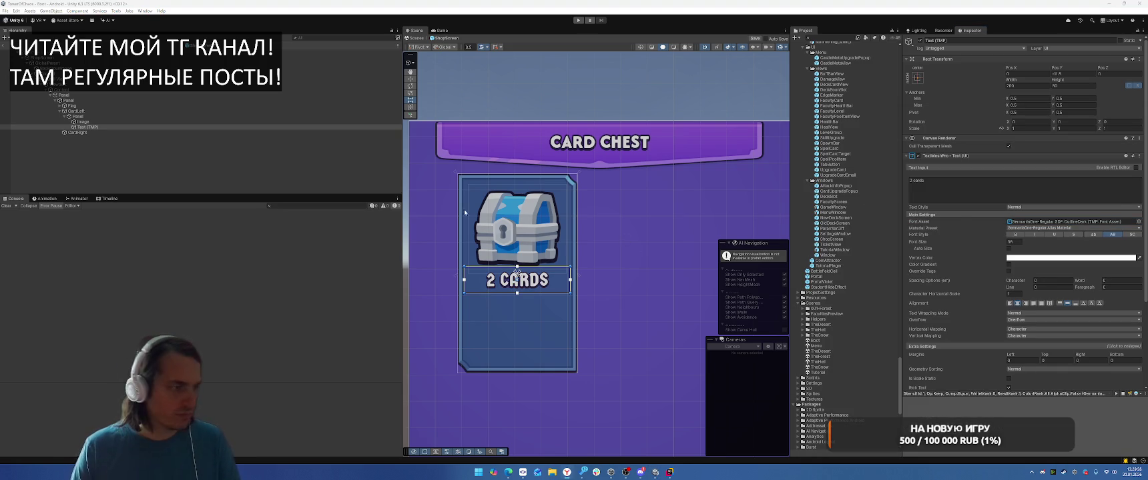
# Step: Add a Button to the card's frame panel
pyautogui.click(78, 116)
pyautogui.rightClick(85, 119)
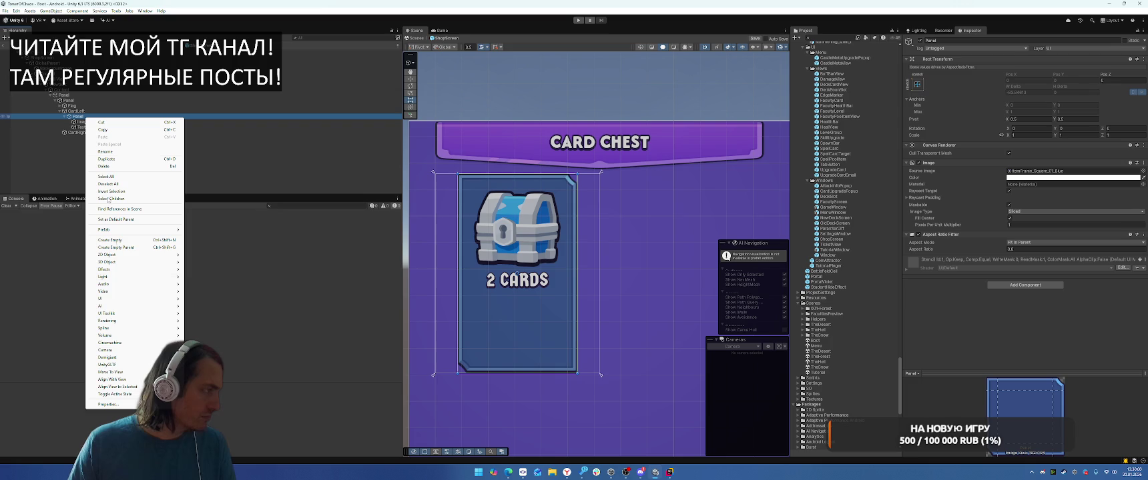
pyautogui.moveTo(141, 301)
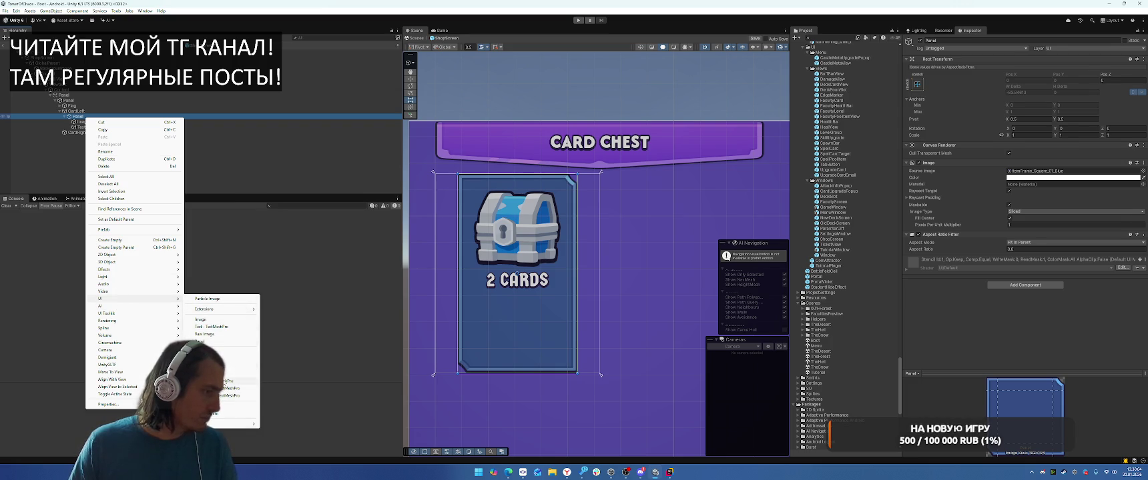
pyautogui.click(221, 381)
pyautogui.click(115, 132)
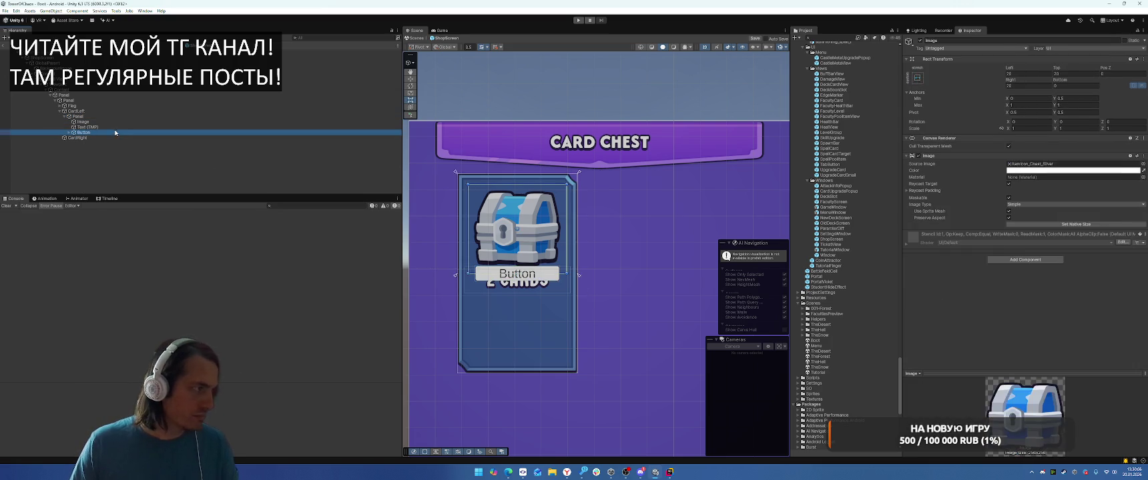
pyautogui.click(517, 274)
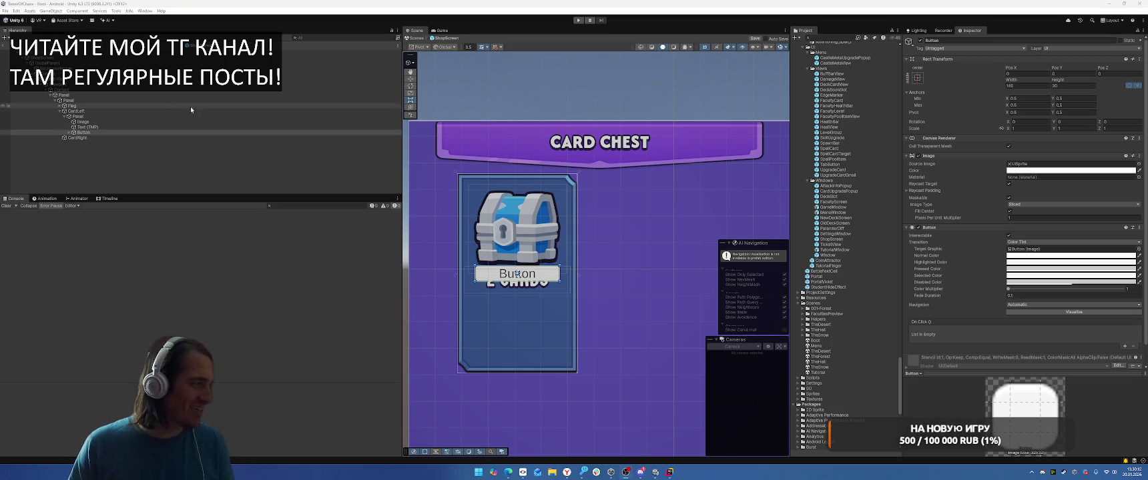
# Step: Anchor the button's bottom at 0 with a 20-px bottom offset
pyautogui.click(1078, 100)
pyautogui.write('0')
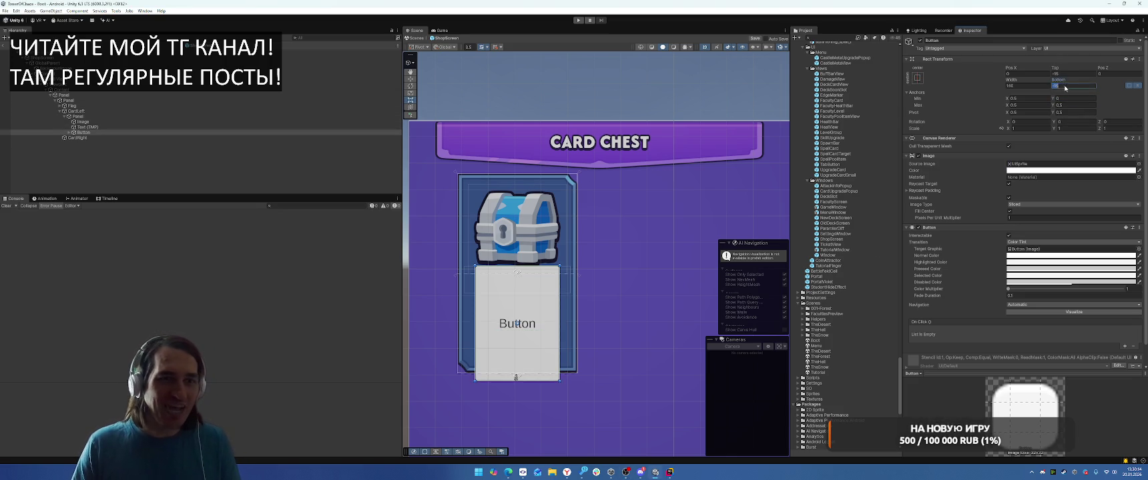
pyautogui.hotkey('shift', 'Tab')
pyautogui.write('0')
pyautogui.hotkey('shift', 'Tab')
pyautogui.hotkey('shift', 'Tab')
pyautogui.hotkey('shift', 'Tab')
pyautogui.write('0')
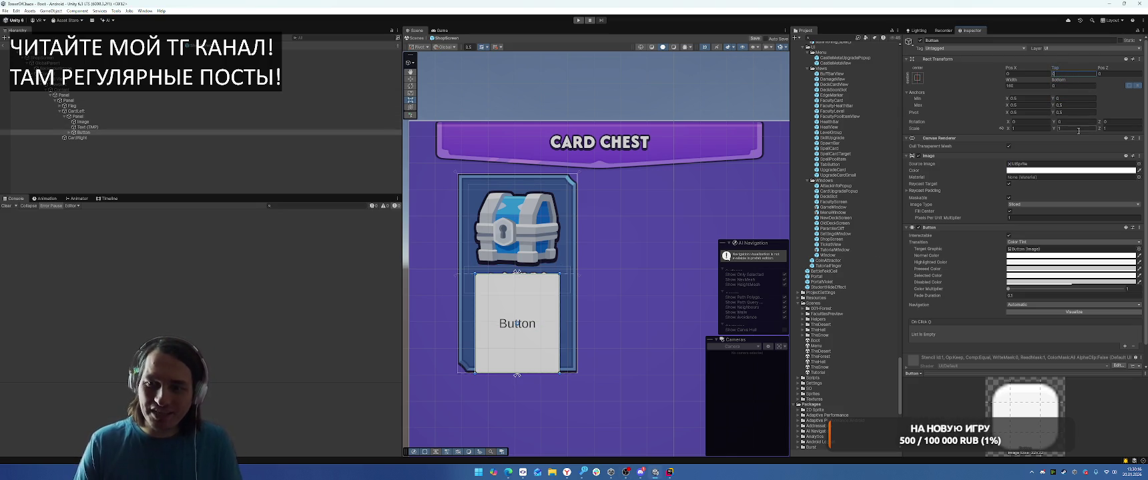
pyautogui.click(1074, 85)
pyautogui.write('20')
# Step: Stretch the button horizontally (anchors 0 to 1) with 20-px left and right margins
pyautogui.click(1028, 98)
pyautogui.write('0')
pyautogui.click(1022, 104)
pyautogui.write('1')
pyautogui.hotkey('shift', 'Tab')
pyautogui.hotkey('shift', 'Tab')
pyautogui.hotkey('shift', 'Tab')
pyautogui.write('20')
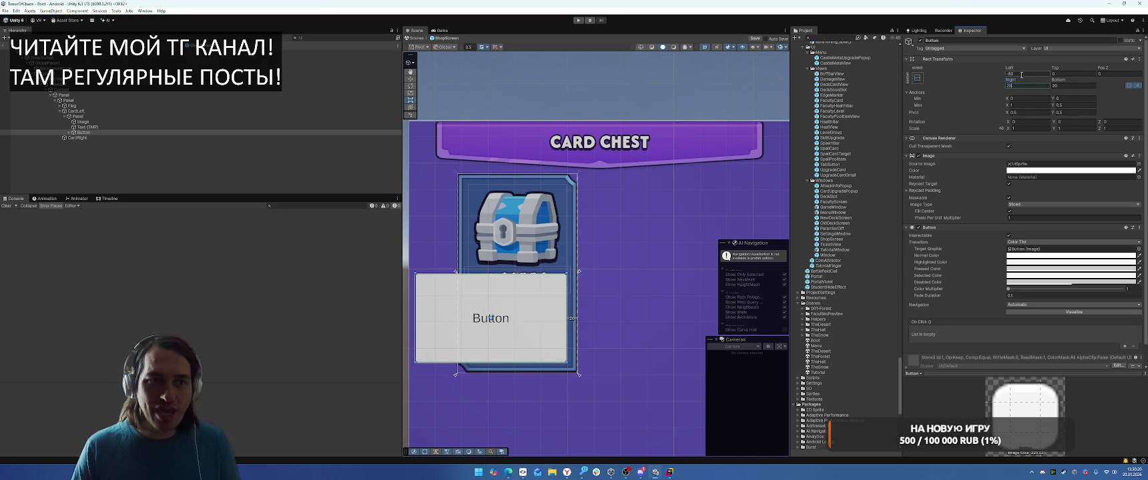
pyautogui.hotkey('shift', 'Tab')
pyautogui.hotkey('shift', 'Tab')
pyautogui.hotkey('shift', 'Tab')
pyautogui.write('20')
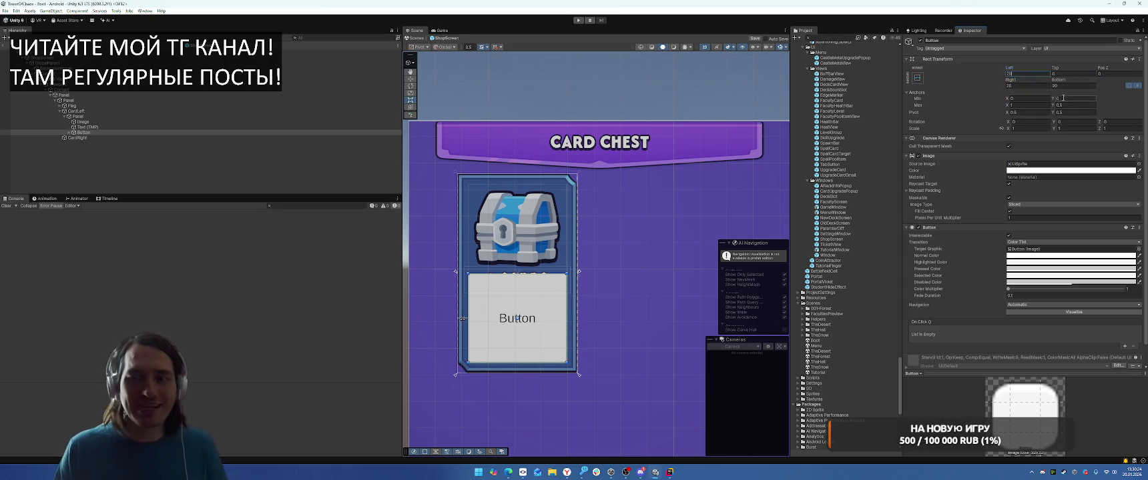
# Step: Discard a 500 top offset and give the button the Button_01_Main_a_Bg_Blue sprite
pyautogui.click(1075, 74)
pyautogui.write('500')
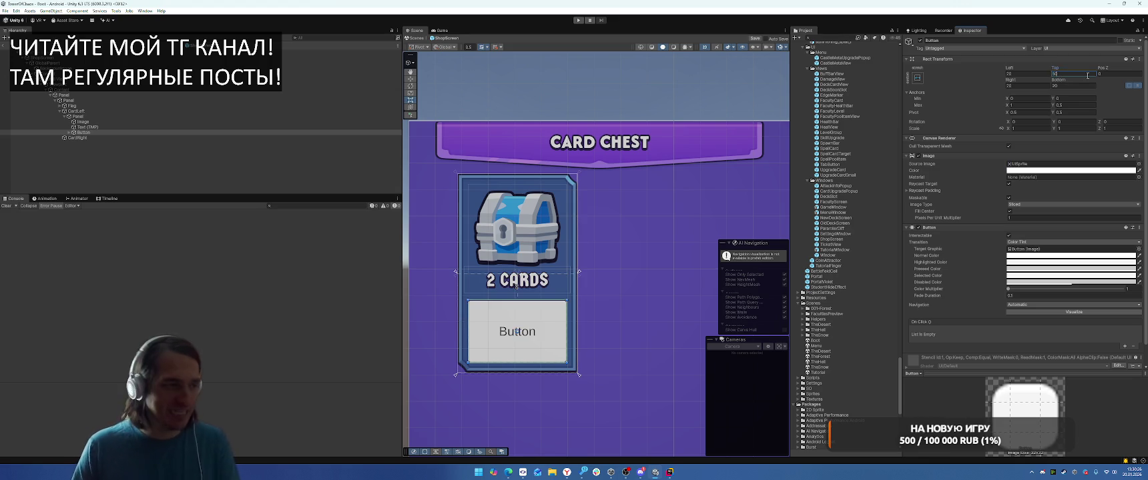
pyautogui.press('Escape')
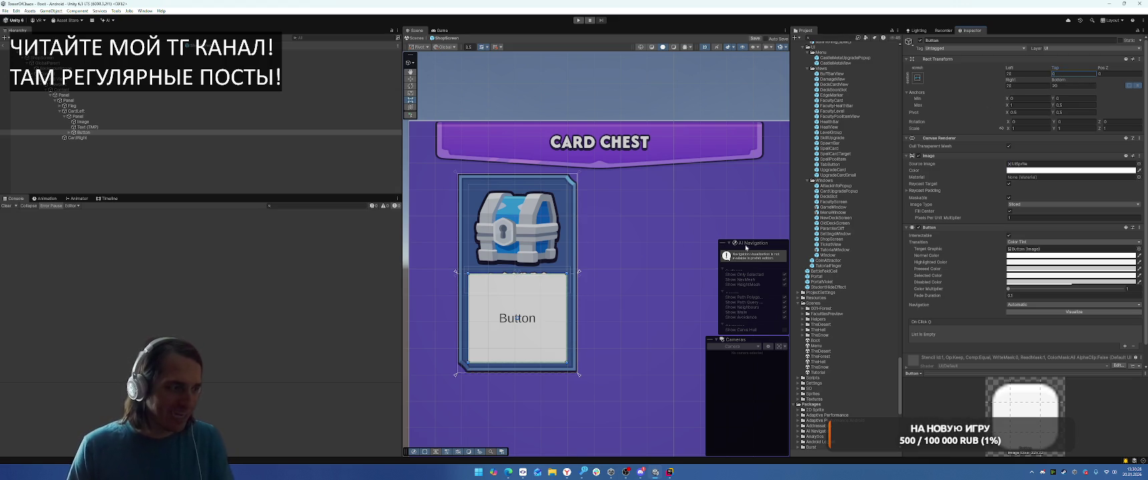
pyautogui.click(1138, 165)
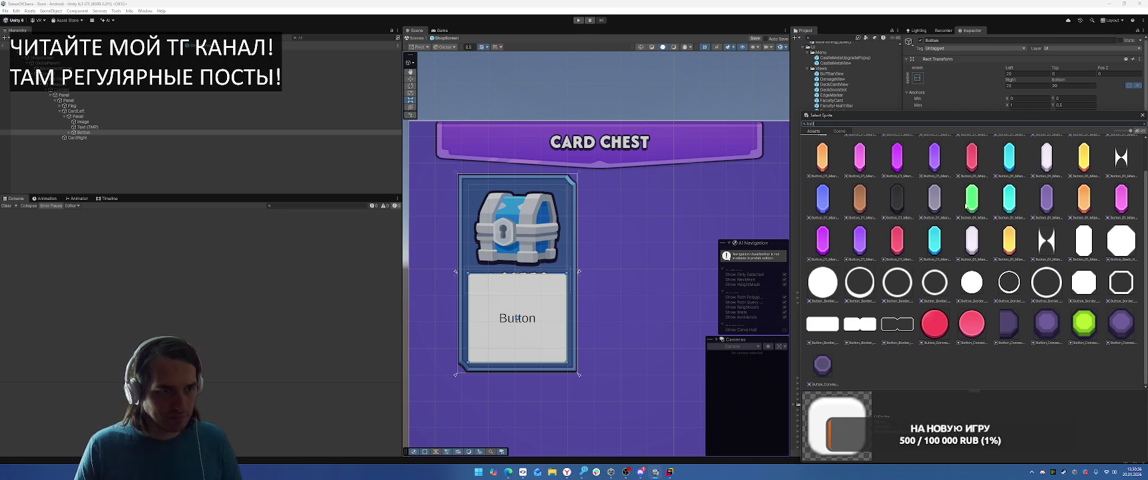
pyautogui.doubleClick(825, 202)
# Step: Try GermaniaOne fonts on the button's label, then delete the Text (TMP) label
pyautogui.click(68, 132)
pyautogui.click(90, 137)
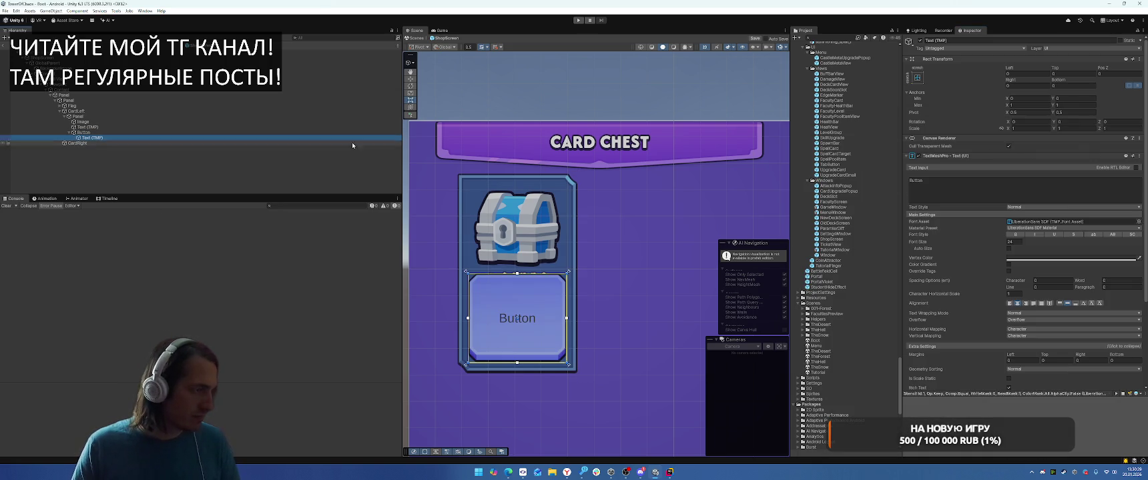
pyautogui.click(1138, 222)
pyautogui.click(895, 198)
pyautogui.click(934, 200)
pyautogui.click(973, 200)
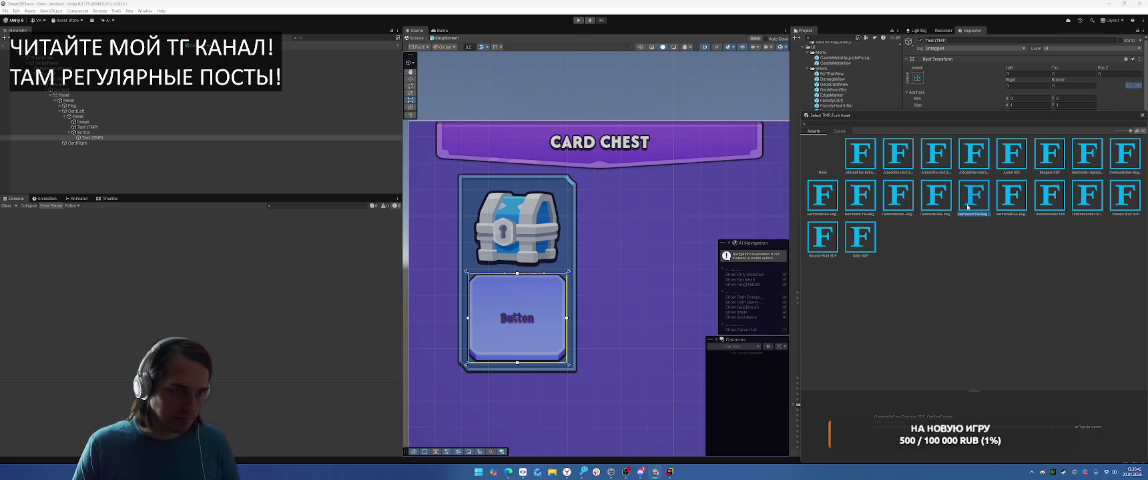
pyautogui.click(1142, 115)
pyautogui.click(87, 133)
pyautogui.press('Delete')
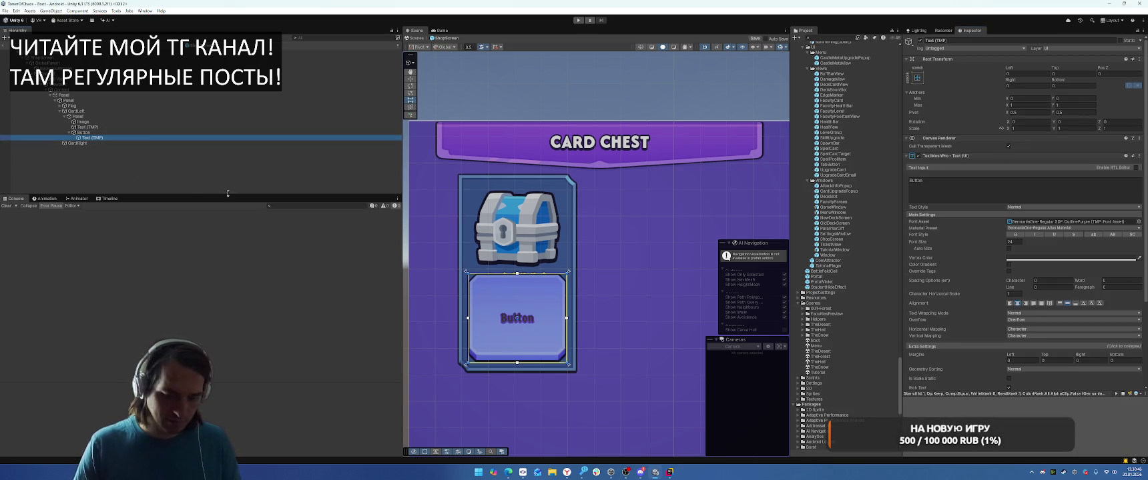
# Step: Add a UI Image as a child of the button
pyautogui.rightClick(83, 132)
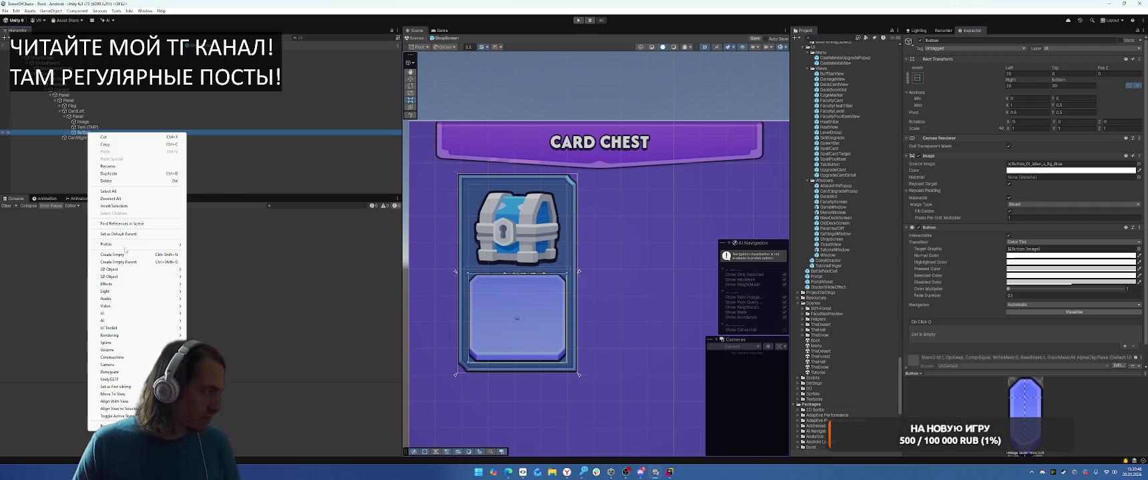
pyautogui.moveTo(147, 313)
pyautogui.click(227, 334)
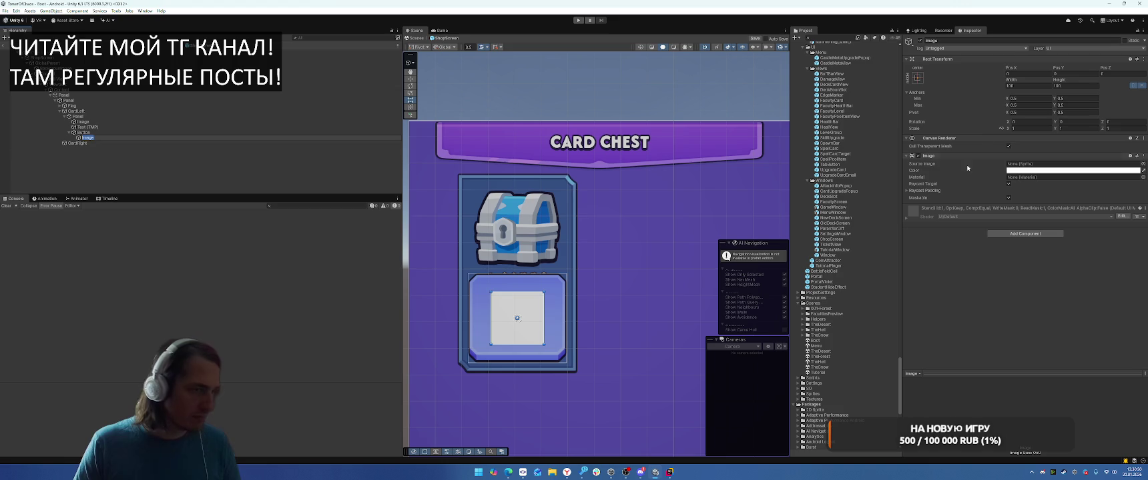
# Step: Set the image's Source Image to the ItemIcon_Ad video-ad clapperboard sprite
pyautogui.click(1143, 164)
pyautogui.scroll(-3, 1012, 248)
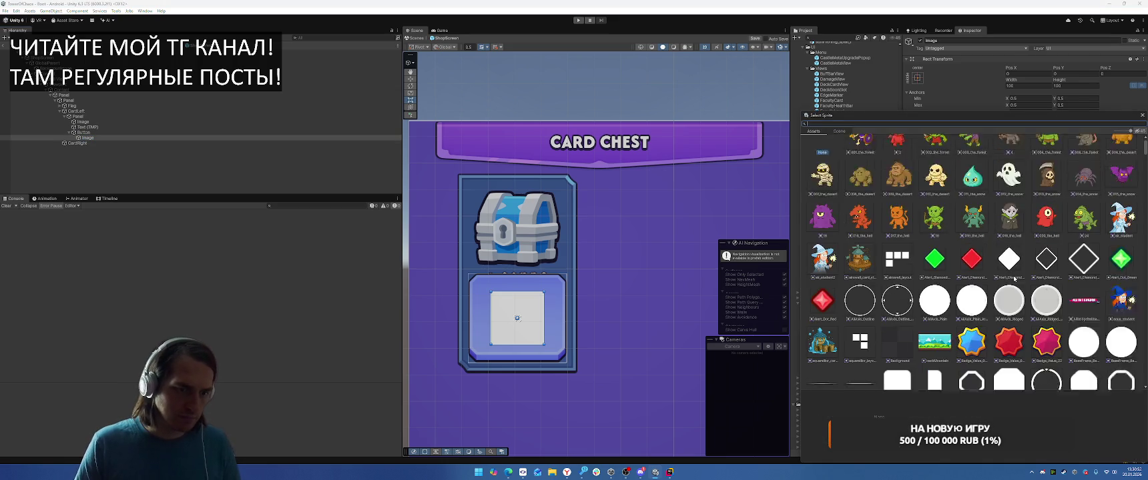
pyautogui.scroll(-20, 1013, 249)
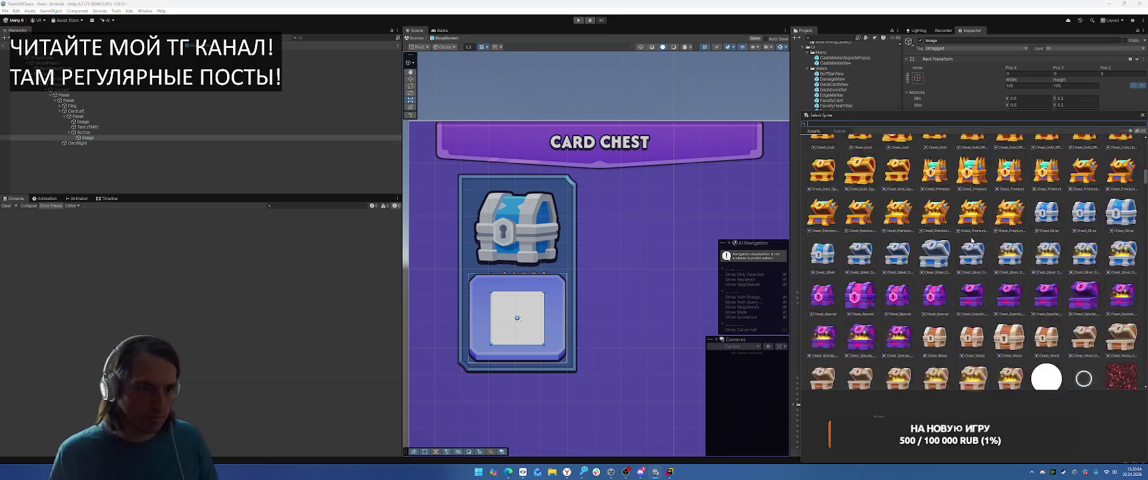
pyautogui.scroll(-15, 959, 252)
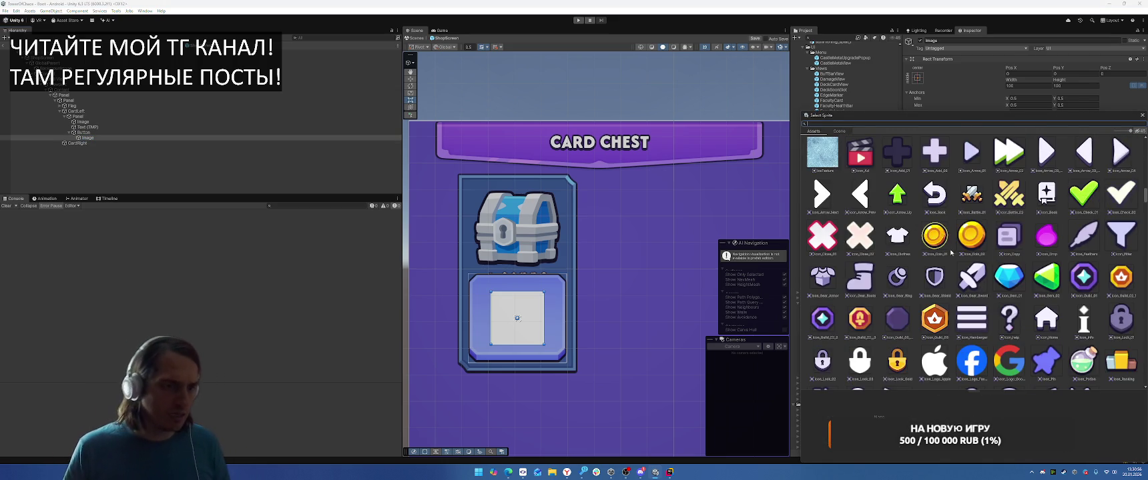
pyautogui.scroll(-15, 974, 270)
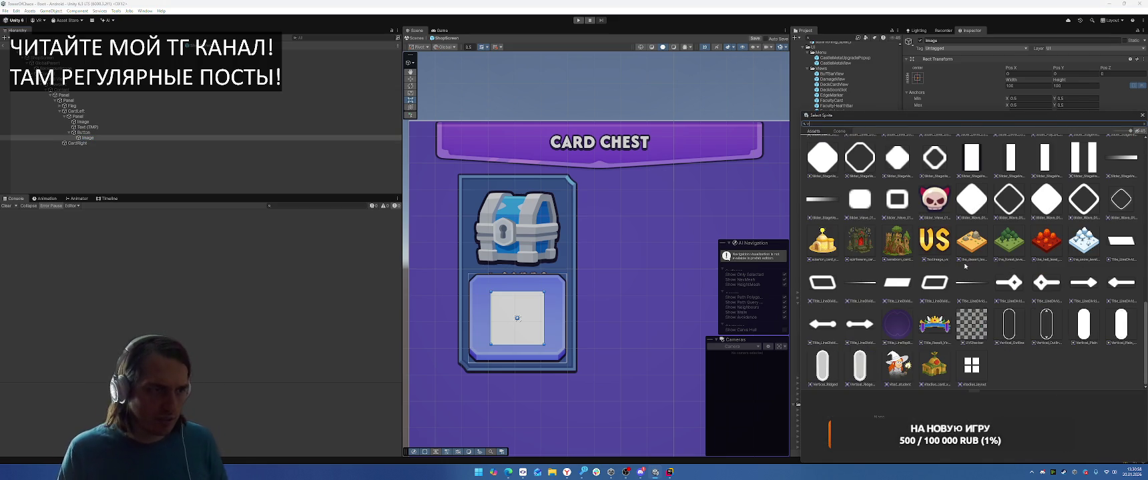
pyautogui.write('d')
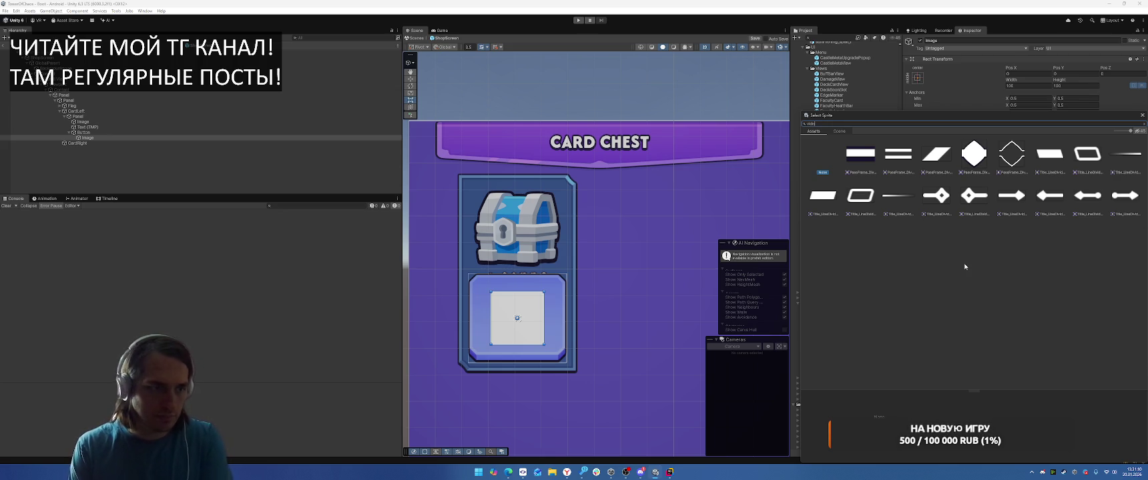
pyautogui.press('BackSpace')
pyautogui.scroll(-10, 964, 267)
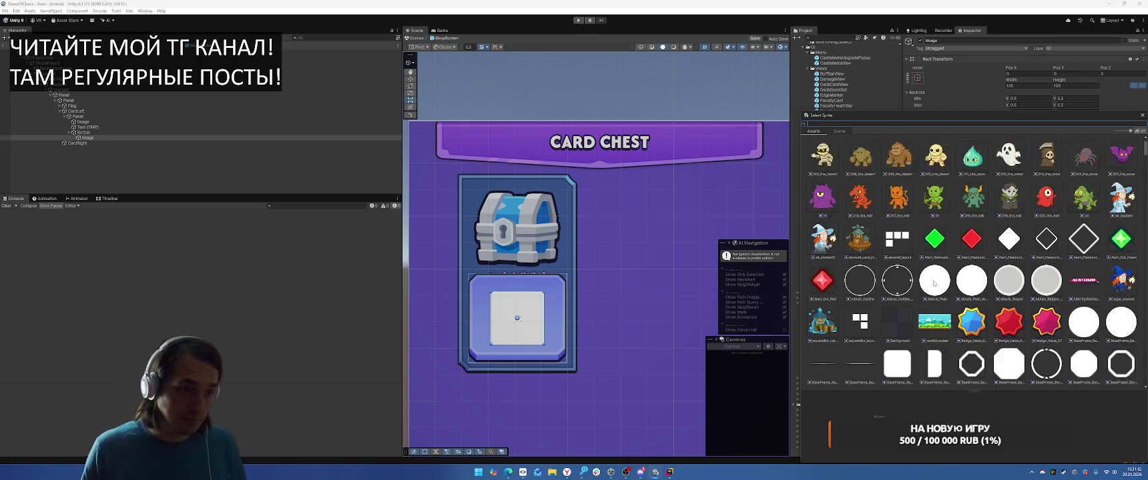
pyautogui.scroll(-15, 928, 274)
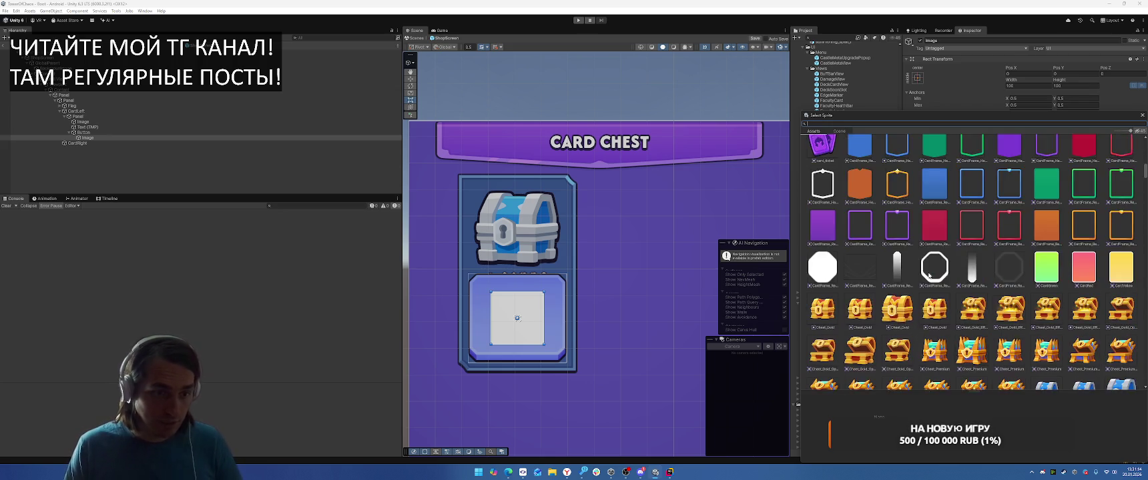
pyautogui.scroll(-15, 921, 263)
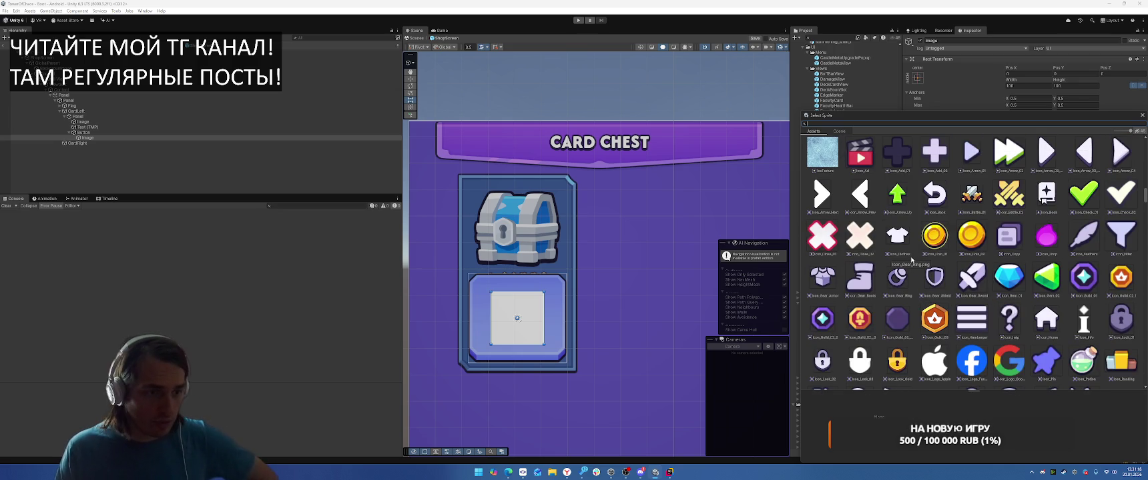
pyautogui.scroll(2, 892, 261)
pyautogui.scroll(-3, 911, 272)
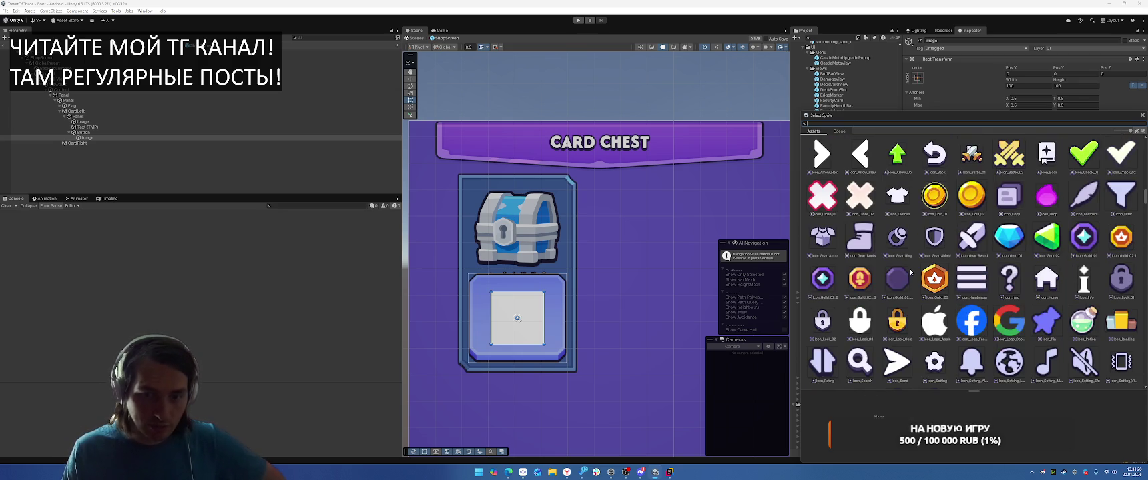
pyautogui.scroll(-2, 914, 236)
pyautogui.scroll(-1, 920, 239)
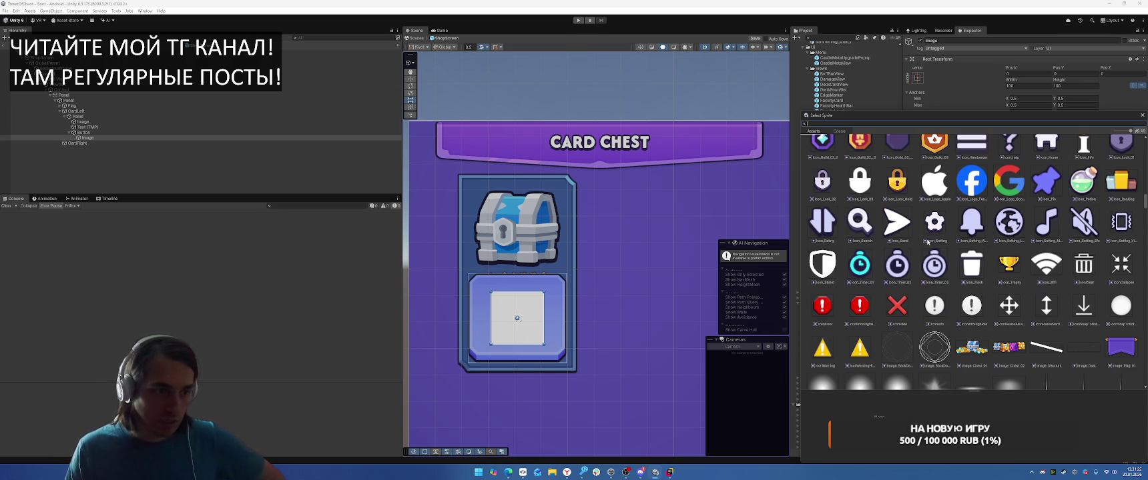
pyautogui.scroll(-3, 945, 236)
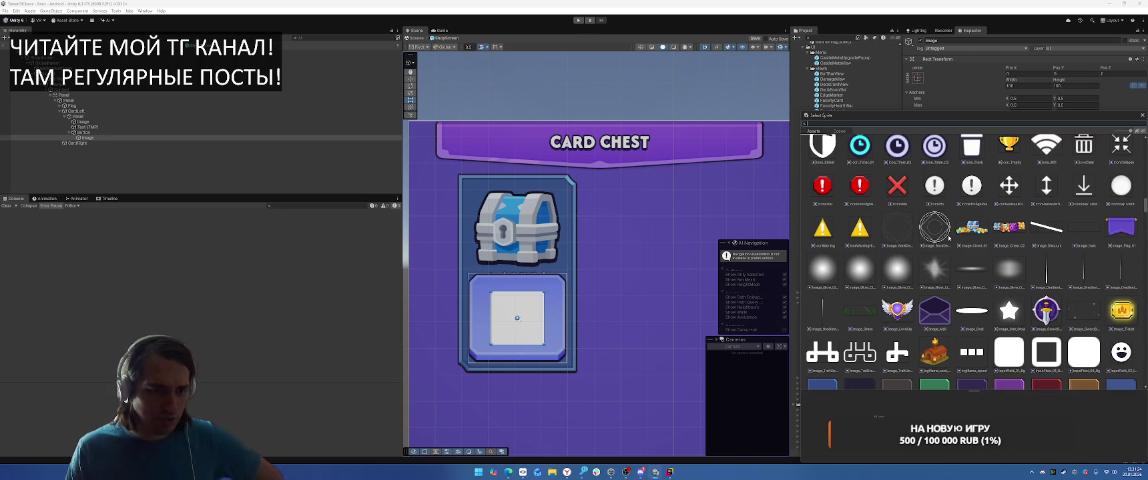
pyautogui.scroll(-3, 948, 237)
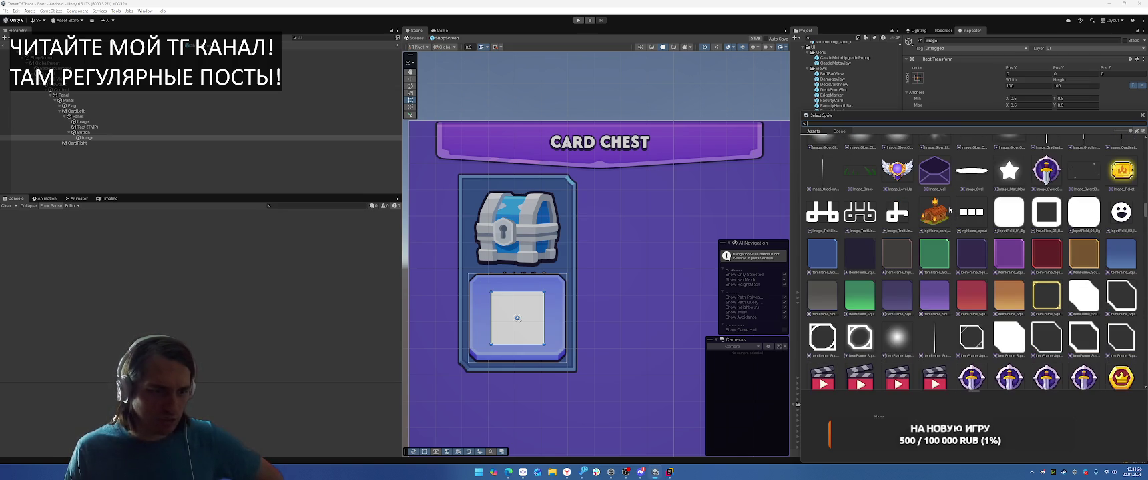
pyautogui.scroll(-2, 950, 213)
pyautogui.scroll(-2, 952, 210)
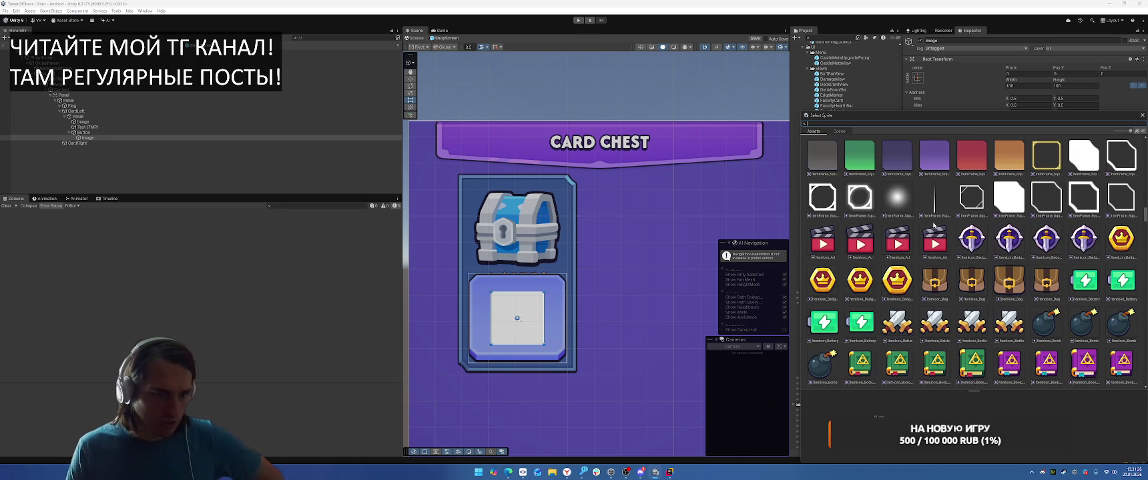
pyautogui.scroll(-2, 933, 227)
pyautogui.scroll(1, 914, 225)
pyautogui.click(892, 223)
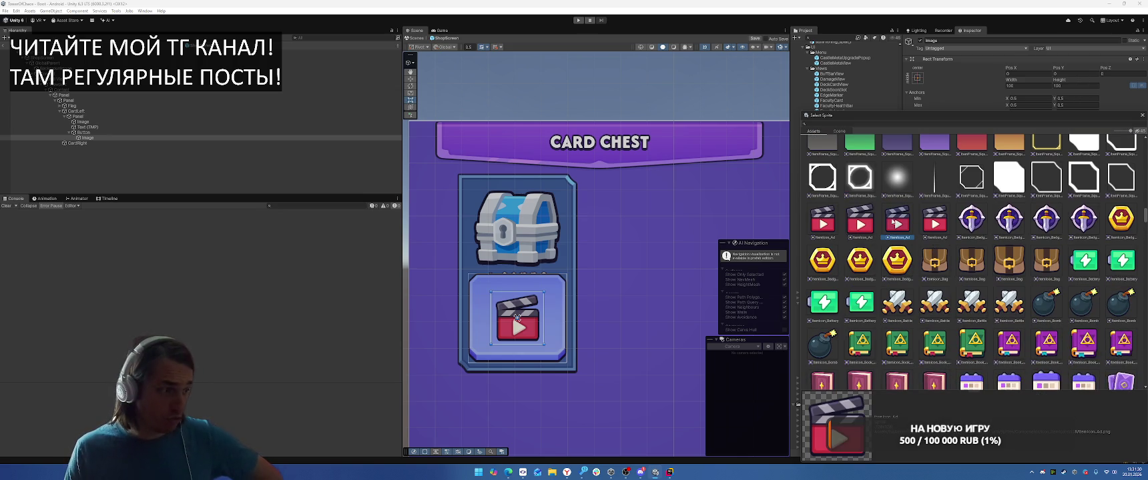
pyautogui.doubleClick(897, 223)
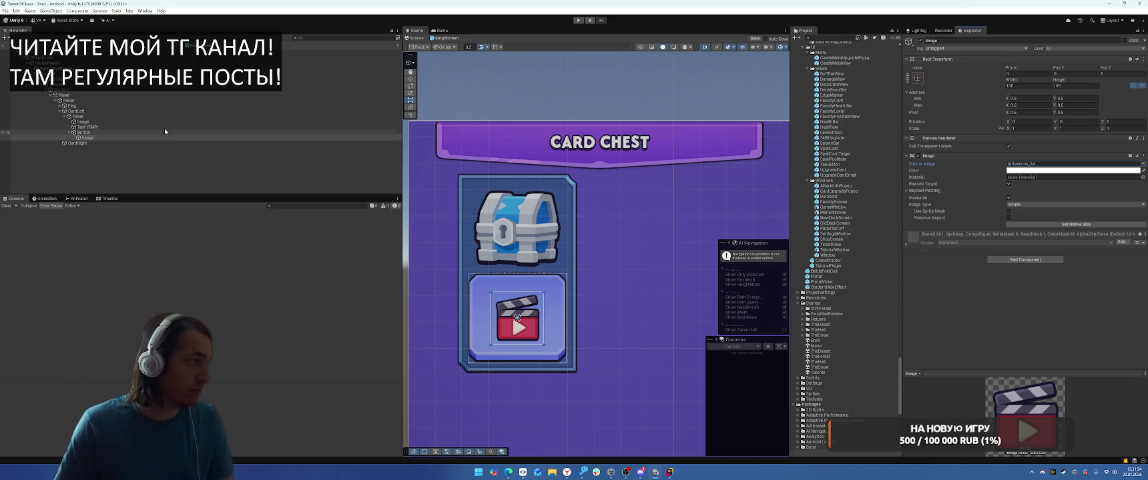
pyautogui.click(142, 132)
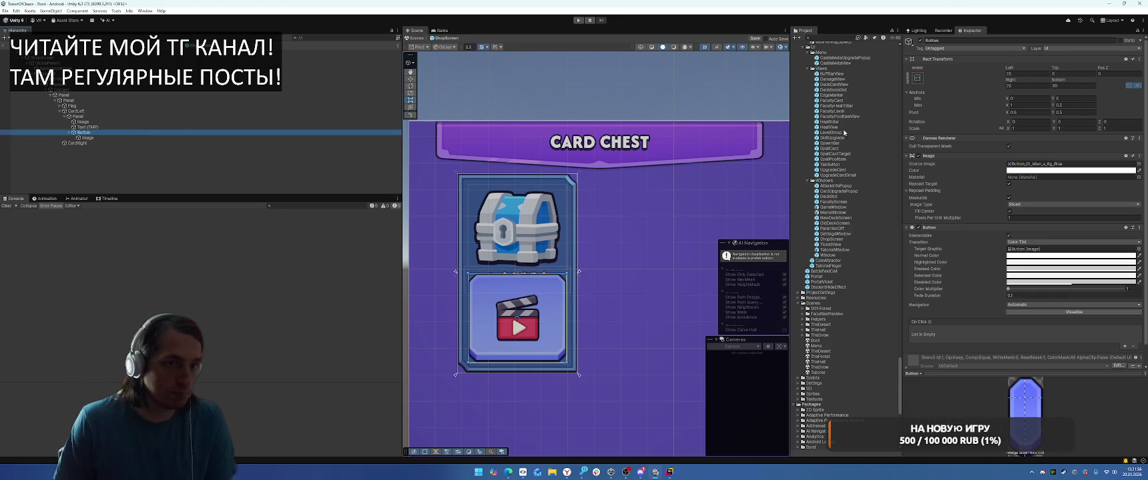
# Step: Set the button's top offset to 40 so it sits below the 2 CARDS label
pyautogui.click(1063, 74)
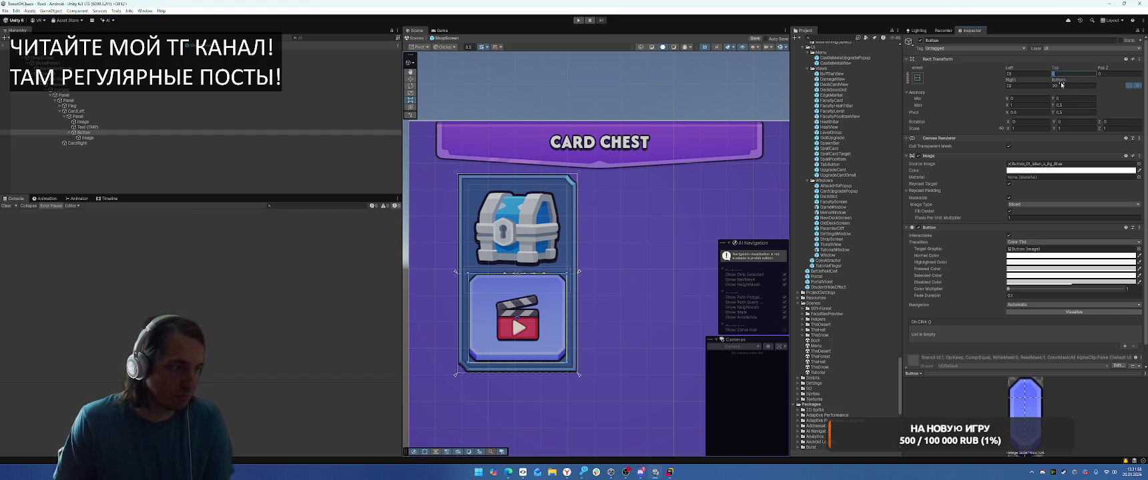
pyautogui.write('40')
pyautogui.press('Return')
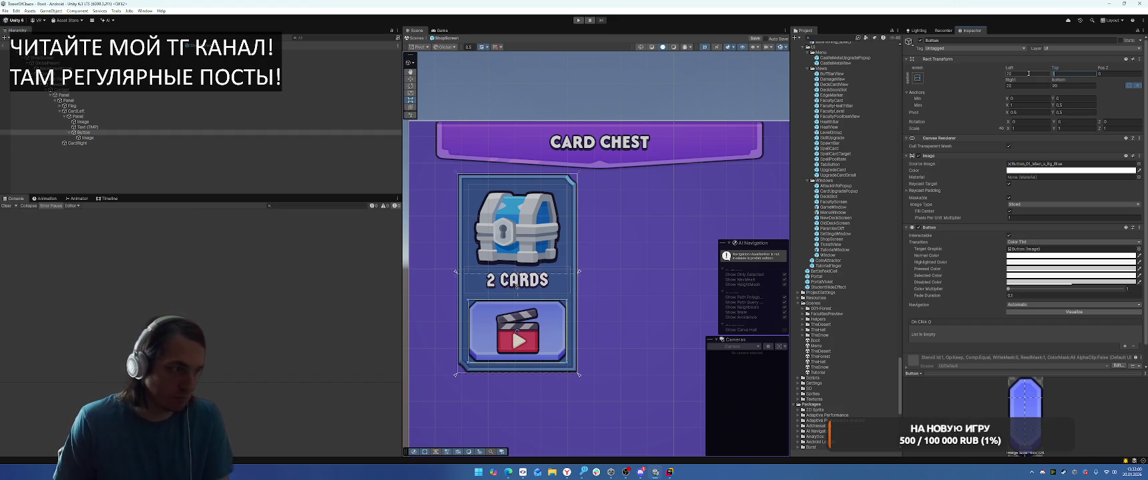
pyautogui.press('Return')
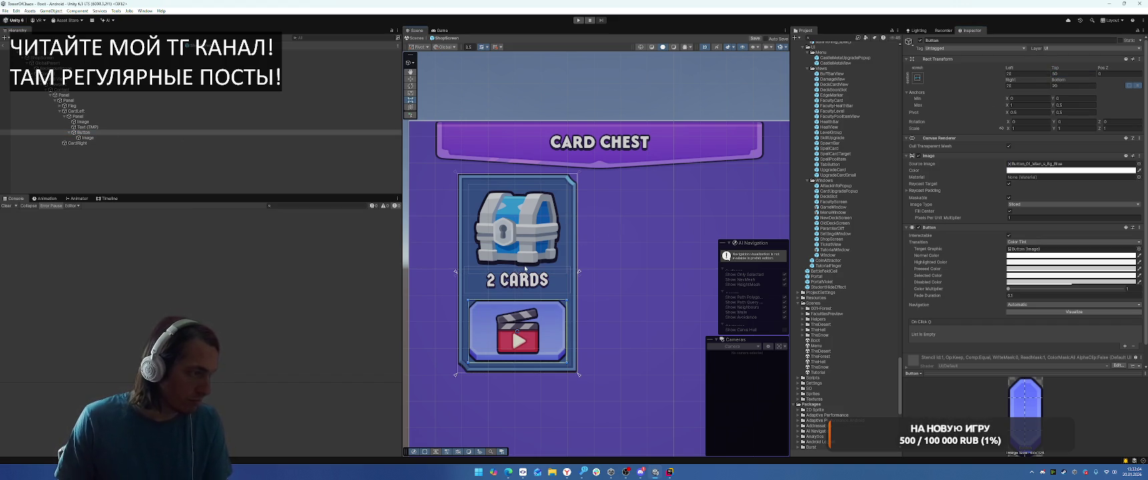
pyautogui.scroll(2, 524, 264)
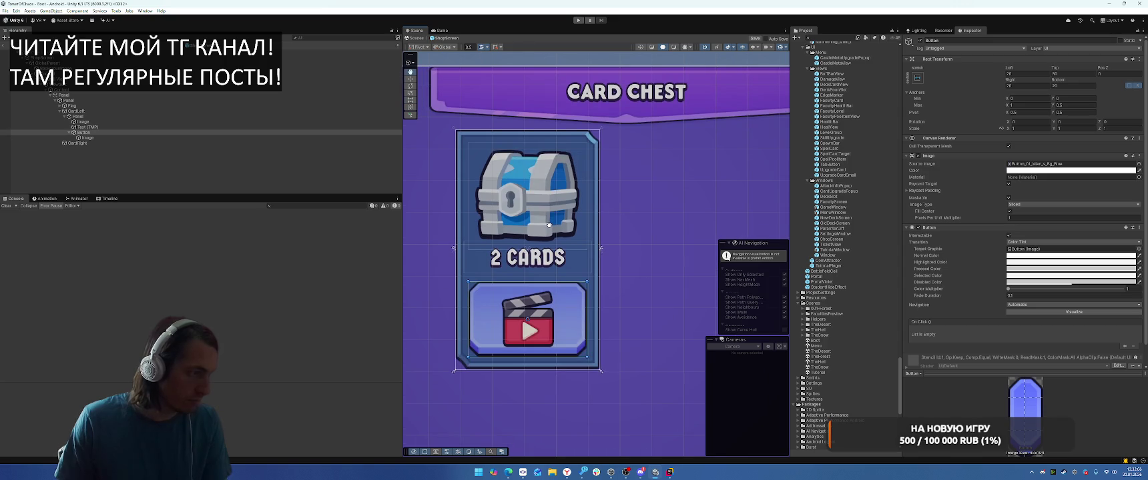
# Step: Stretch the ad image to fill the button, with Use Sprite Mesh and Preserve Aspect enabled
pyautogui.click(171, 138)
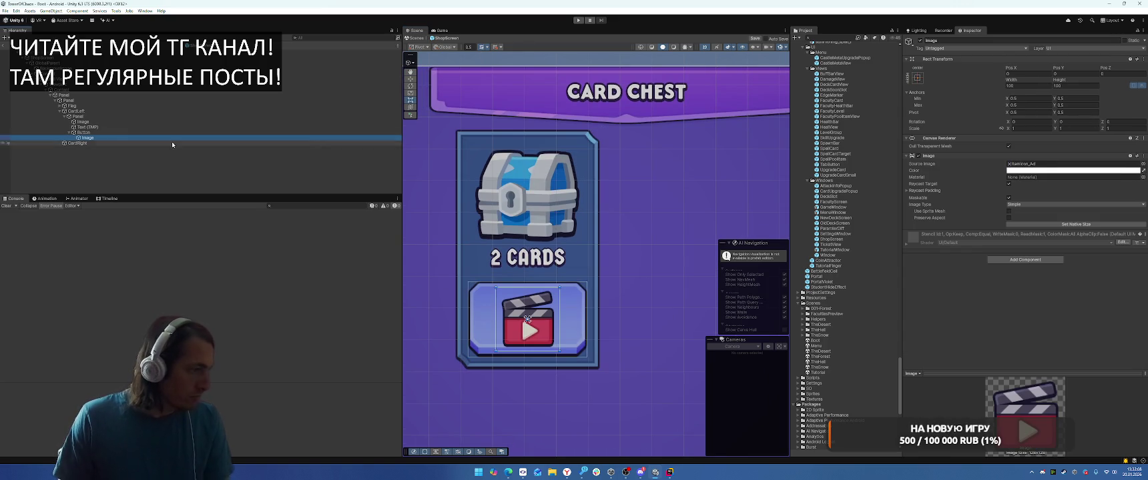
pyautogui.click(917, 77)
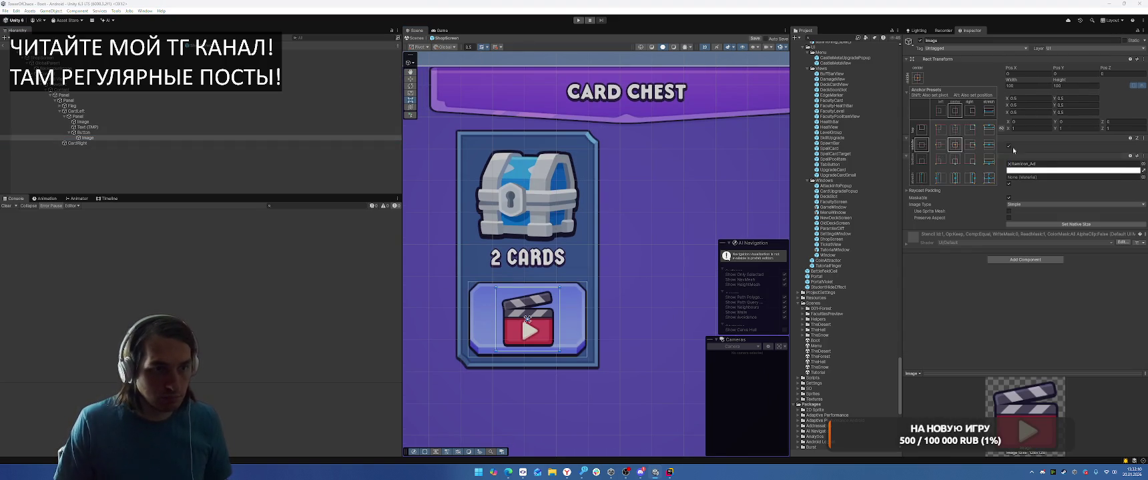
pyautogui.keyDown('alt'); pyautogui.keyDown('shift'); pyautogui.click(989, 178); pyautogui.keyUp('shift'); pyautogui.keyUp('alt')
pyautogui.click(1008, 211)
pyautogui.click(1008, 217)
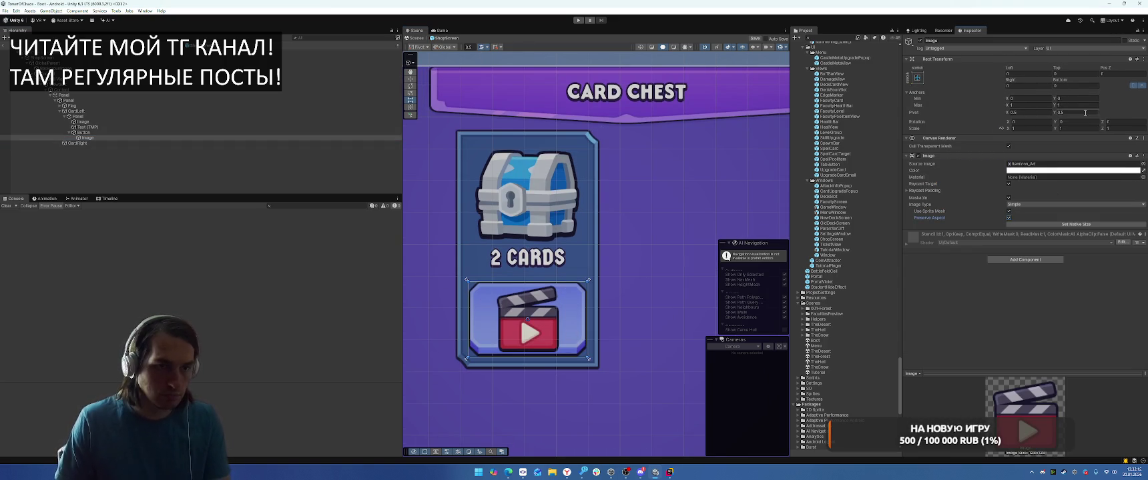
# Step: Set the ad image's top and bottom insets to 20, then lower the top to 10
pyautogui.click(1066, 74)
pyautogui.write('20')
pyautogui.click(1069, 81)
pyautogui.write('20')
pyautogui.scroll(2, 569, 323)
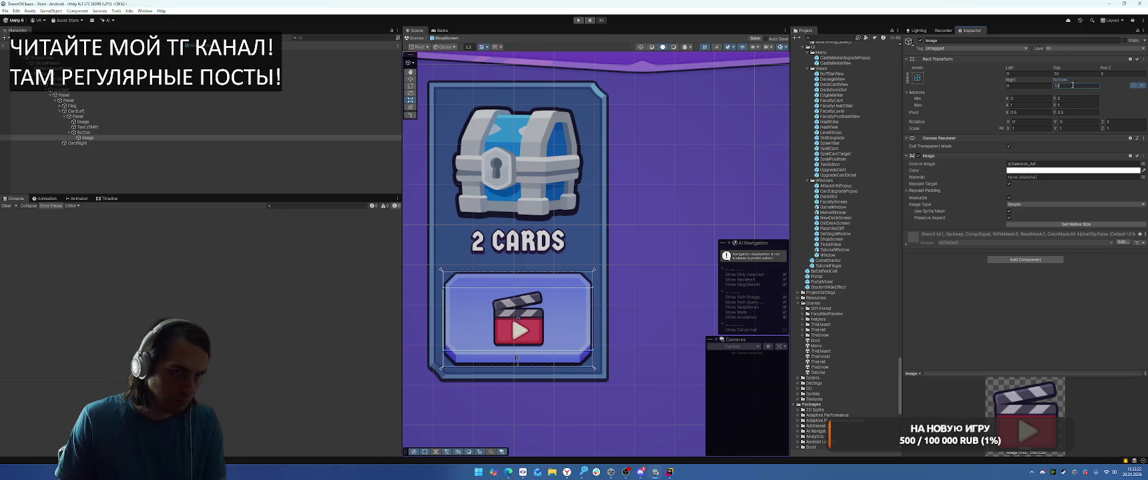
pyautogui.write('10')
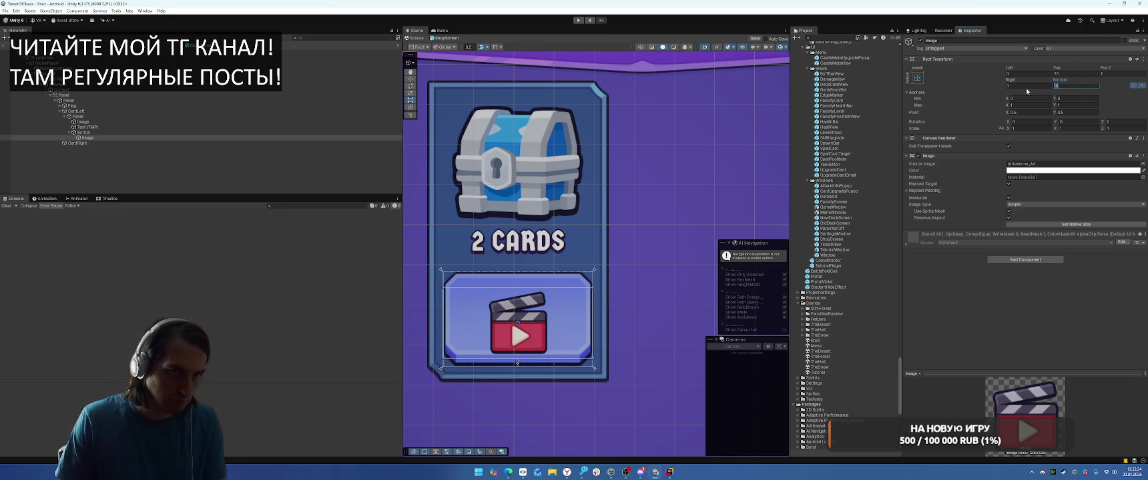
pyautogui.press('Escape')
pyautogui.click(1067, 73)
pyautogui.write('10')
pyautogui.scroll(2, 617, 261)
pyautogui.scroll(-3, 641, 240)
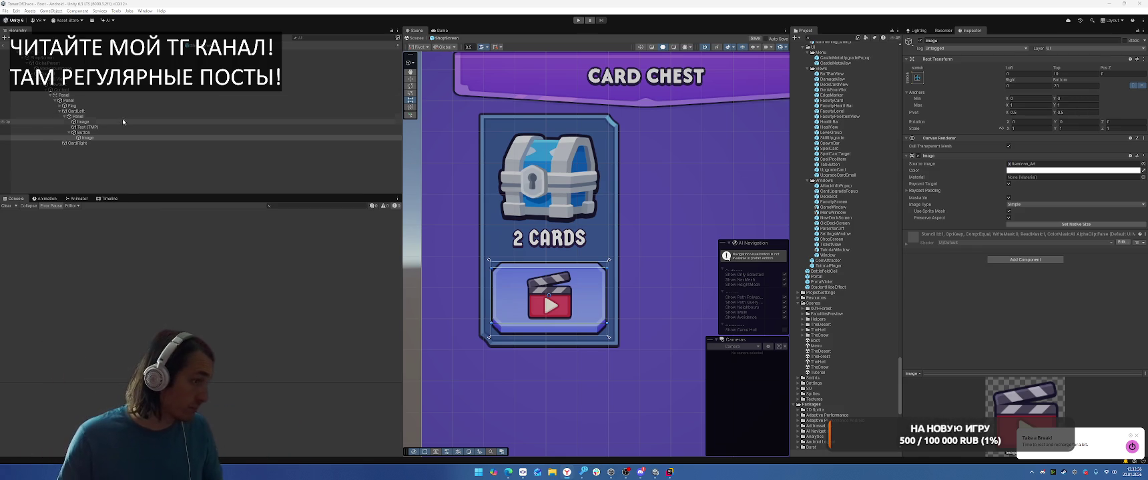
# Step: Fine-tune the ad image's top inset to about 10.7 and select the Viewport object
pyautogui.moveTo(597, 215); pyautogui.dragTo(545, 239)
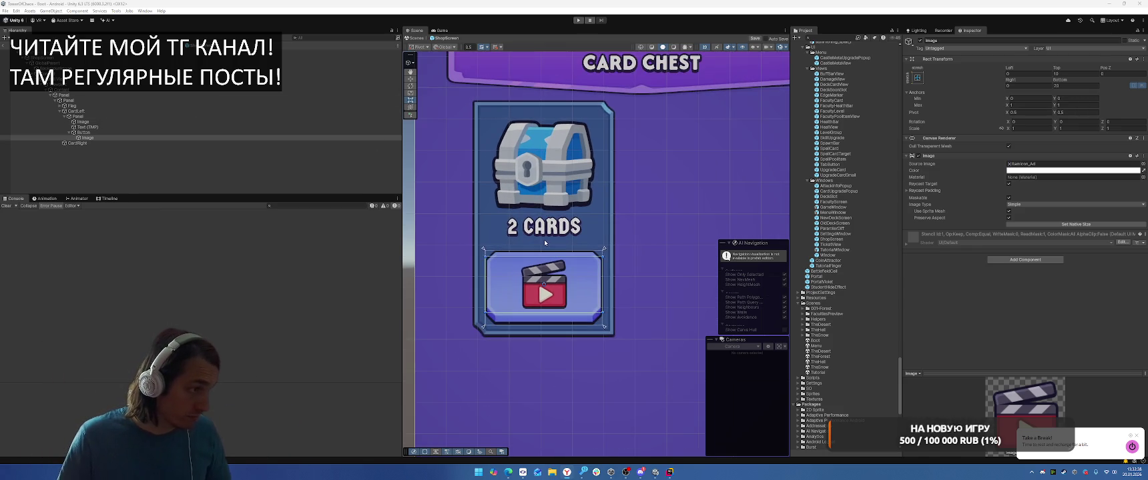
pyautogui.scroll(3, 544, 242)
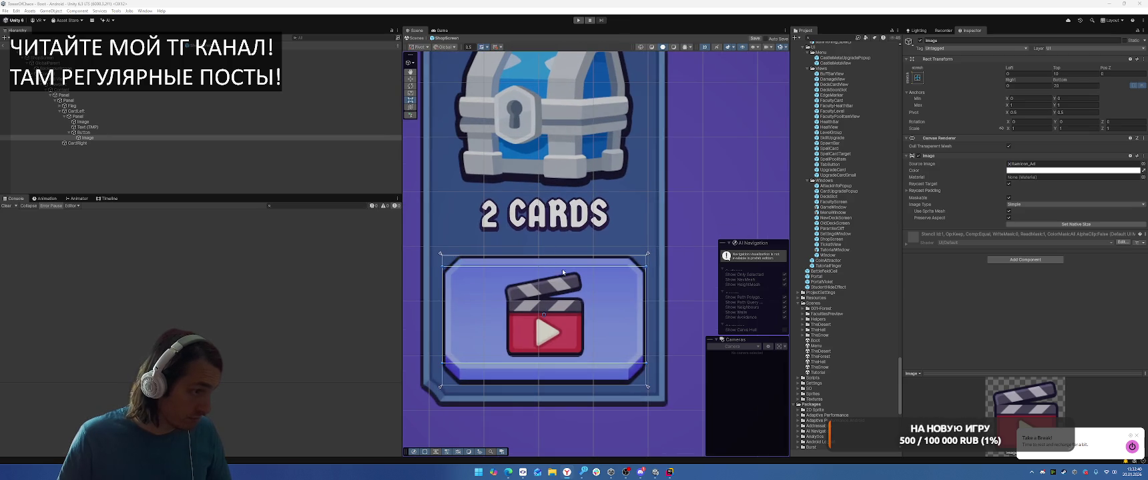
pyautogui.moveTo(1058, 68); pyautogui.dragTo(1141, 81)
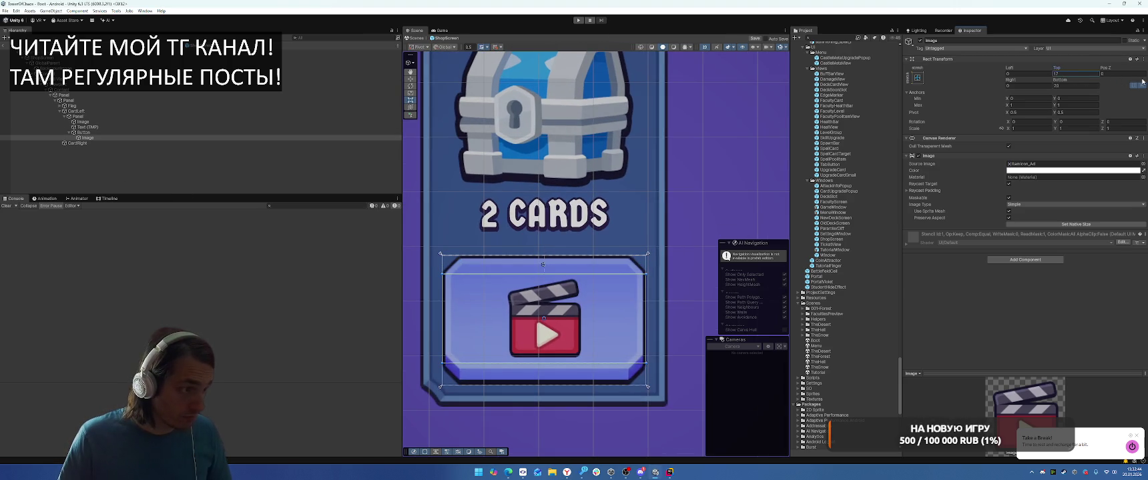
pyautogui.moveTo(1065, 54); pyautogui.dragTo(745, 171)
pyautogui.scroll(-4, 746, 171)
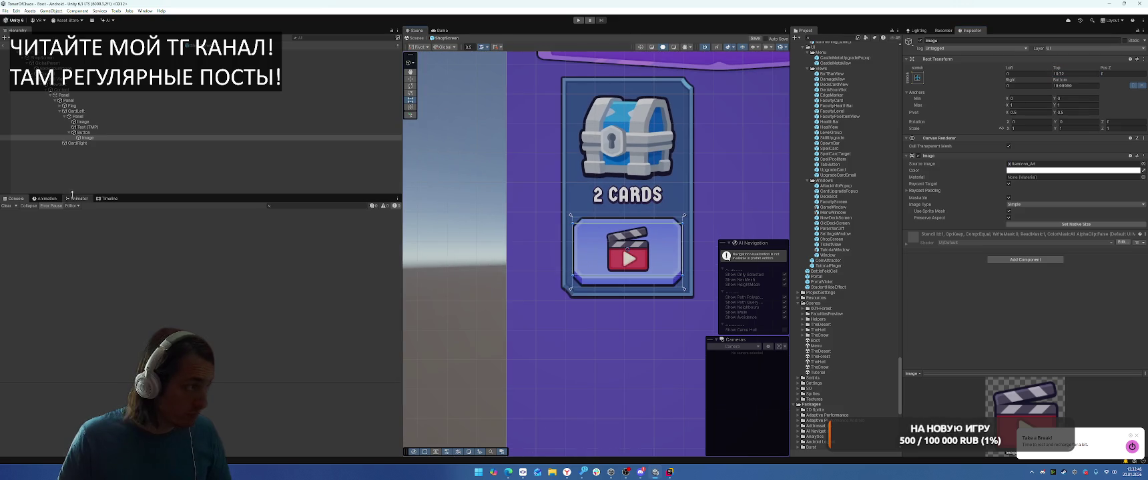
pyautogui.click(134, 84)
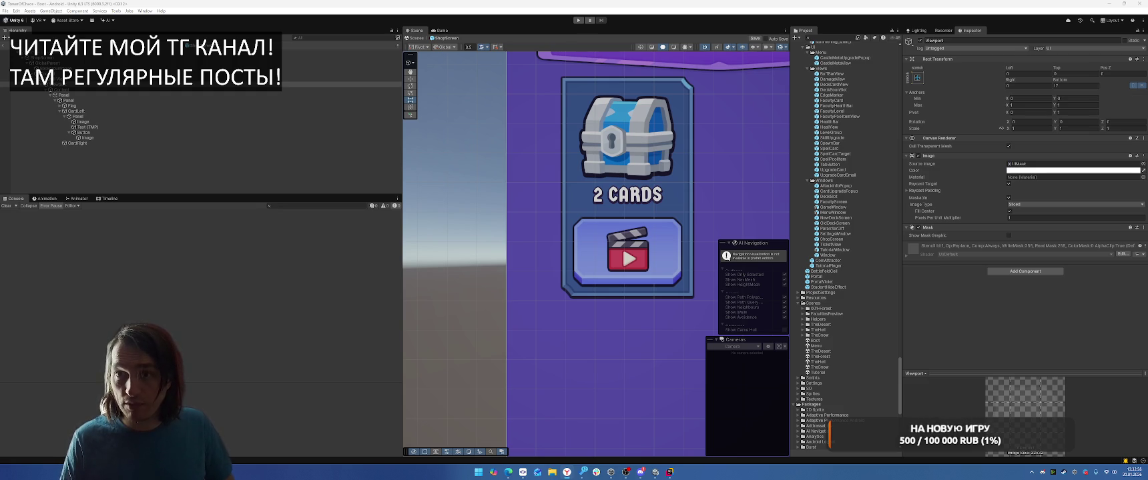
pyautogui.hotkey('alt', 'Tab')
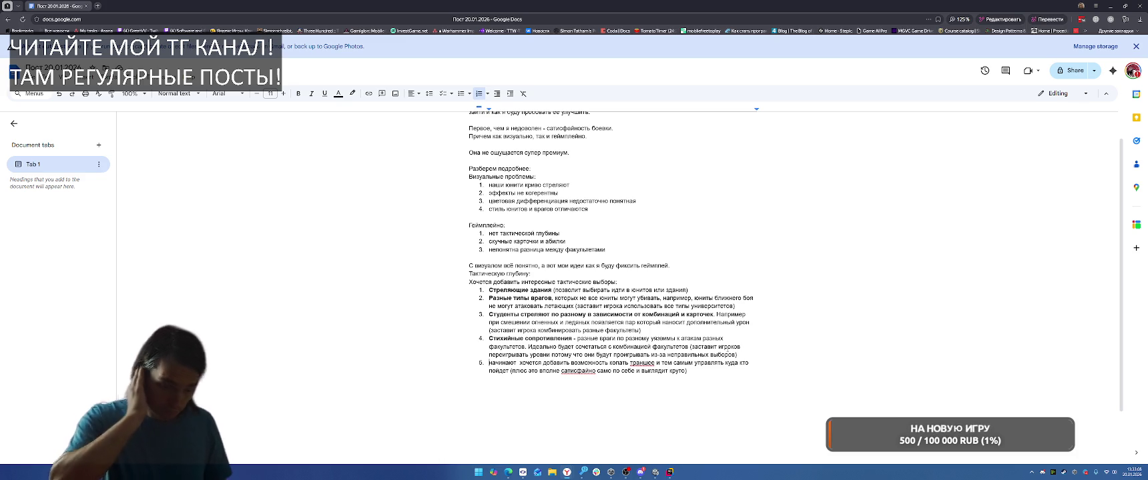
# Step: Type the terrain-modification text, ending with the example 'юниты наносят больше урона с холма.'
pyautogui.write('Модификация террейна - ')
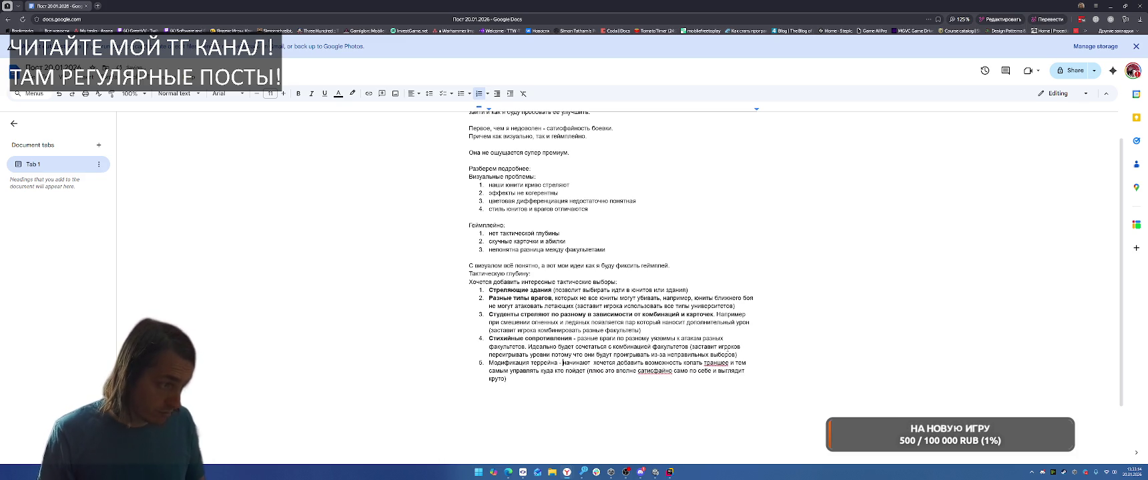
pyautogui.write('дать возможность')
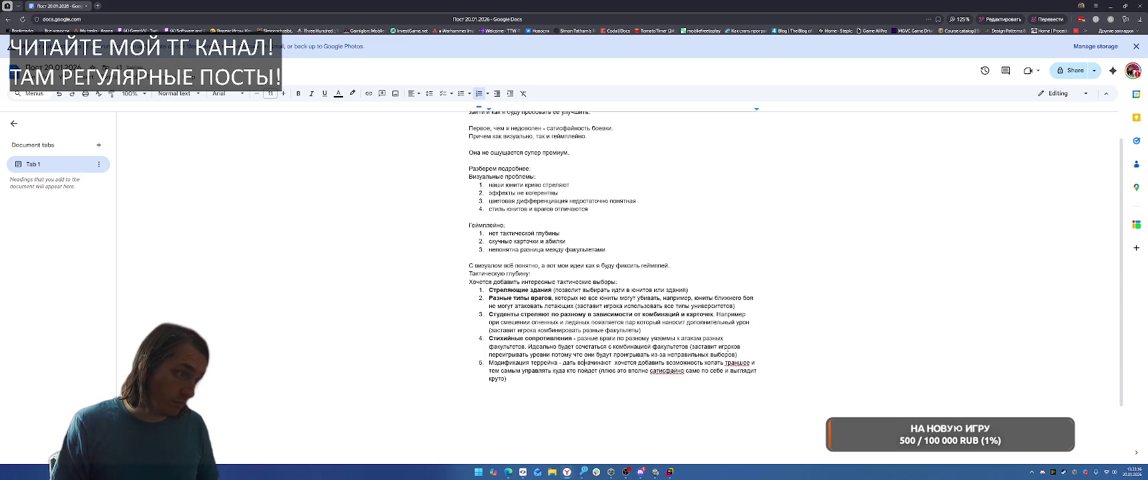
pyautogui.write(' игроку ')
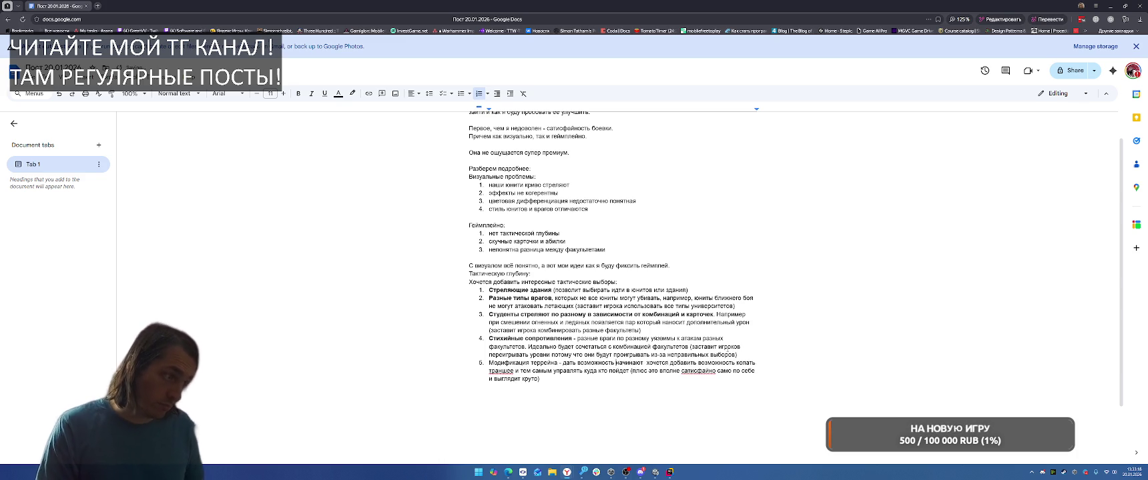
pyautogui.write('ко')
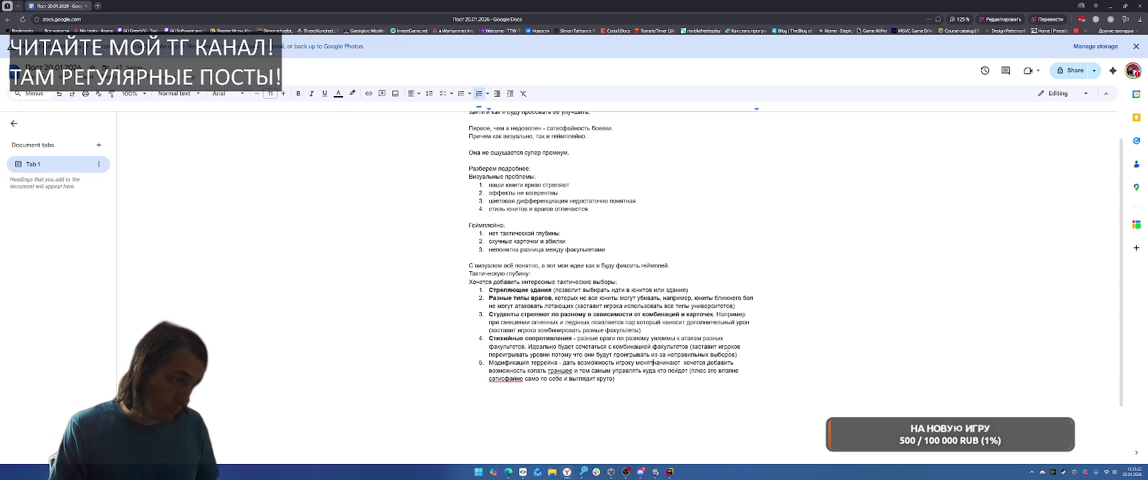
pyautogui.write('вень')
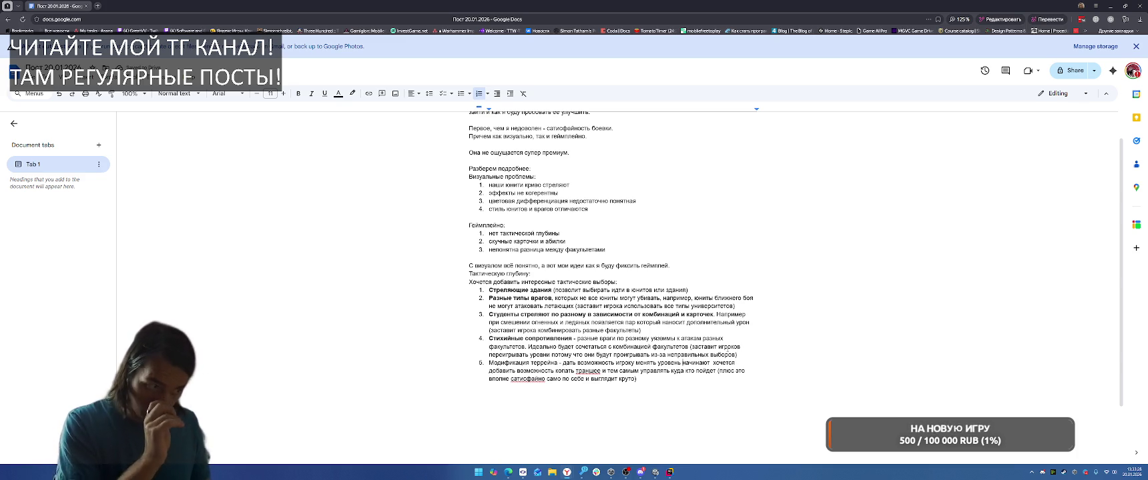
pyautogui.write('не по сетен')
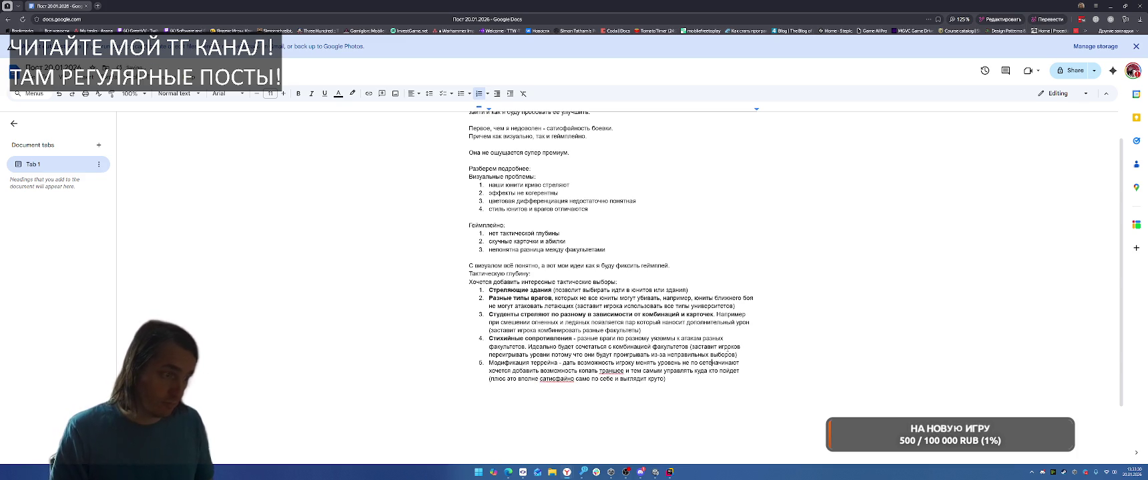
pyautogui.write('к')
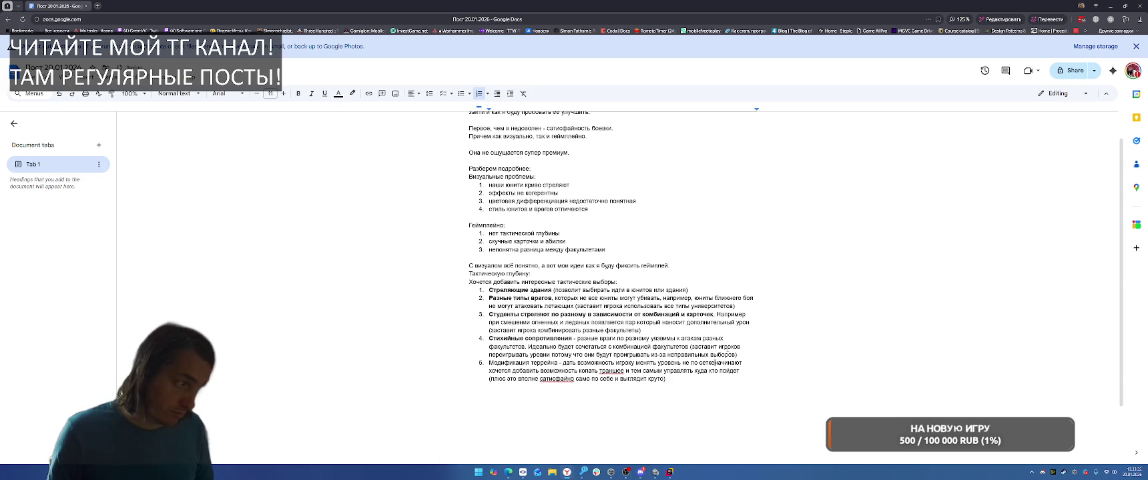
pyautogui.write('е, так же д')
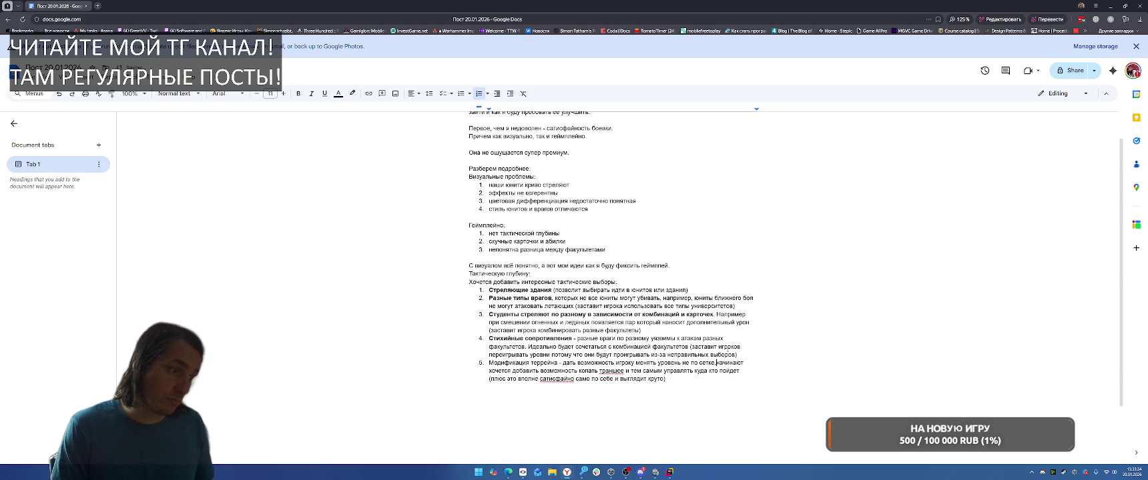
pyautogui.write('обавит')
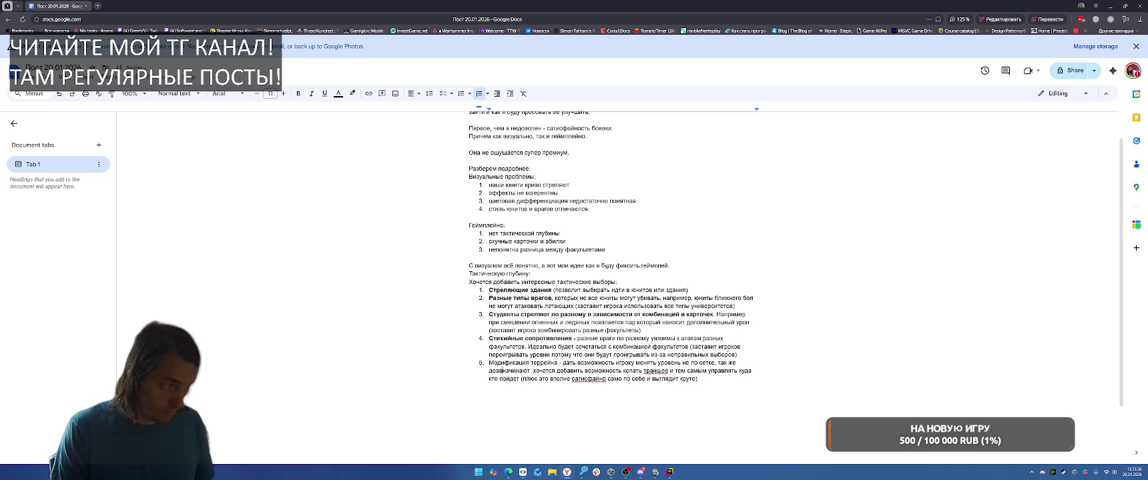
pyautogui.write('ь ')
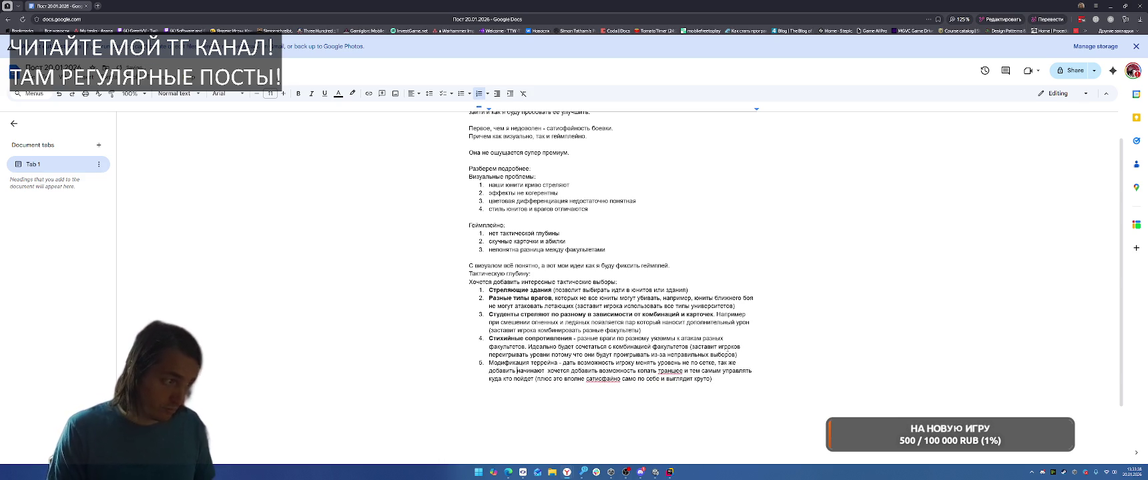
pyautogui.write('количество')
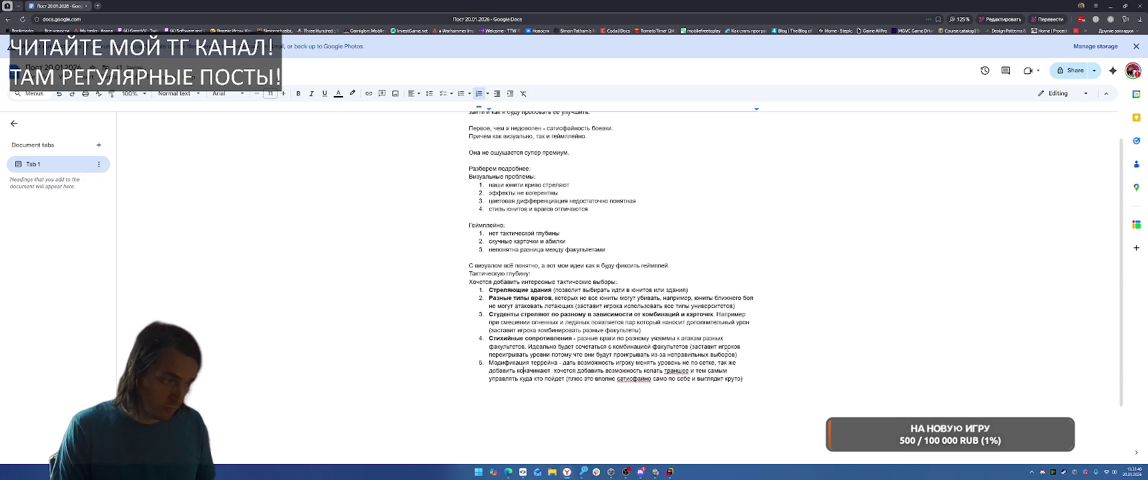
pyautogui.press('BackSpace')
pyautogui.press('BackSpace')
pyautogui.press('BackSpace')
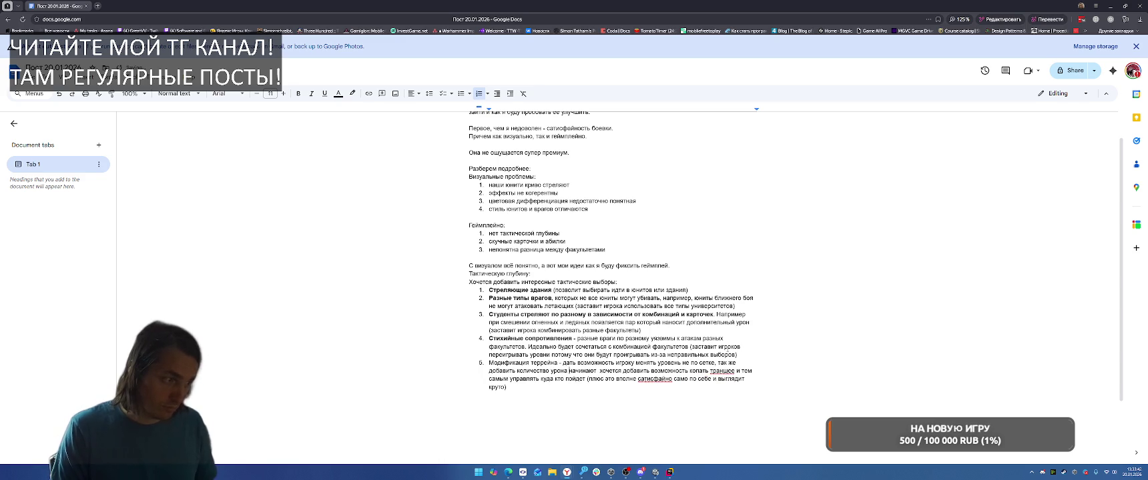
pyautogui.press('BackSpace')
pyautogui.press('BackSpace')
pyautogui.press('BackSpace')
pyautogui.write('изменения')
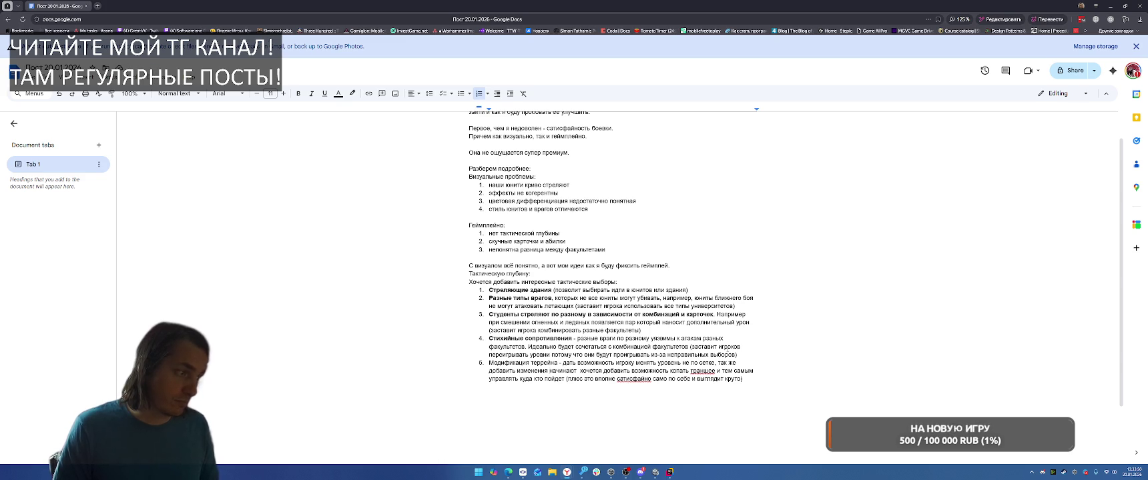
pyautogui.write('параметров в зависимости от ')
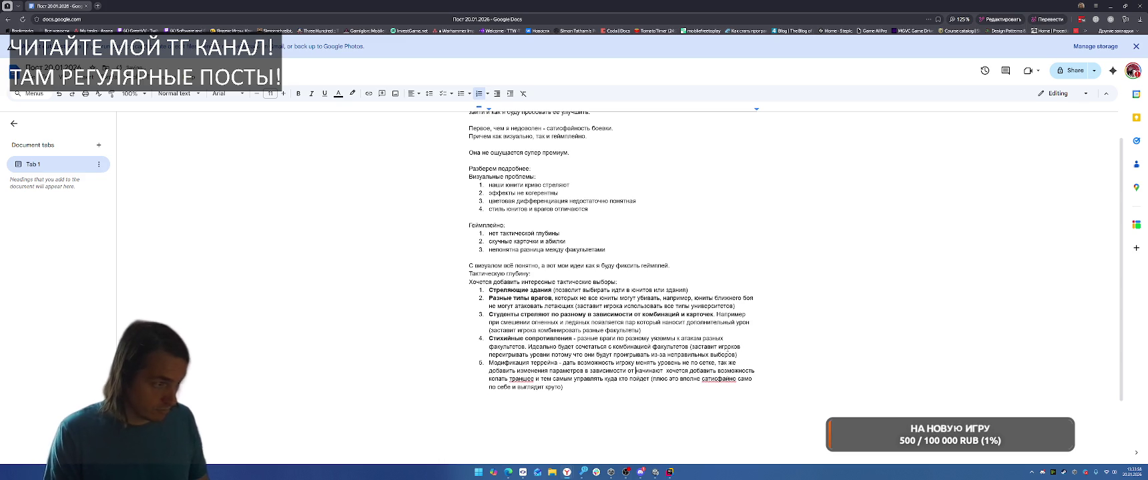
pyautogui.write('местности. Например ')
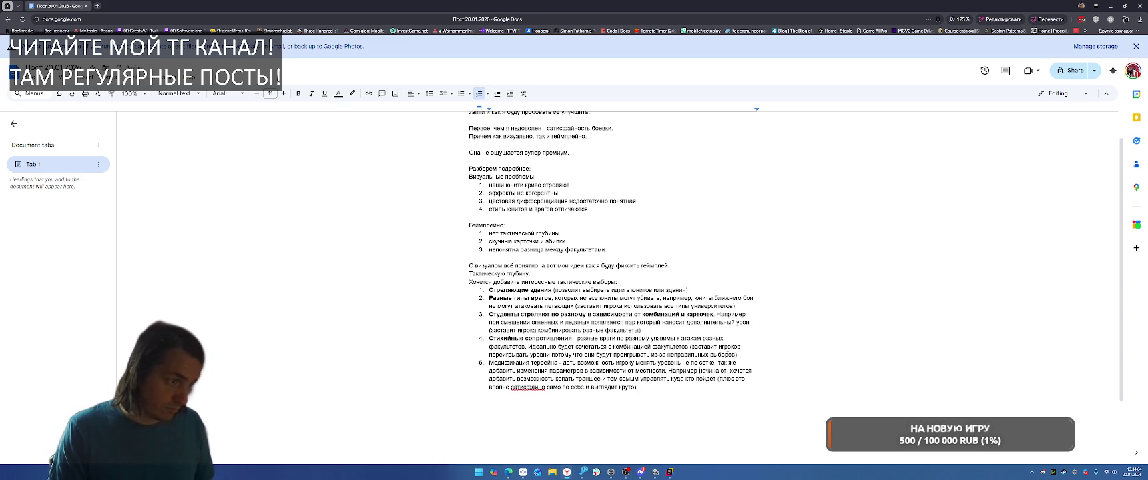
pyautogui.write('юни')
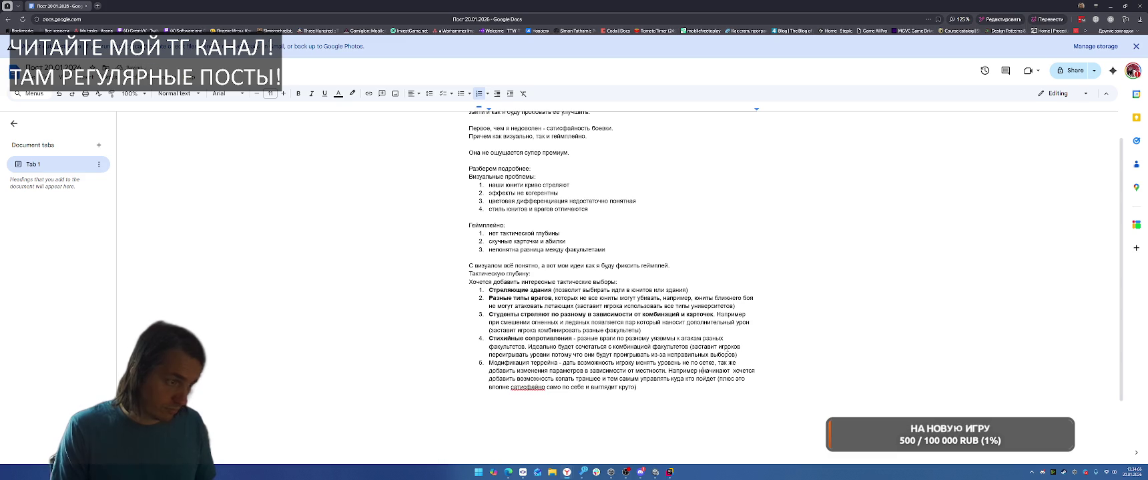
pyautogui.write('ты наносят урона с')
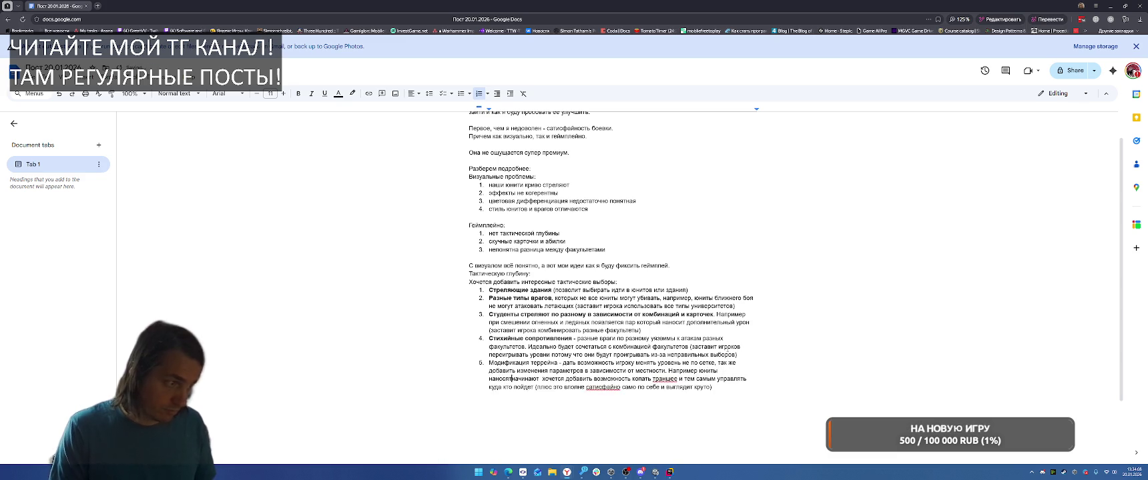
pyautogui.press('BackSpace')
pyautogui.press('BackSpace')
pyautogui.write('больше урон')
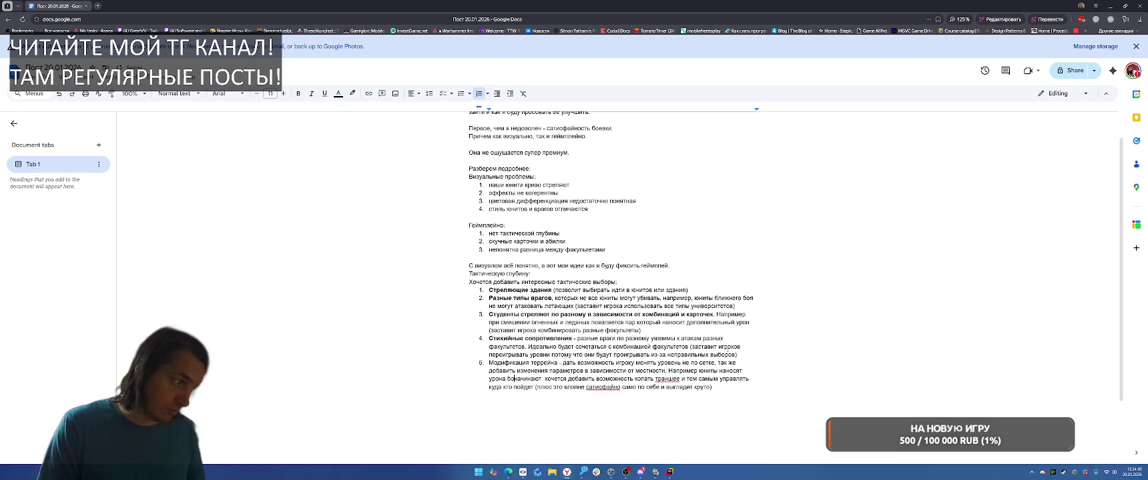
pyautogui.write('а с холма.')
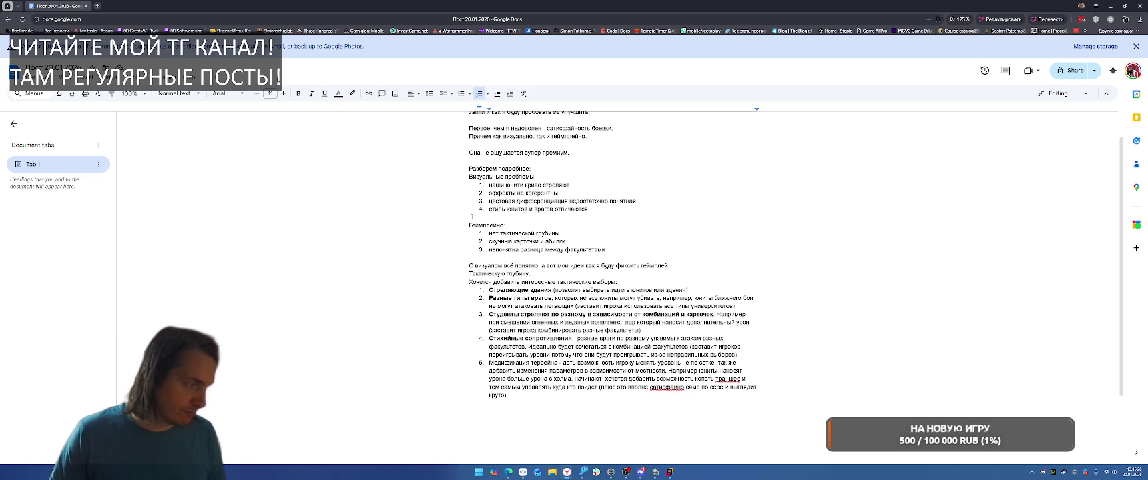
# Step: Select the word 'террейна' in the point's heading
pyautogui.doubleClick(545, 363)
# Step: Replace 'террейна' with 'местности' and make the title 'Модификация местности' bold
pyautogui.write('местности')
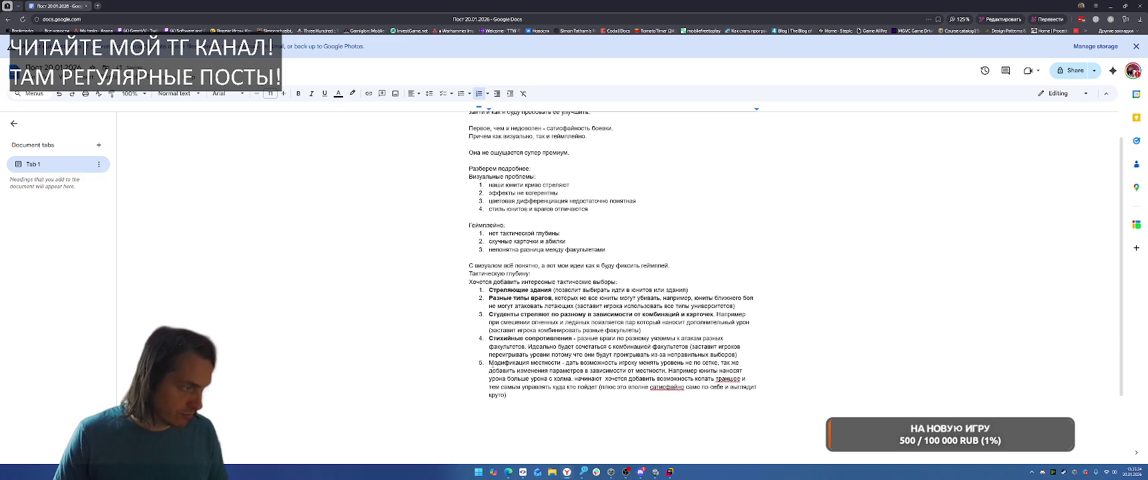
pyautogui.hotkey('shift', 'Home')
pyautogui.hotkey('ctrl', 'b')
pyautogui.click(756, 332)
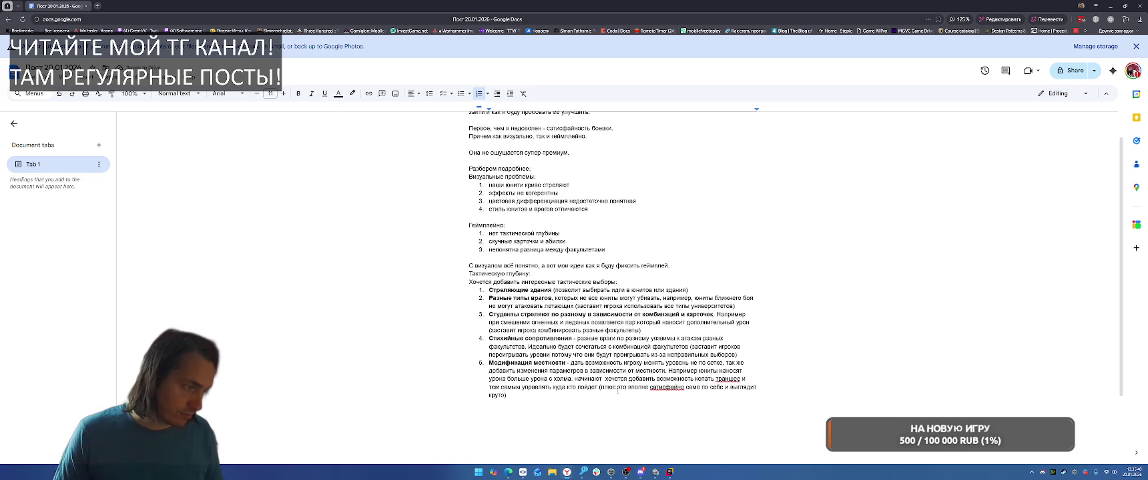
# Step: Delete the satisfying-and-cool aside and rework the trench phrase with 'или' and 'и позволяют'
pyautogui.keyDown('shift'); pyautogui.click(676, 409); pyautogui.keyUp('shift')
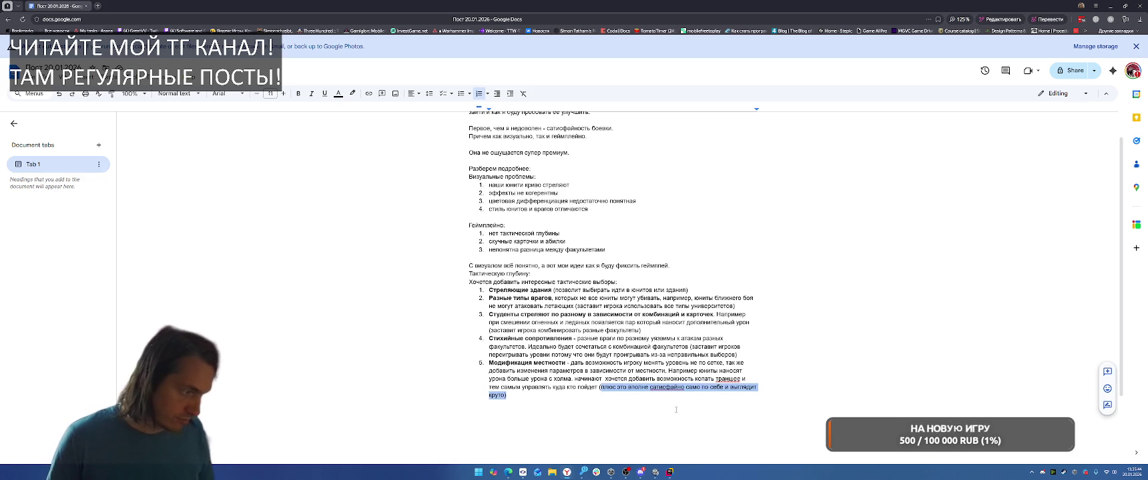
pyautogui.press('BackSpace')
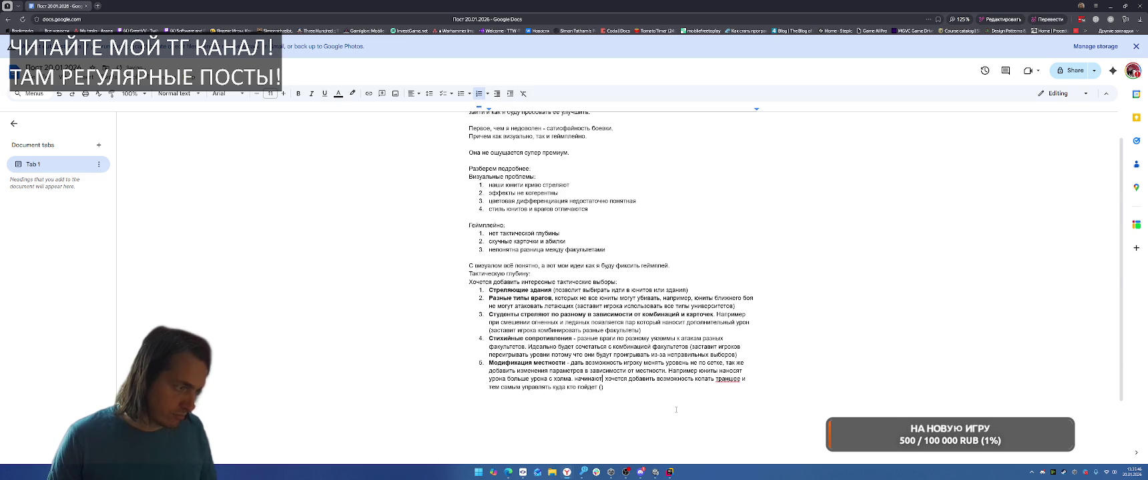
pyautogui.write('.')
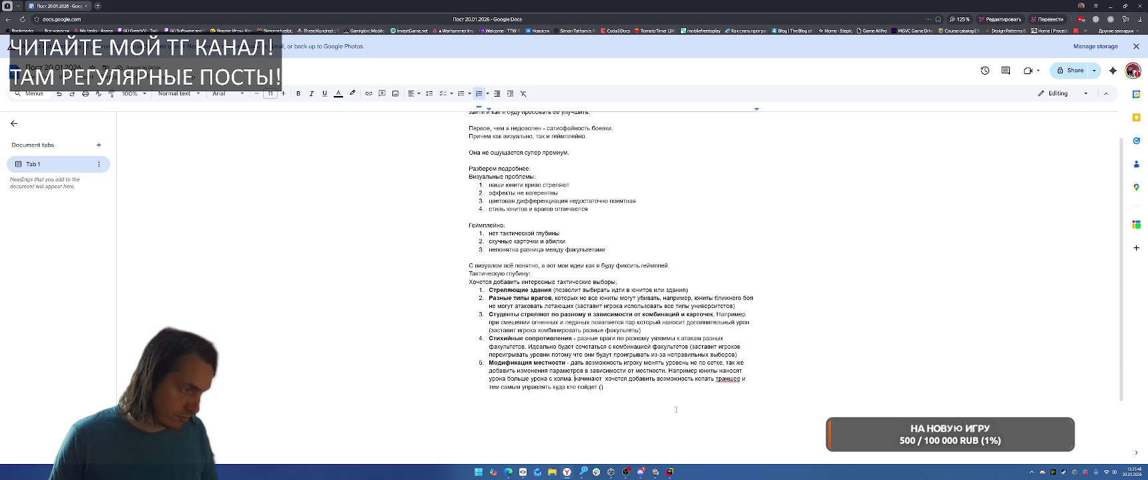
pyautogui.hotkey('ctrl', 'shift', 'Right')
pyautogui.hotkey('ctrl', 'shift', 'Right')
pyautogui.hotkey('ctrl', 'shift', 'Right')
pyautogui.hotkey('ctrl', 'shift', 'Right')
pyautogui.hotkey('ctrl', 'shift', 'Left')
pyautogui.hotkey('ctrl', 'shift', 'Left')
pyautogui.hotkey('ctrl', 'shift', 'Left')
pyautogui.hotkey('ctrl', 'shift', 'Right')
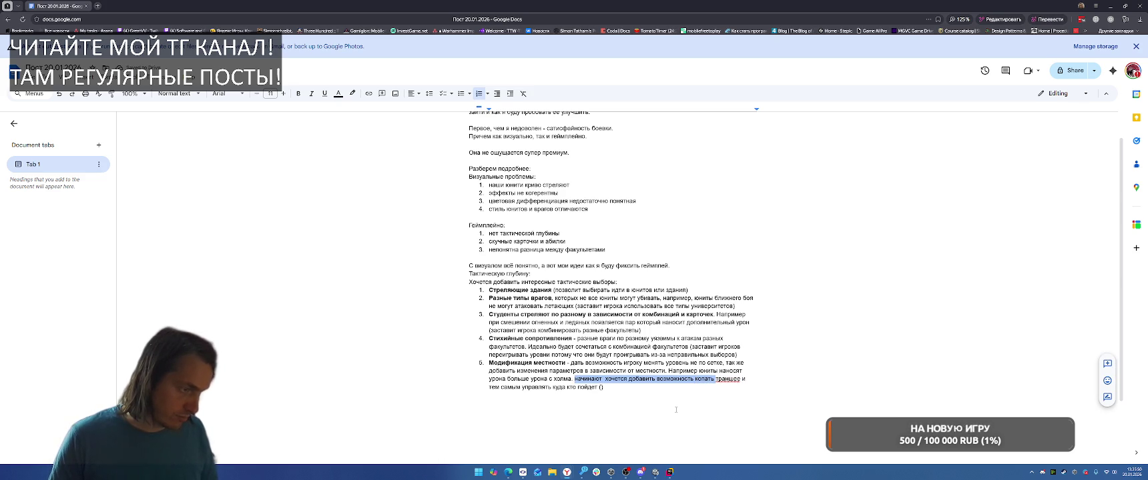
pyautogui.write('или')
pyautogui.hotkey('ctrl', 'Right')
pyautogui.press('BackSpace')
pyautogui.press('BackSpace')
pyautogui.write('и позволяют')
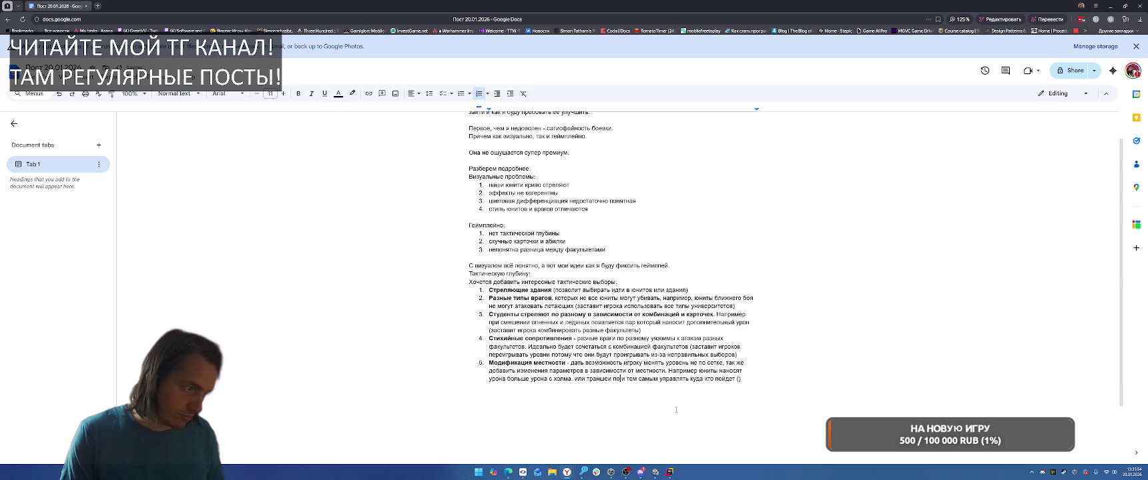
# Step: Replace the point's old ending with a note that it adds another choice of faculties and cards
pyautogui.hotkey('ctrl', 'shift', 'Right')
pyautogui.hotkey('ctrl', 'shift', 'Right')
pyautogui.hotkey('ctrl', 'shift', 'Right')
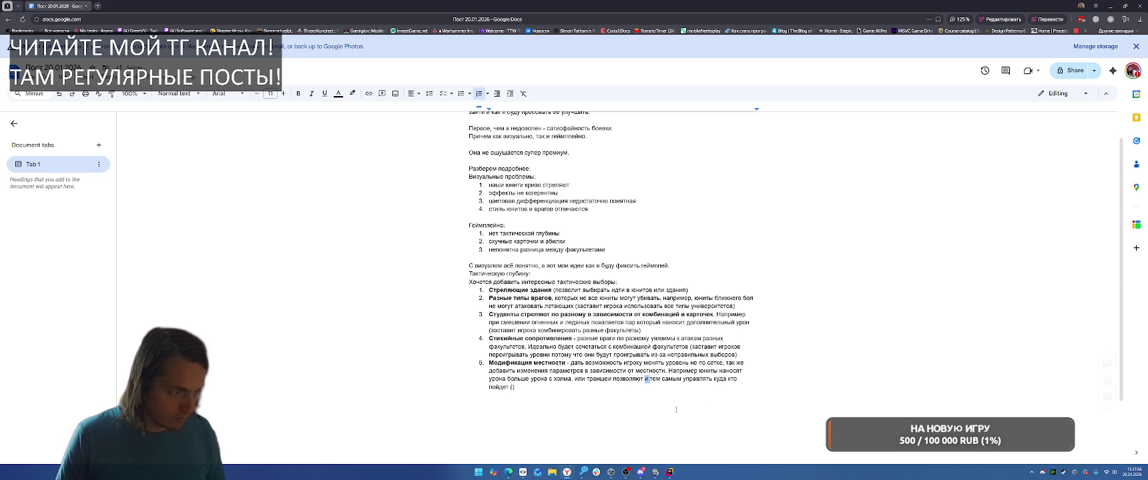
pyautogui.press('BackSpace')
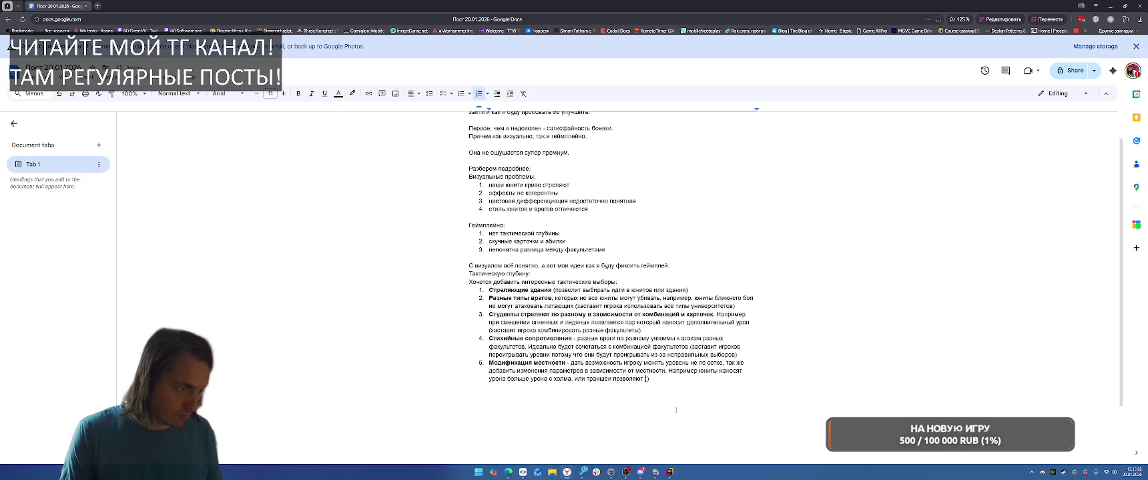
pyautogui.write('управлять кто')
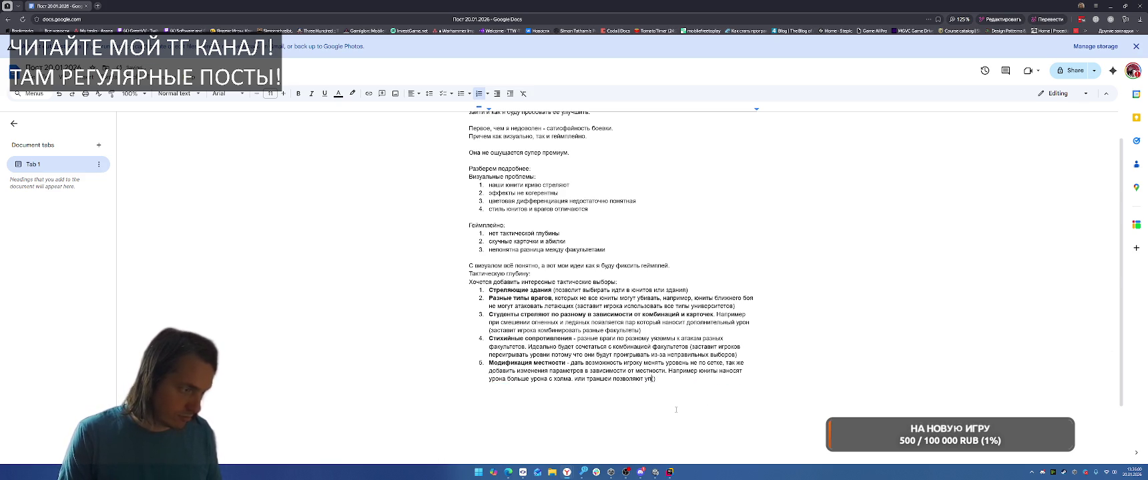
pyautogui.write(' куда пойдет ')
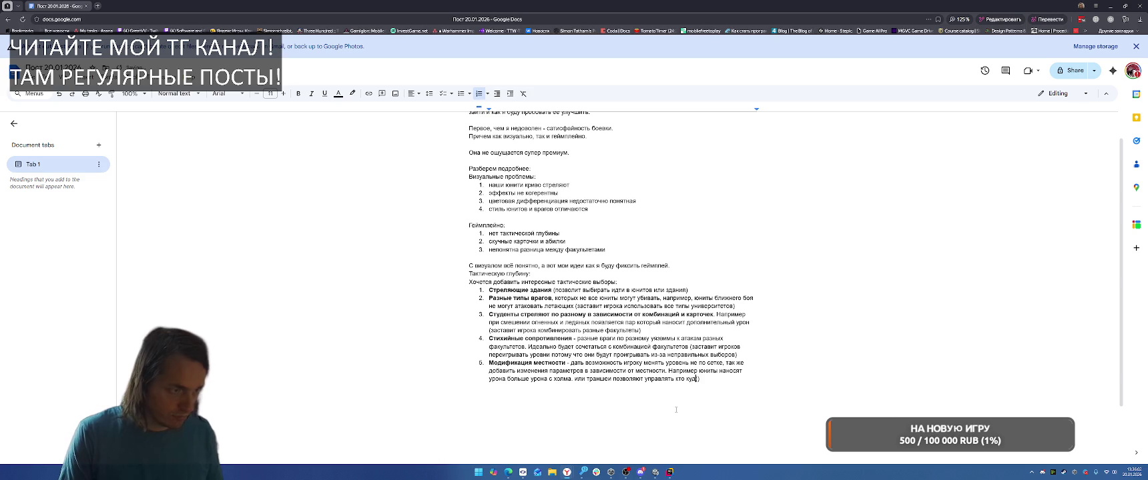
pyautogui.write('добавит ещ')
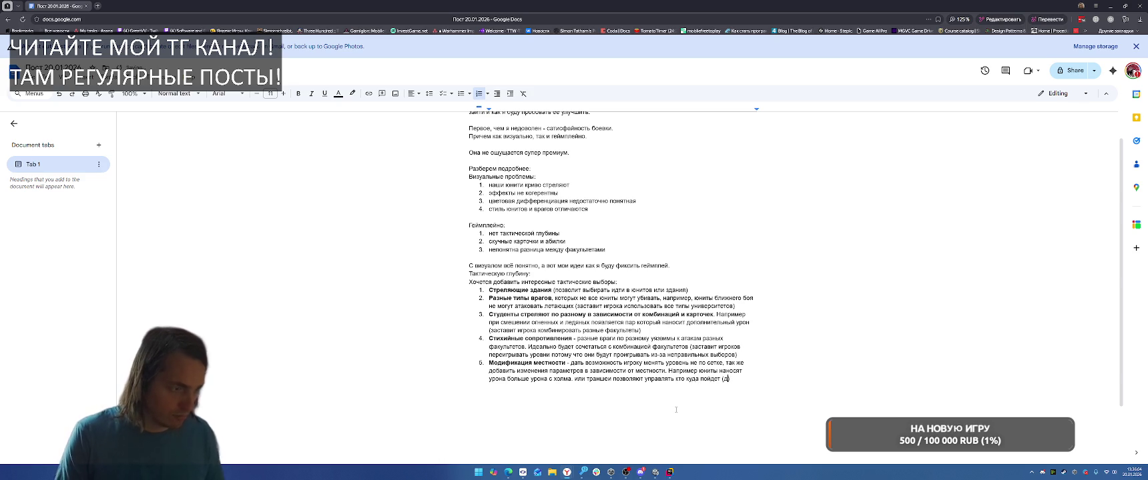
pyautogui.write('е')
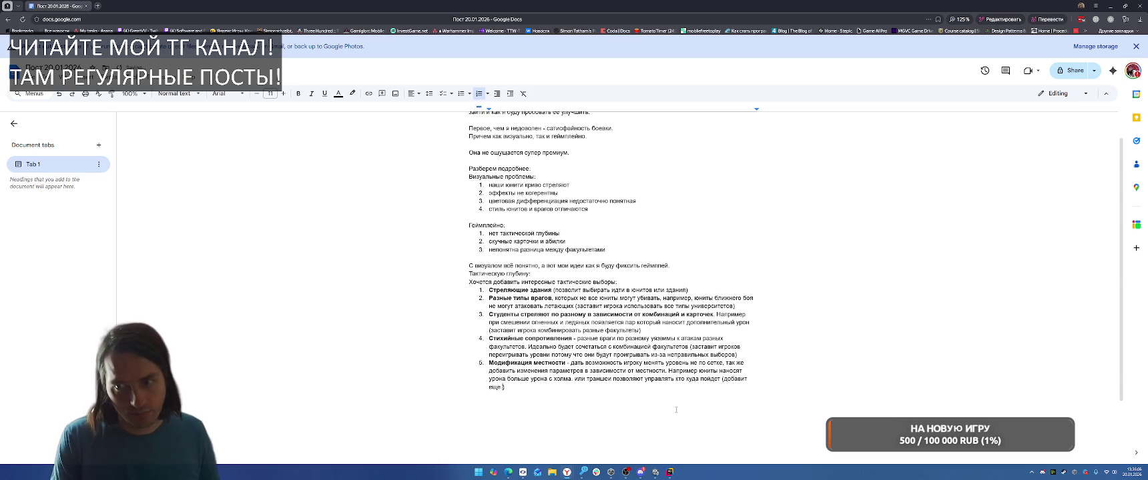
pyautogui.write(' один спой выбор факул')
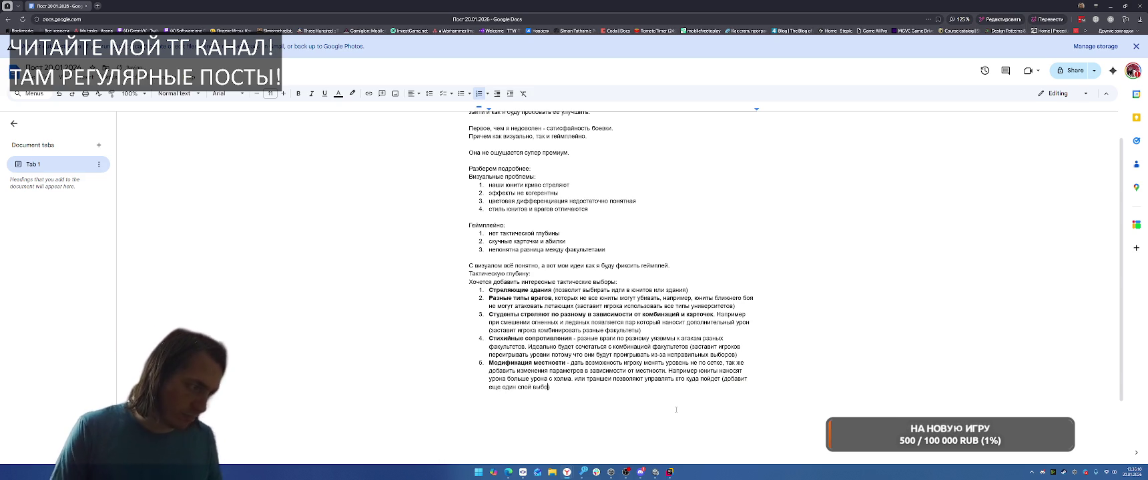
pyautogui.write('ьтетов и карточек')
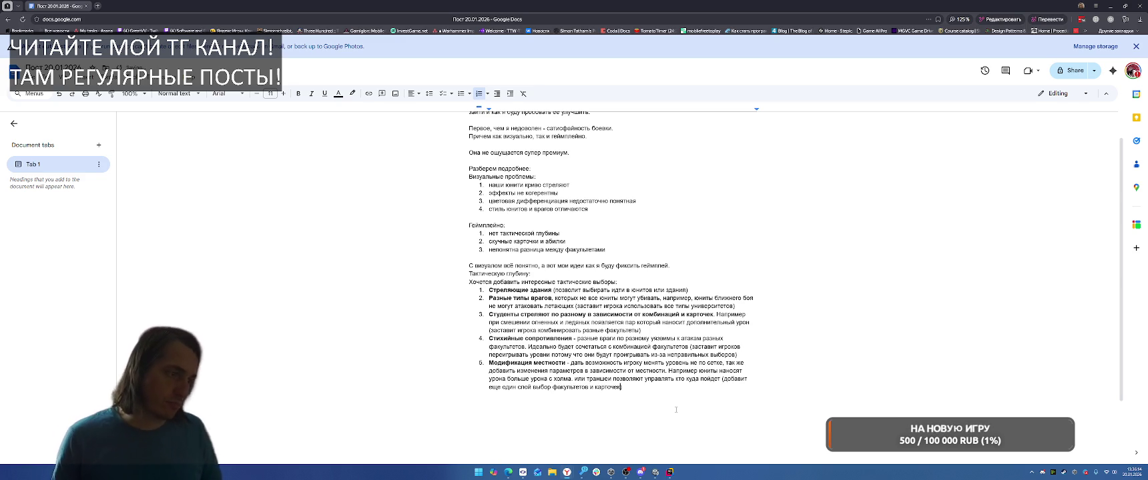
pyautogui.write('ь')
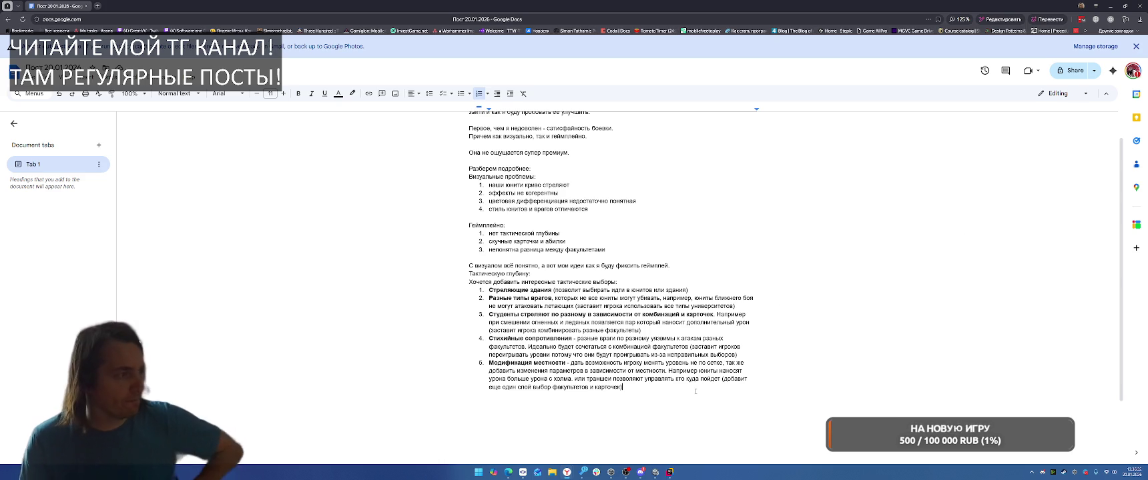
pyautogui.scroll(1, 695, 392)
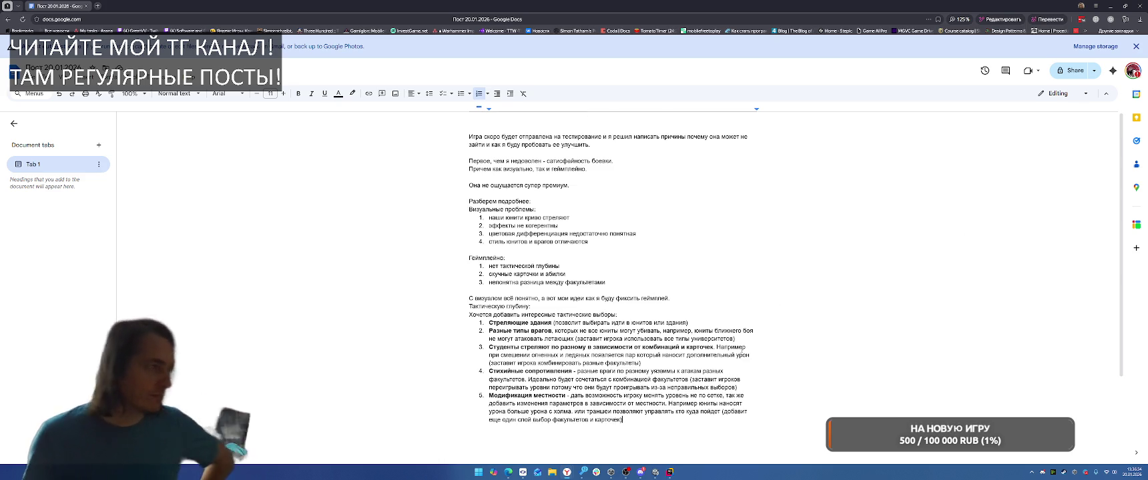
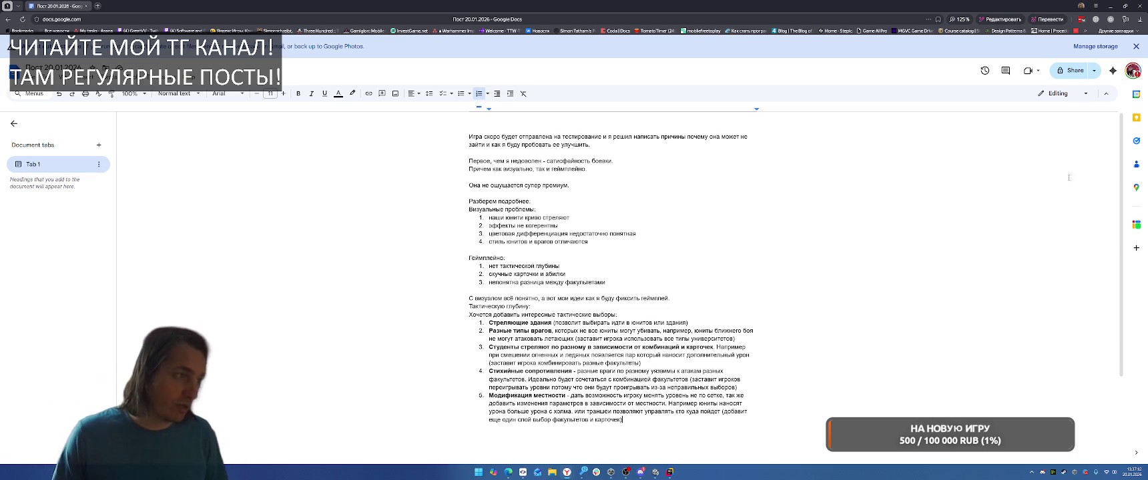
# Step: Insert 'возможные' before 'причины' and replace 'почему она может не зайти' with 'провала'
pyautogui.click(433, 201)
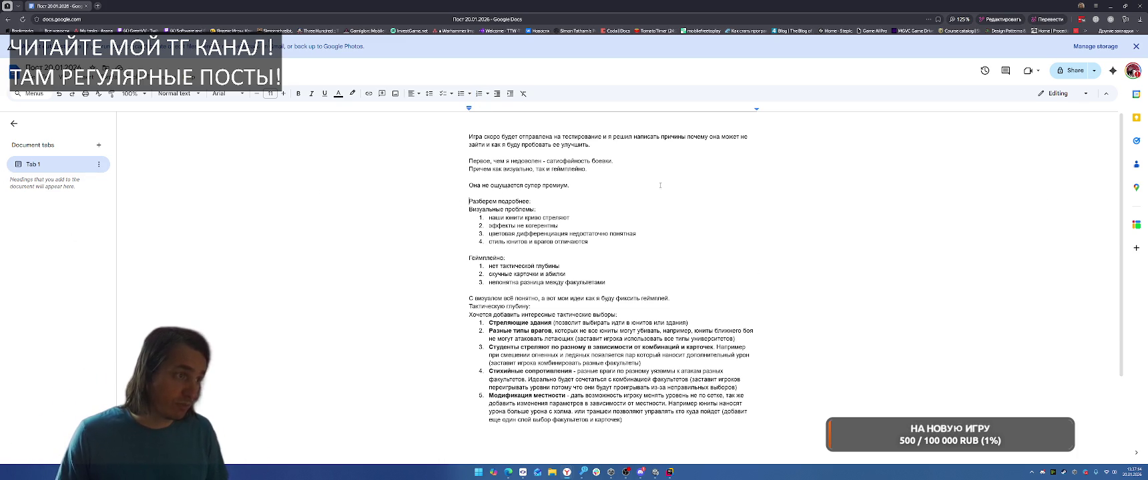
pyautogui.write('врщ')
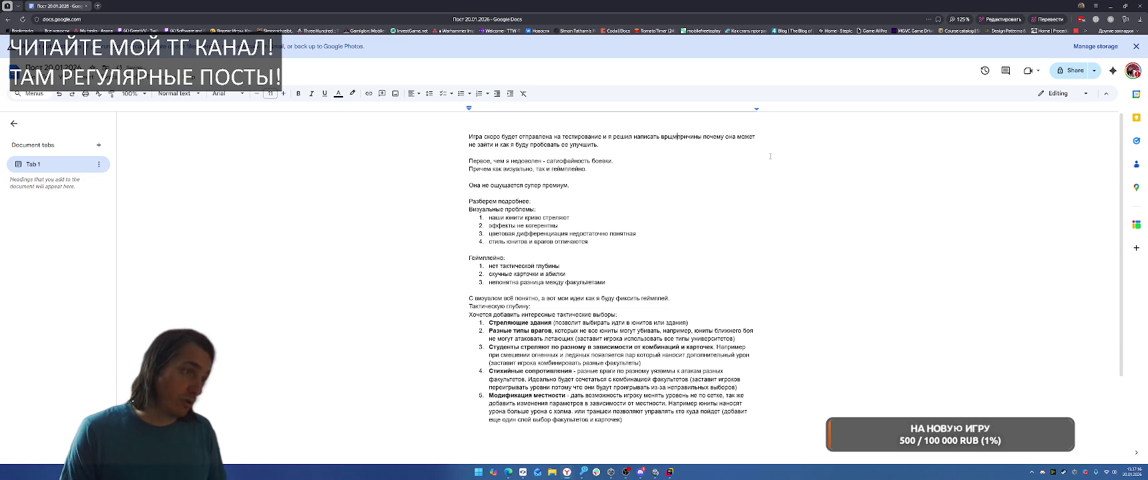
pyautogui.press('BackSpace')
pyautogui.press('BackSpace')
pyautogui.press('BackSpace')
pyautogui.write('возможные')
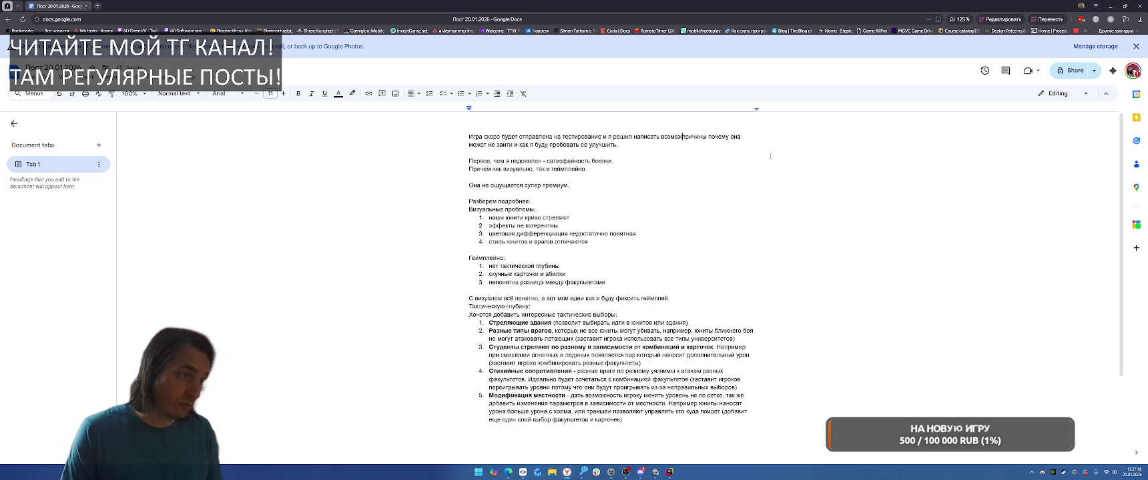
pyautogui.hotkey('ctrl', 'shift', 'Right')
pyautogui.hotkey('ctrl', 'shift', 'Right')
pyautogui.hotkey('ctrl', 'shift', 'Right')
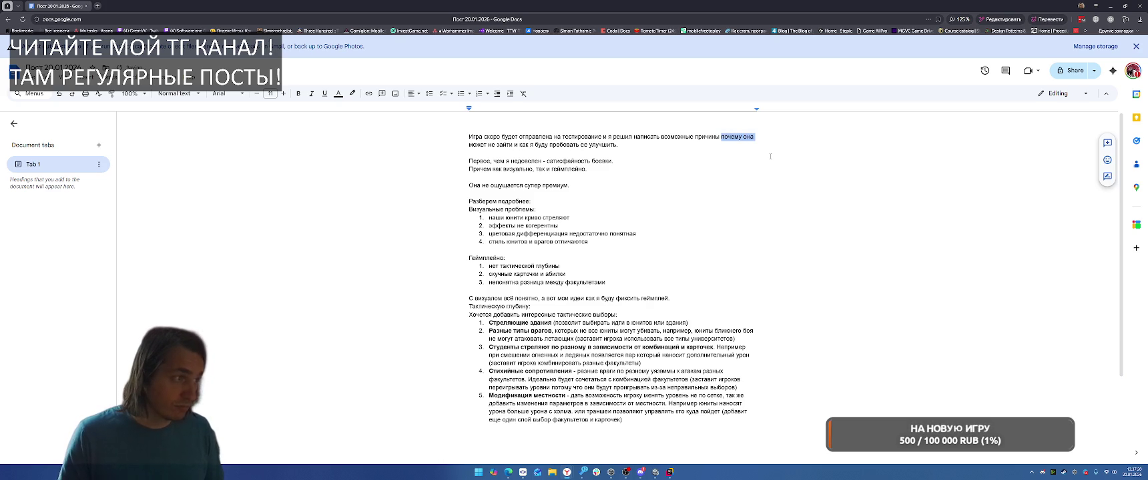
pyautogui.write('провала')
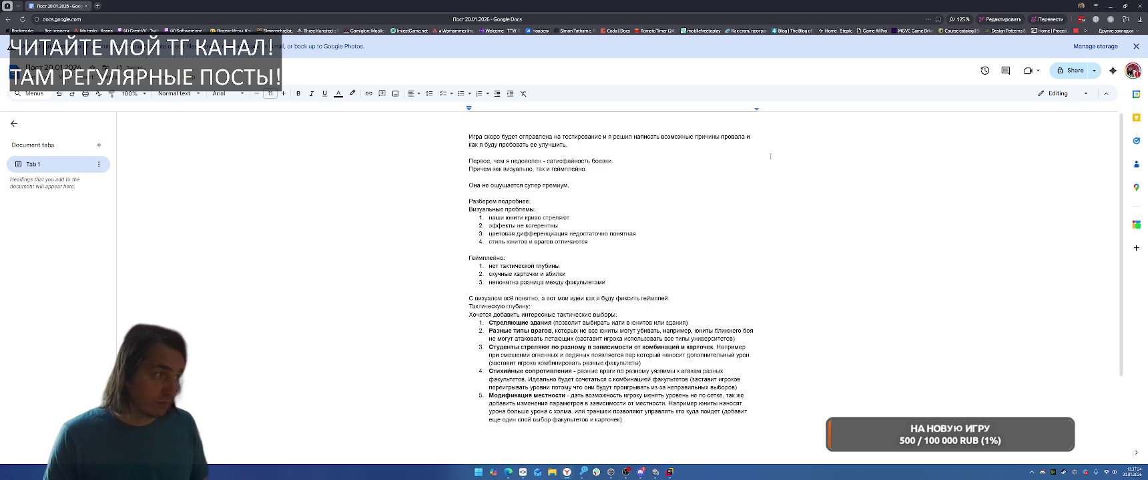
# Step: Delete the leftover clause after 'провала' and end the sentence with a period
pyautogui.hotkey('ctrl', 'shift', 'Right')
pyautogui.hotkey('ctrl', 'shift', 'Right')
pyautogui.press('BackSpace')
pyautogui.press('Right')
pyautogui.press('Right')
pyautogui.press('Right')
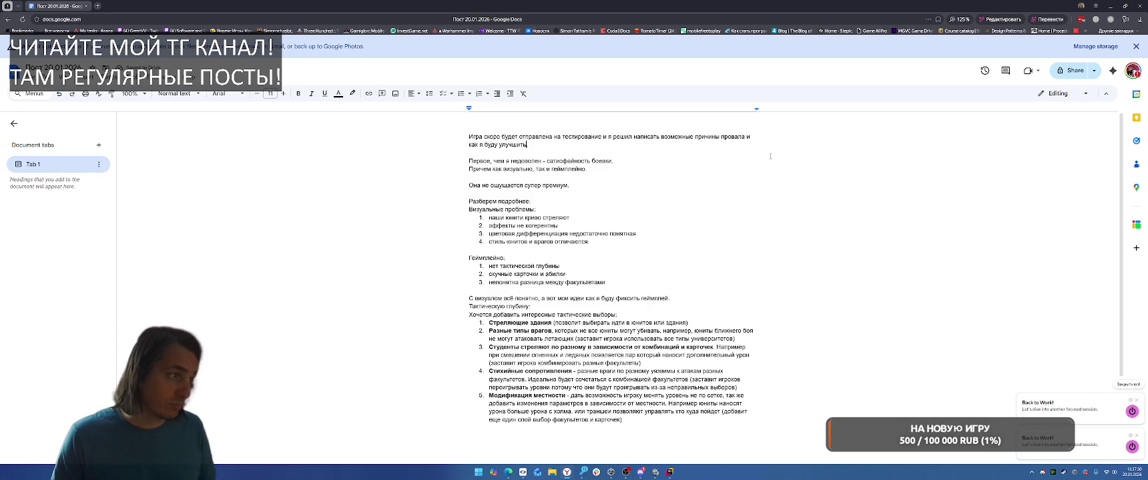
pyautogui.hotkey('ctrl', 'shift', 'Left')
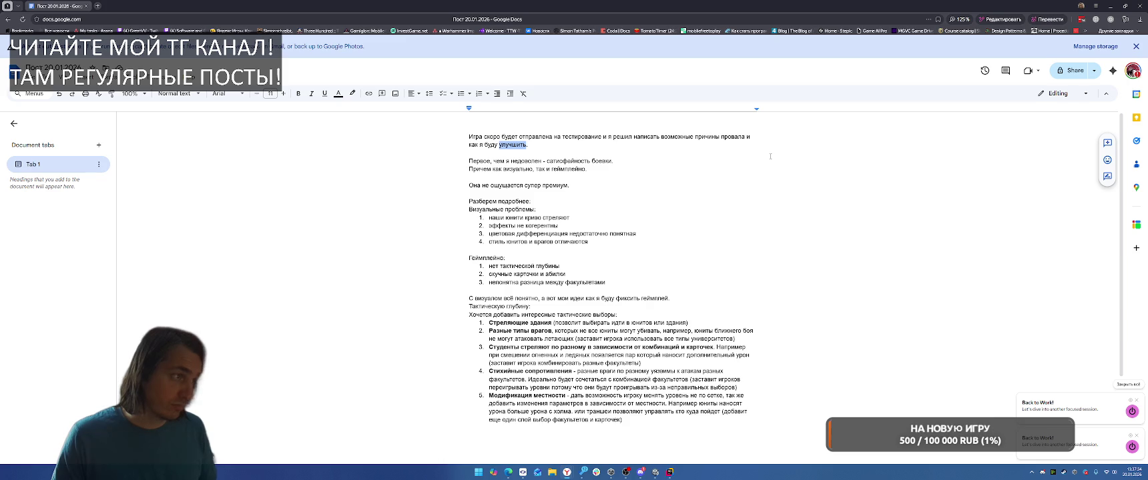
pyautogui.press('BackSpace')
pyautogui.press('BackSpace')
pyautogui.press('BackSpace')
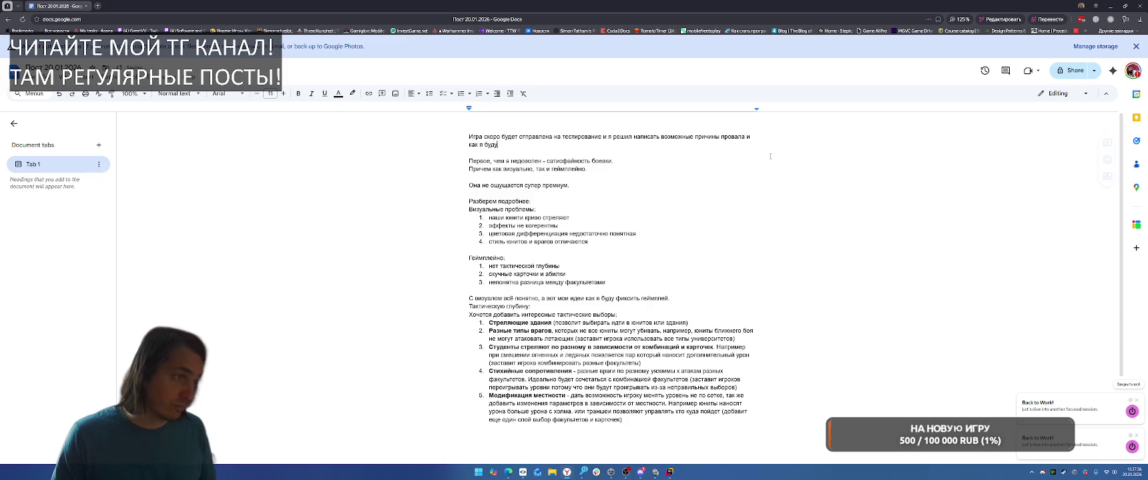
pyautogui.press('BackSpace')
pyautogui.press('BackSpace')
pyautogui.write('.')
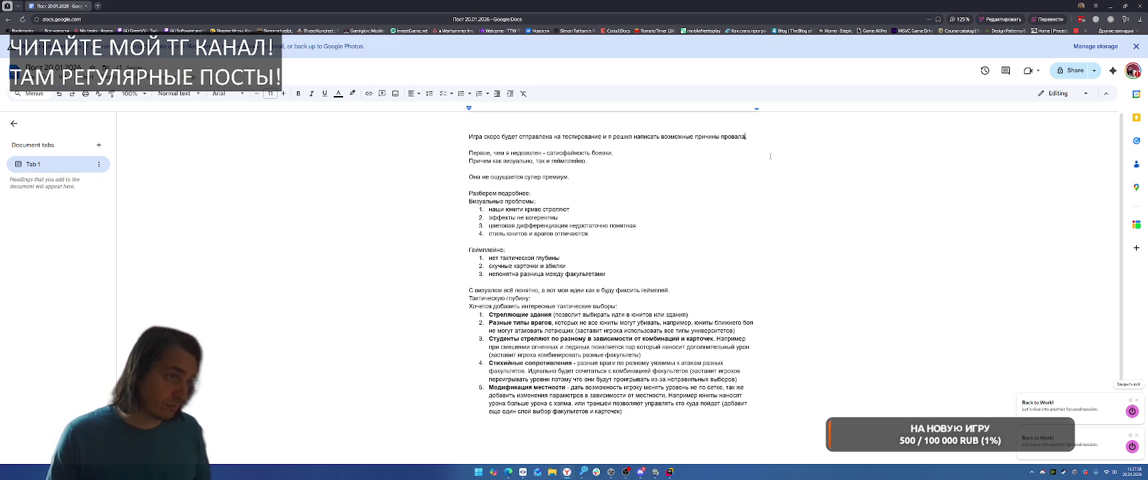
pyautogui.click(810, 152)
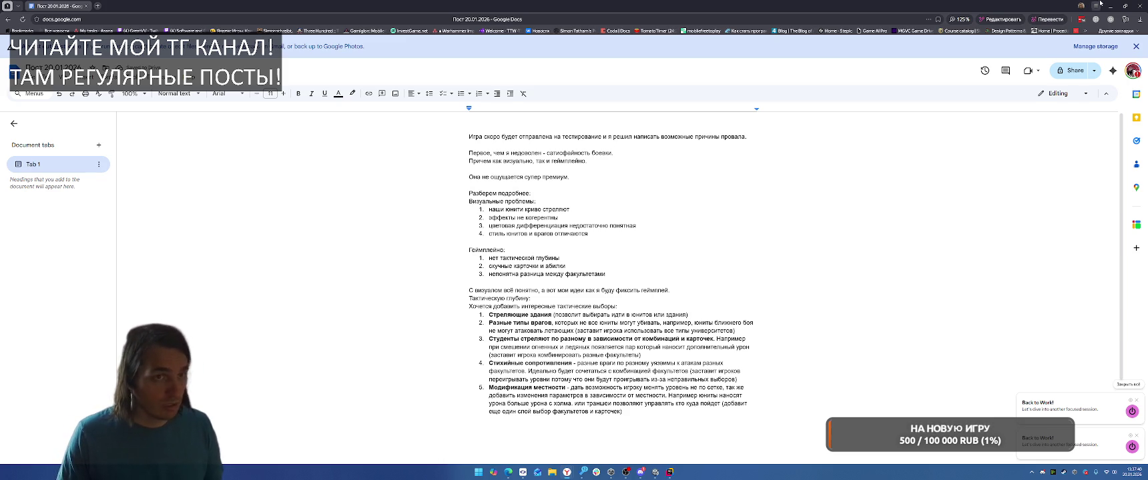
pyautogui.click(1110, 19)
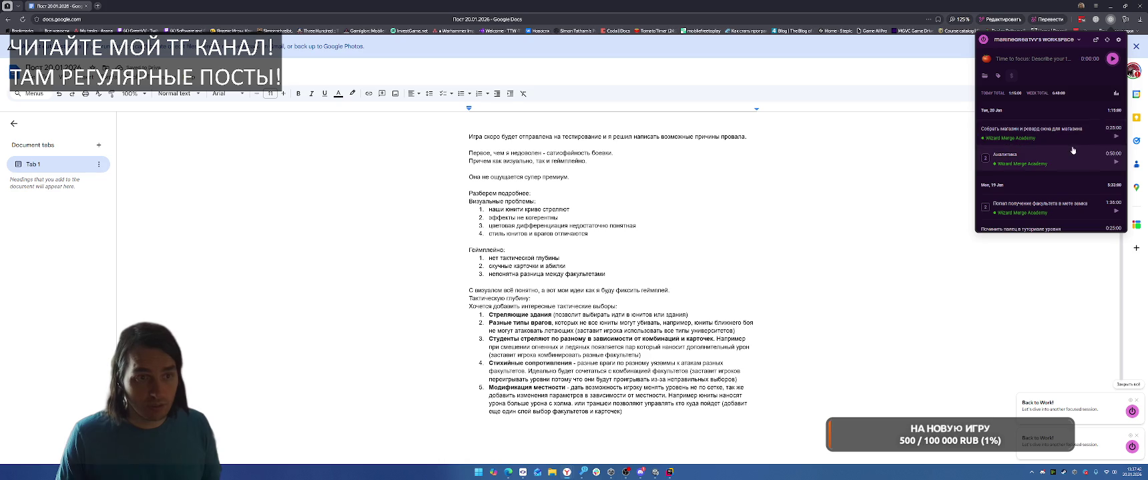
# Step: Start the Toggl Pomodoro timer on the shop-building task and return to Unity
pyautogui.click(1115, 137)
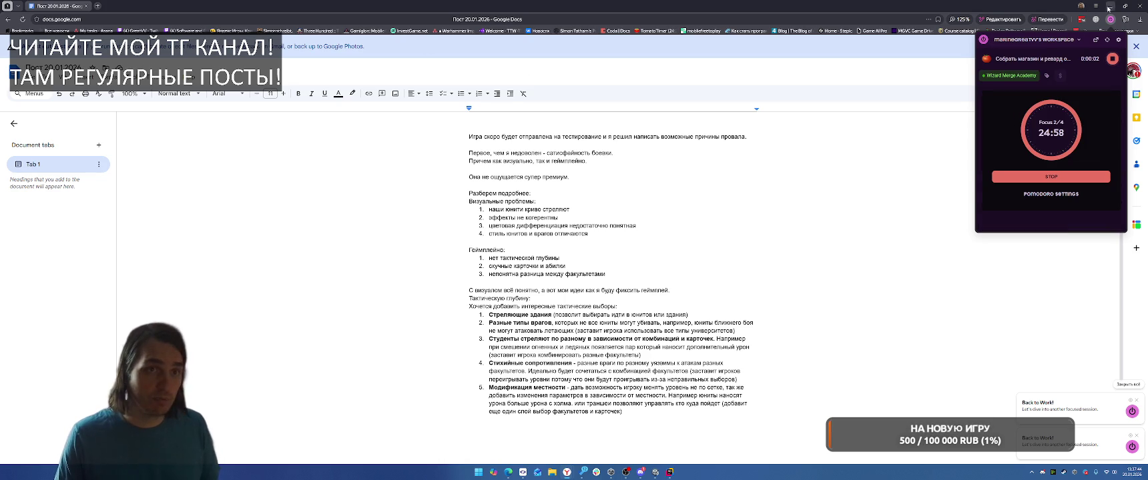
pyautogui.hotkey('alt', 'Tab')
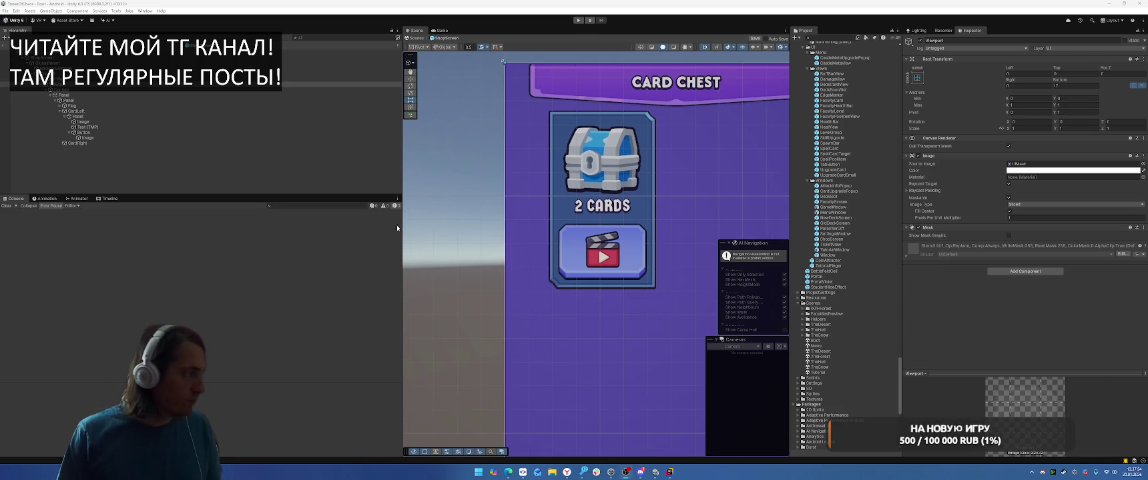
pyautogui.click(90, 111)
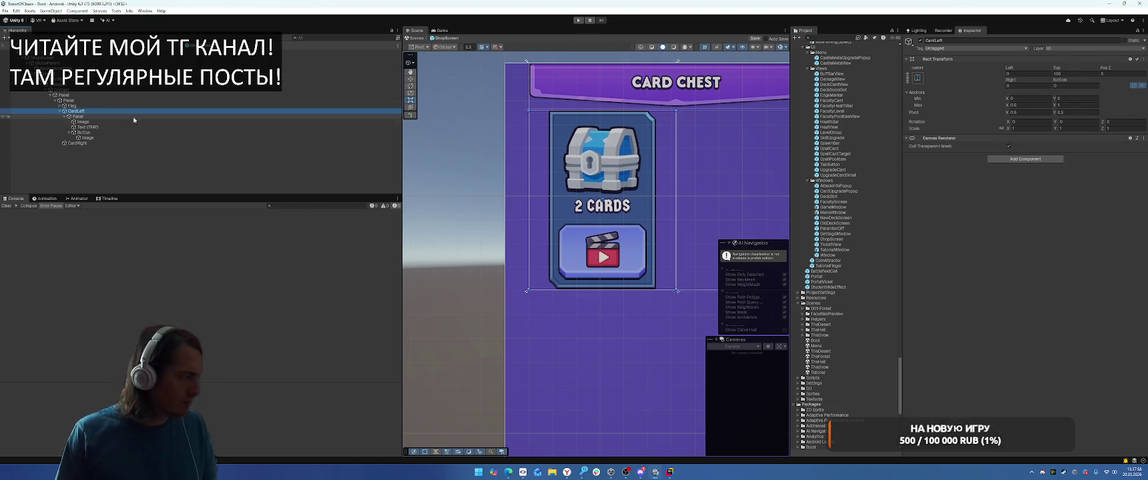
pyautogui.click(112, 117)
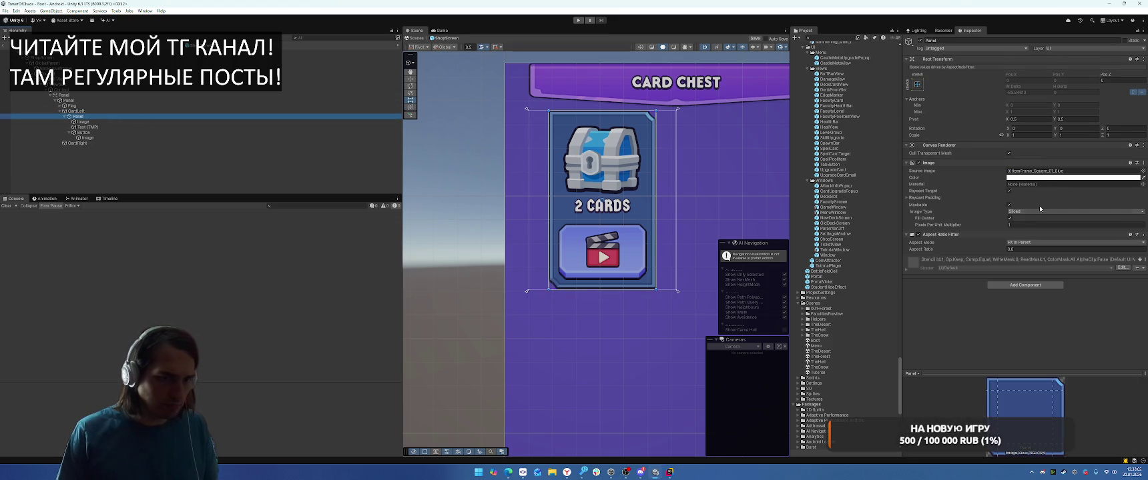
pyautogui.moveTo(991, 250); pyautogui.dragTo(989, 251)
pyautogui.click(1036, 251)
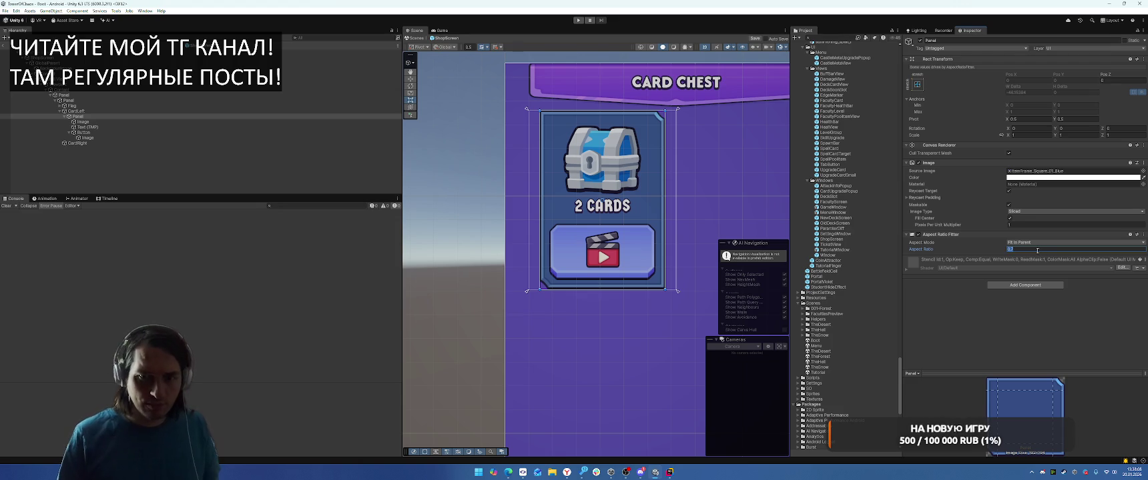
pyautogui.write('0.8')
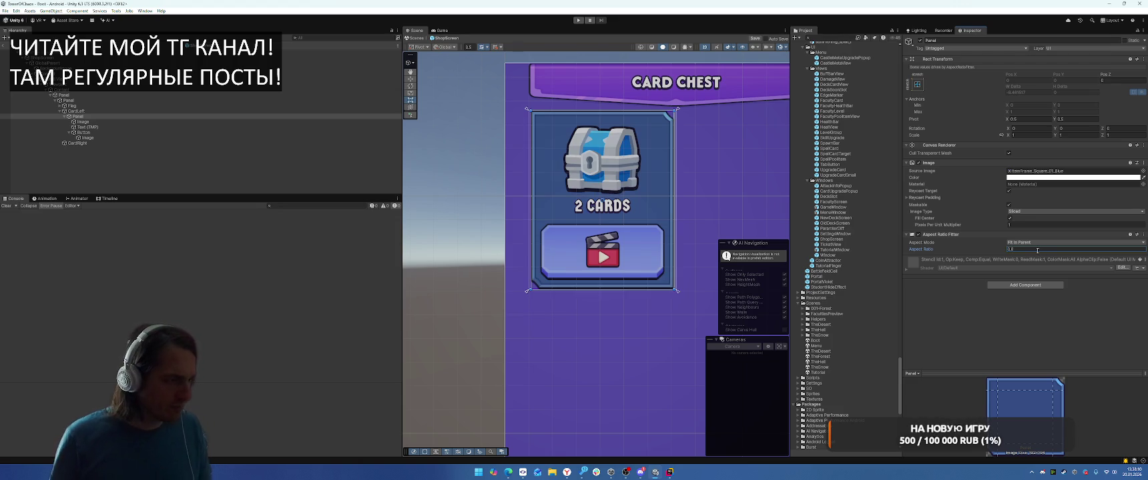
pyautogui.press('BackSpace')
pyautogui.write('6')
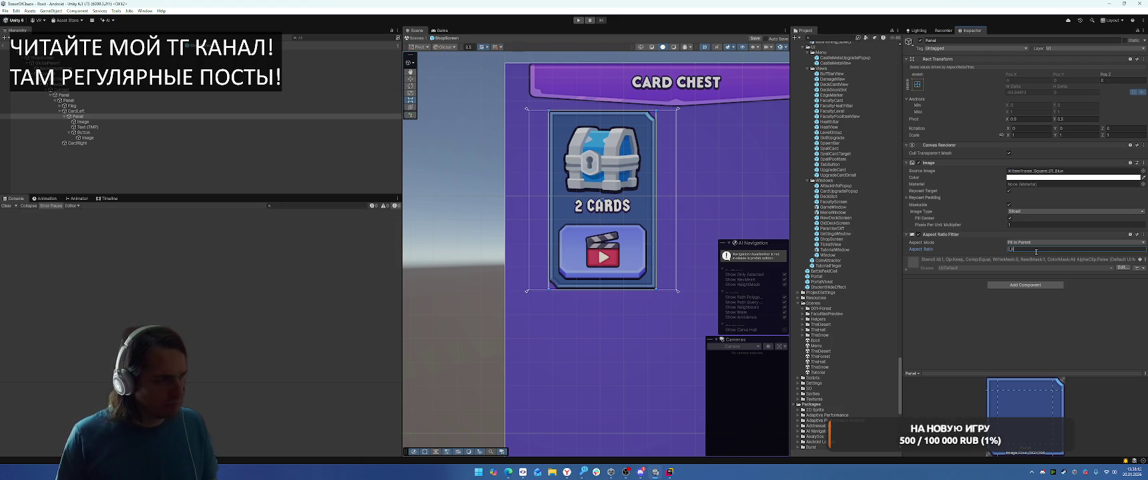
pyautogui.scroll(-5, 680, 227)
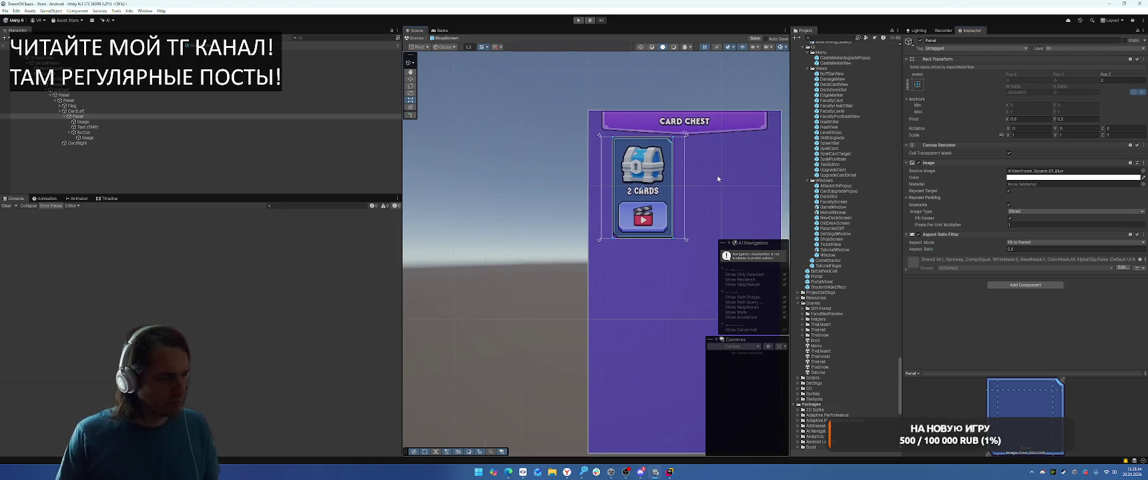
pyautogui.scroll(3, 706, 210)
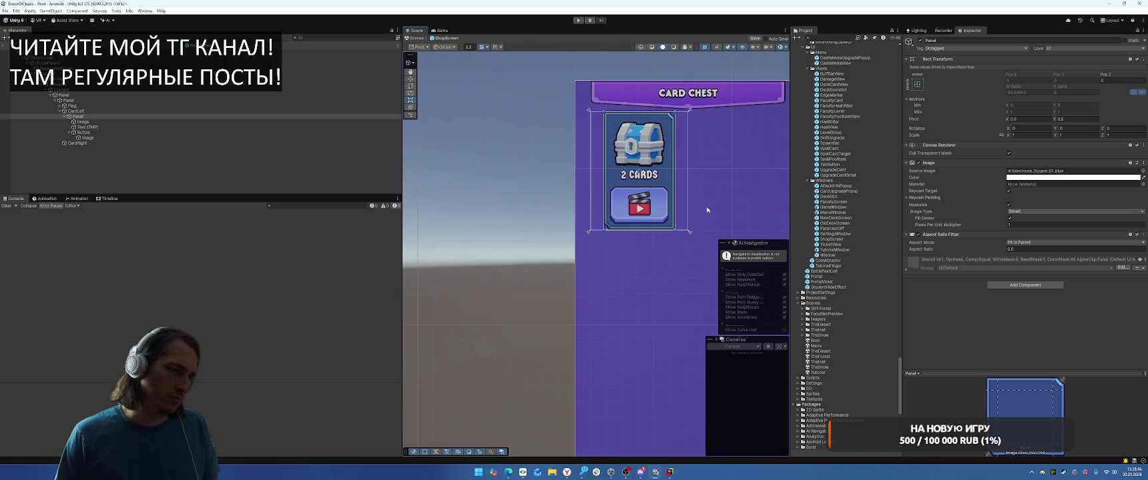
# Step: Set the left card's video Button Rect Transform Anchors Max Y to 0.3
pyautogui.click(84, 132)
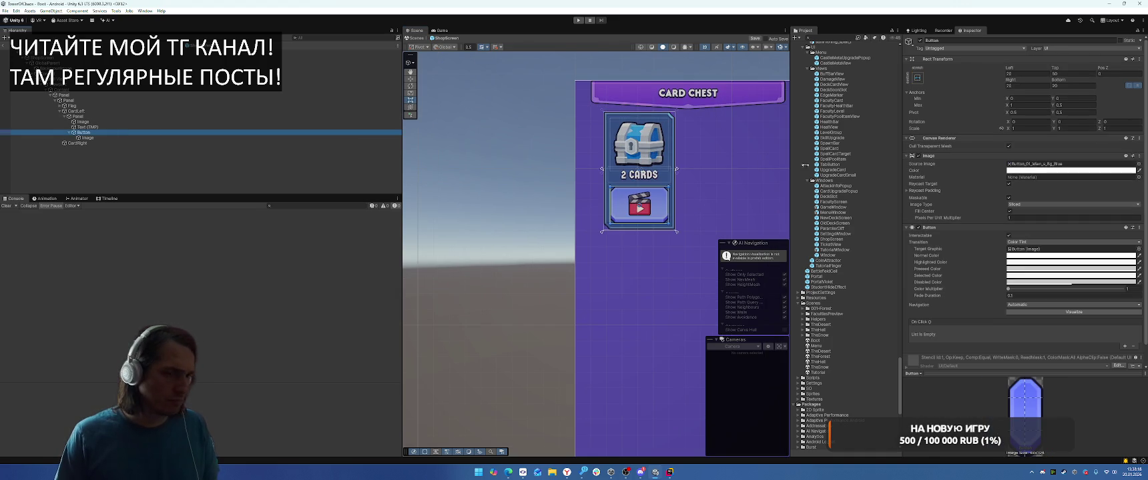
pyautogui.scroll(1, 967, 224)
pyautogui.click(1073, 105)
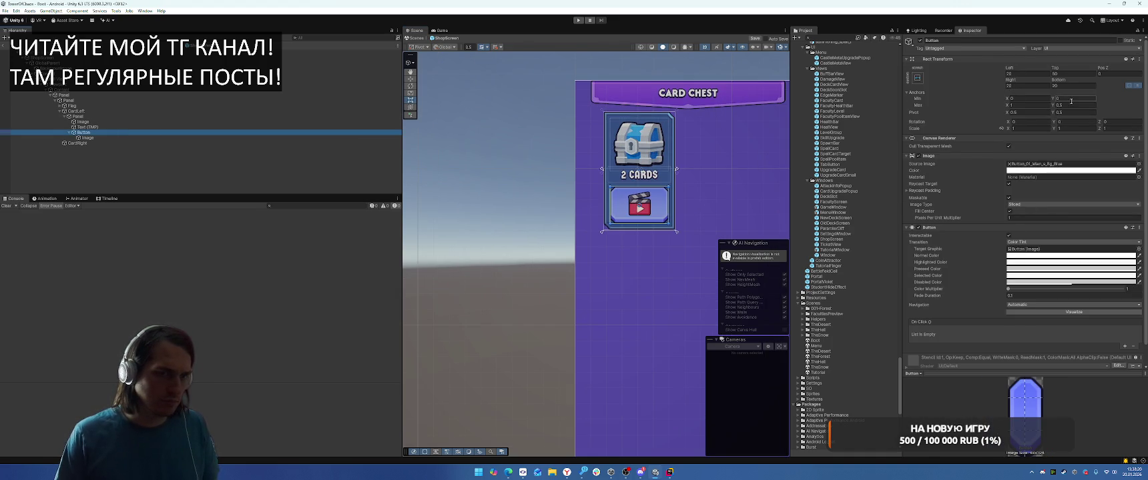
pyautogui.write('0')
pyautogui.press('BackSpace')
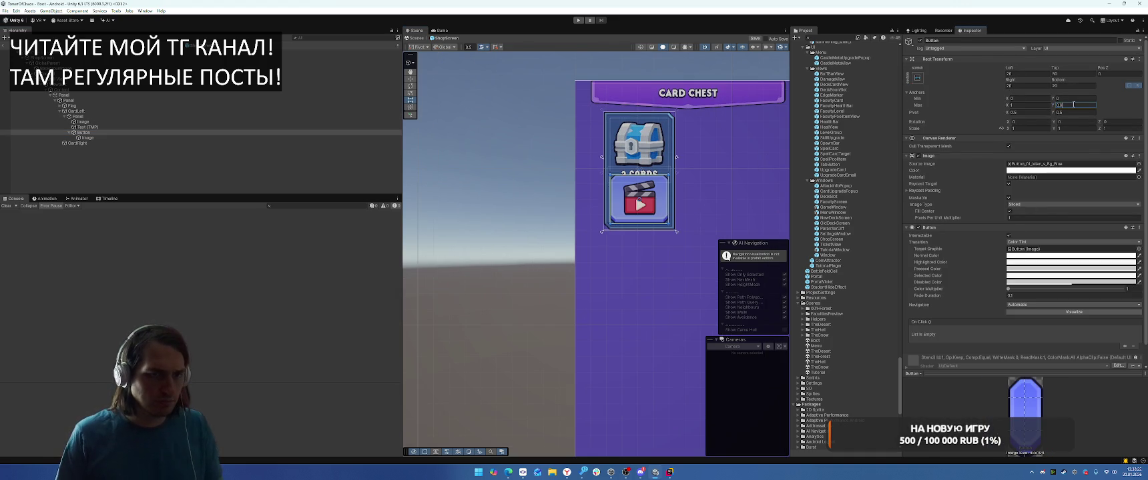
pyautogui.write('0.4')
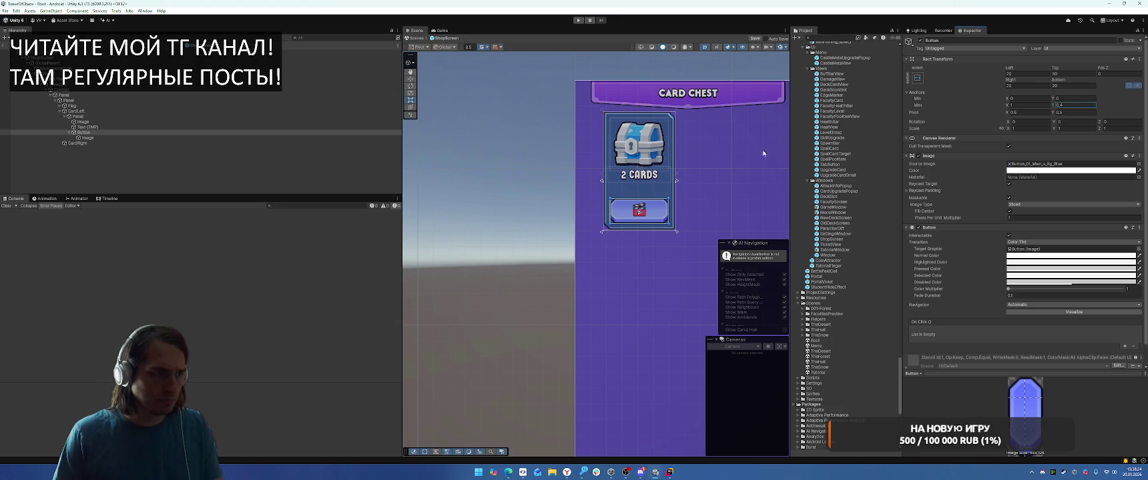
pyautogui.scroll(3, 722, 161)
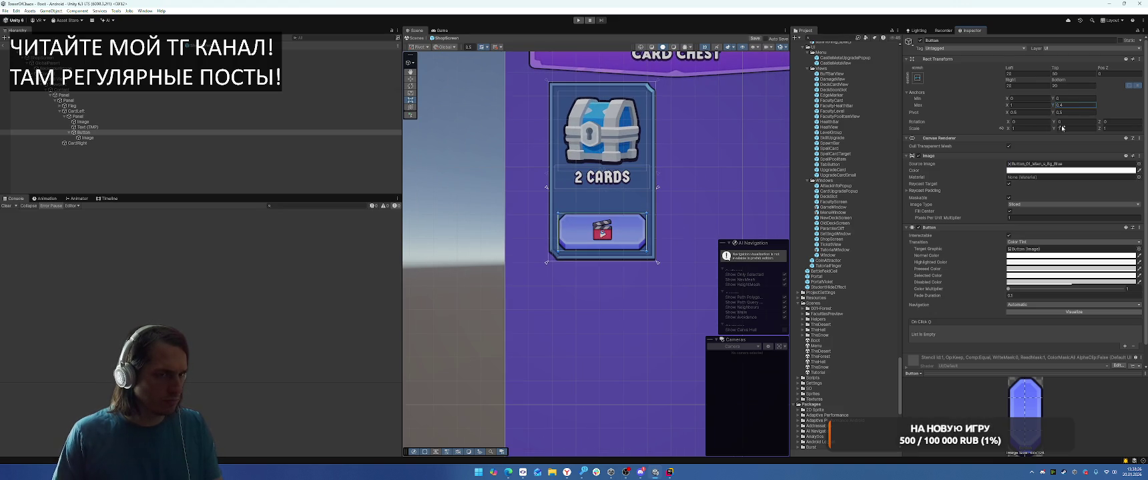
pyautogui.click(1076, 74)
pyautogui.write('0')
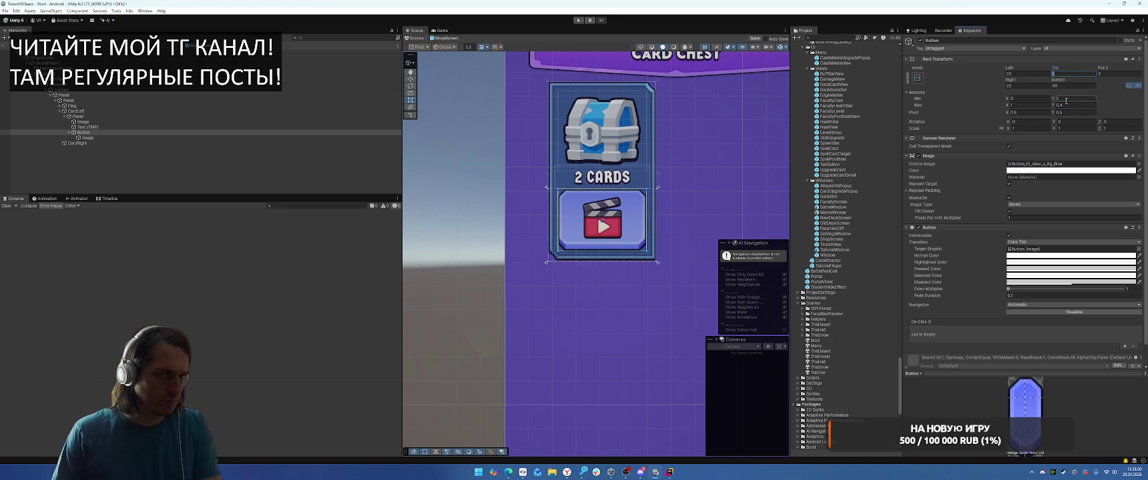
pyautogui.click(1066, 105)
pyautogui.write('0.3')
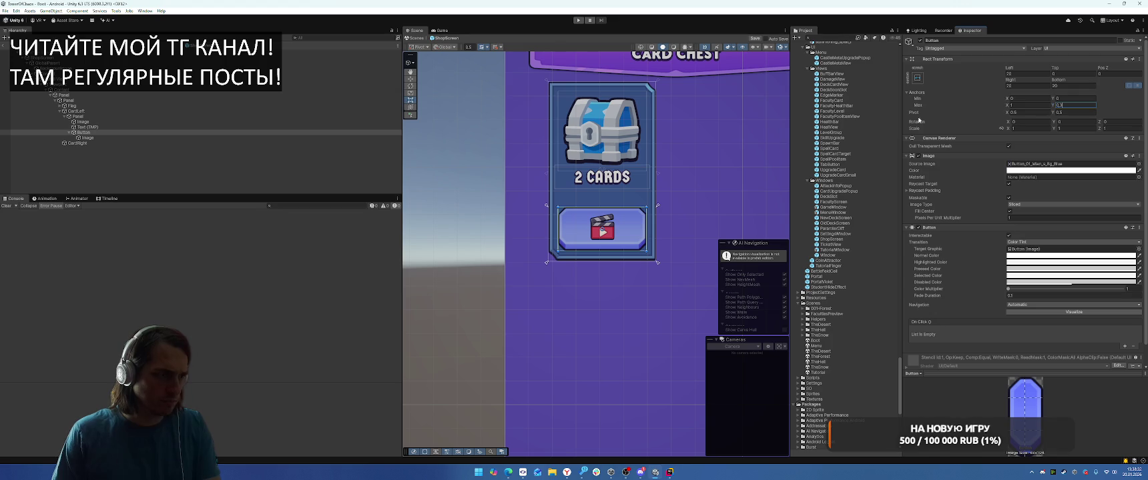
pyautogui.press('Return')
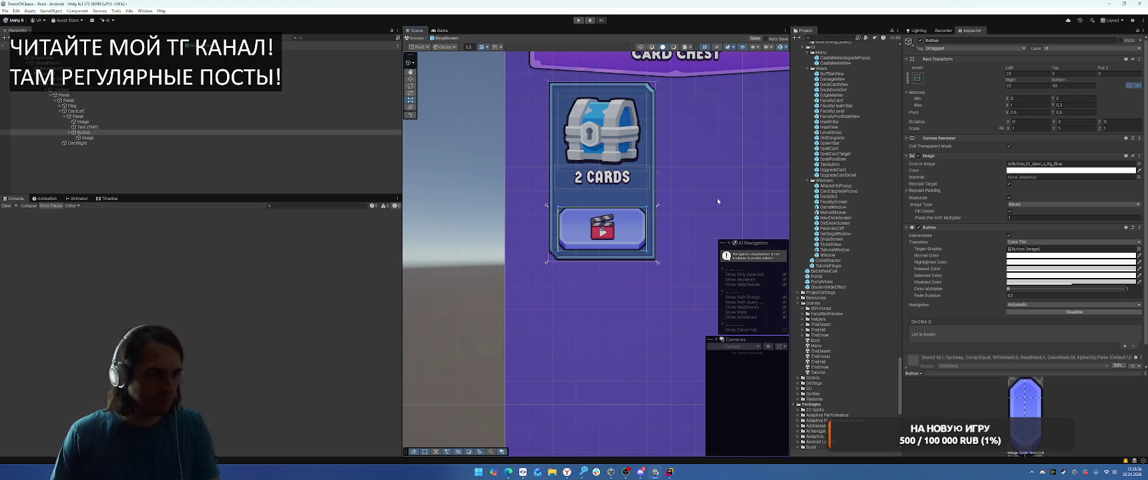
# Step: Anchor the 2 CARDS label between Y 0.3 and 0.4 with zero top and bottom offsets
pyautogui.click(146, 127)
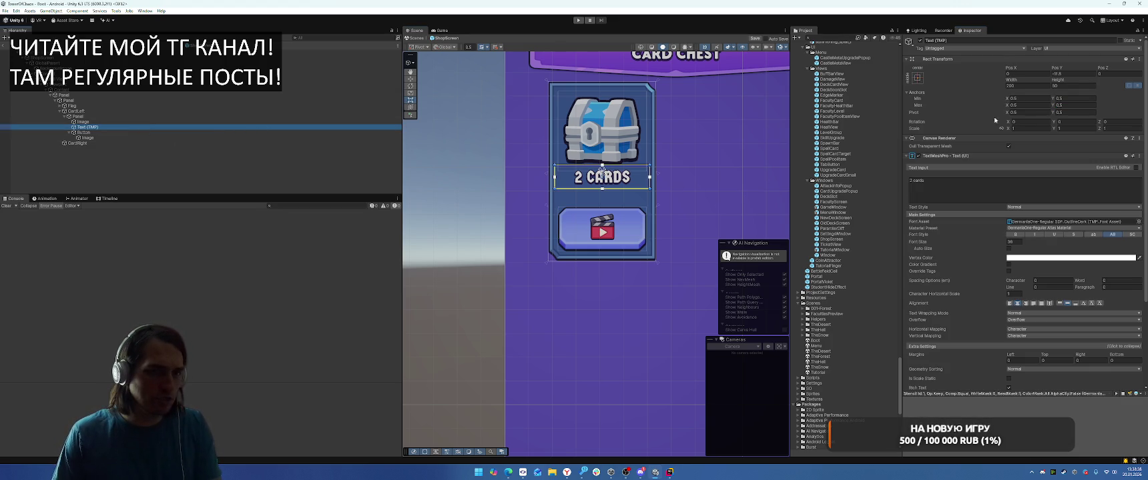
pyautogui.click(1069, 100)
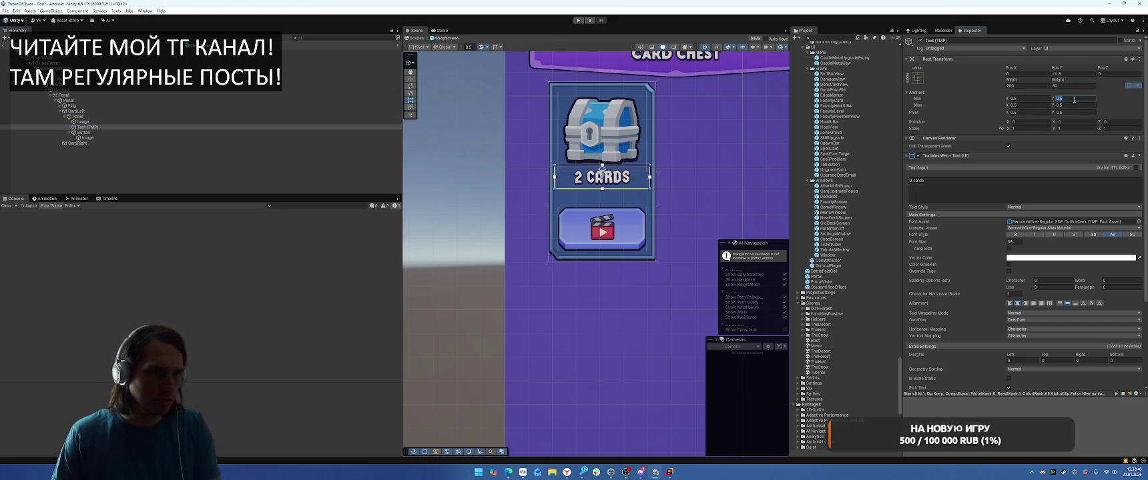
pyautogui.write('0.3')
pyautogui.click(1074, 105)
pyautogui.write('0.4')
pyautogui.click(1068, 83)
pyautogui.click(1068, 74)
pyautogui.write('0')
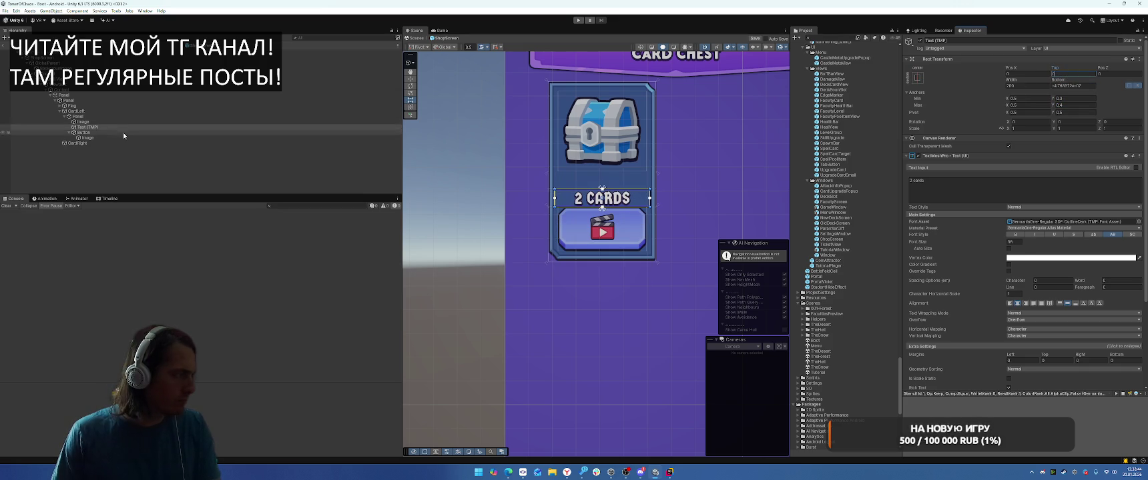
# Step: Set the chest image's Anchors Min Y to 0.4 so it fills the space above the label
pyautogui.click(82, 122)
pyautogui.click(1075, 98)
pyautogui.write('0.4')
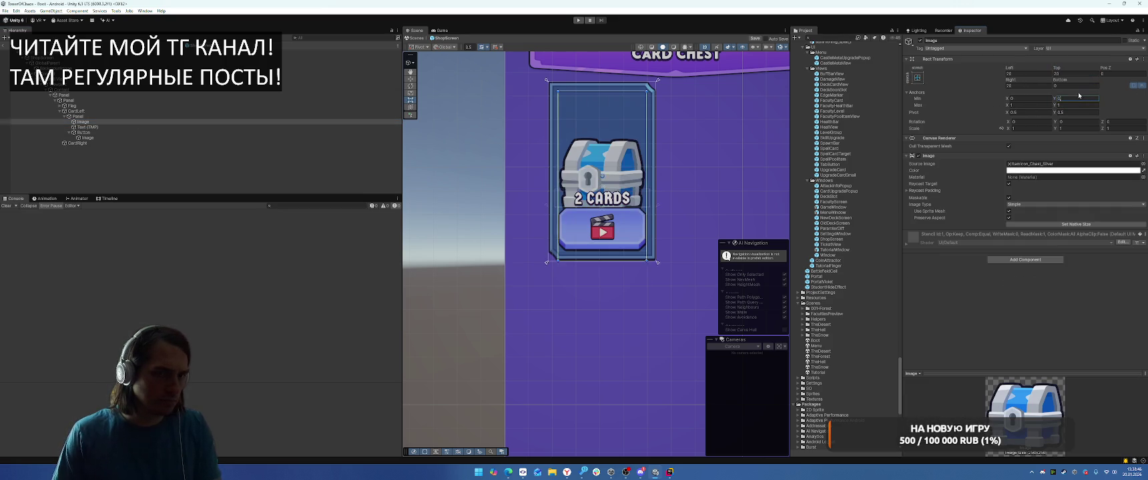
pyautogui.press('Return')
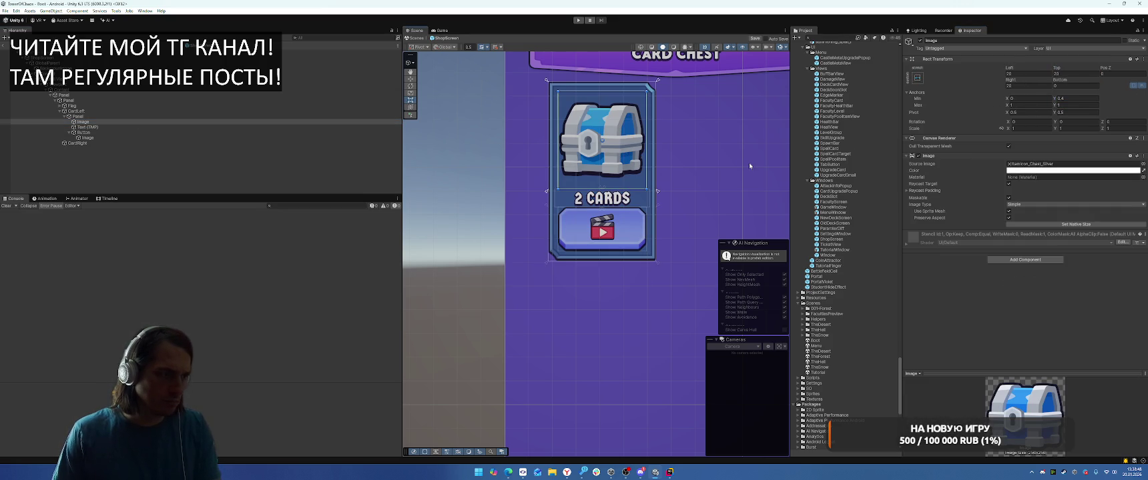
pyautogui.scroll(-1, 724, 175)
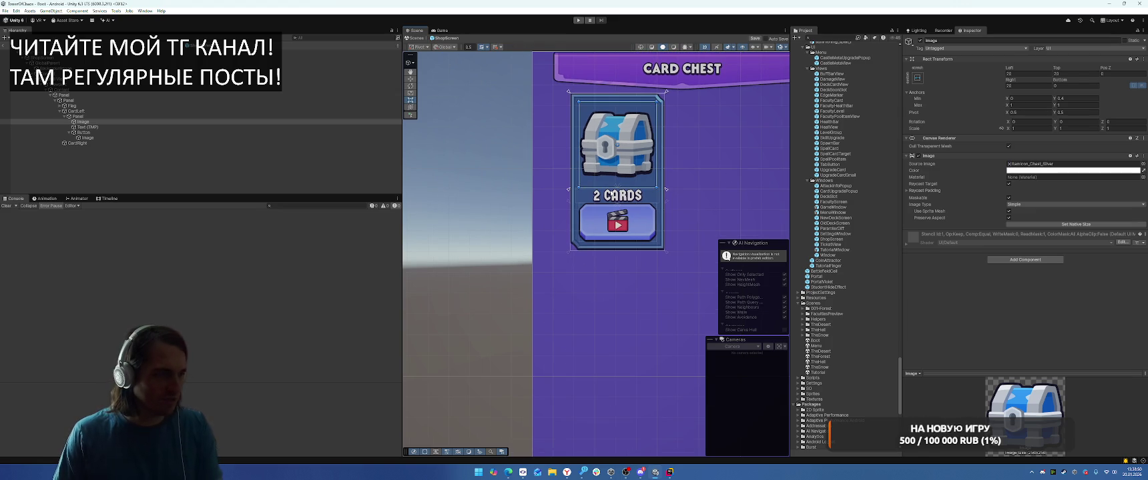
pyautogui.click(163, 106)
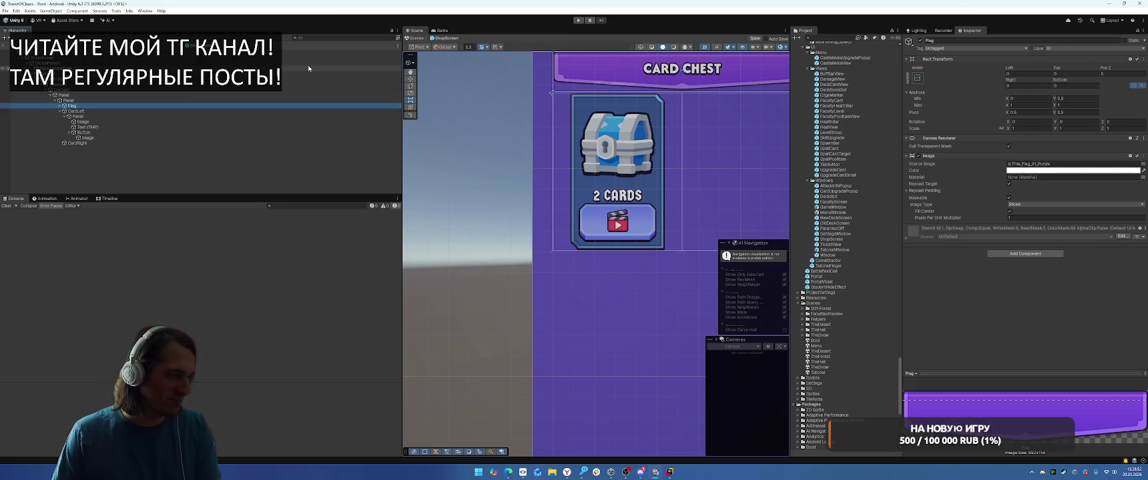
# Step: Frame the 2 CARDS label and enable Auto Size, keeping its Max Y at 0.4
pyautogui.press('Down')
pyautogui.press('Down')
pyautogui.press('Down')
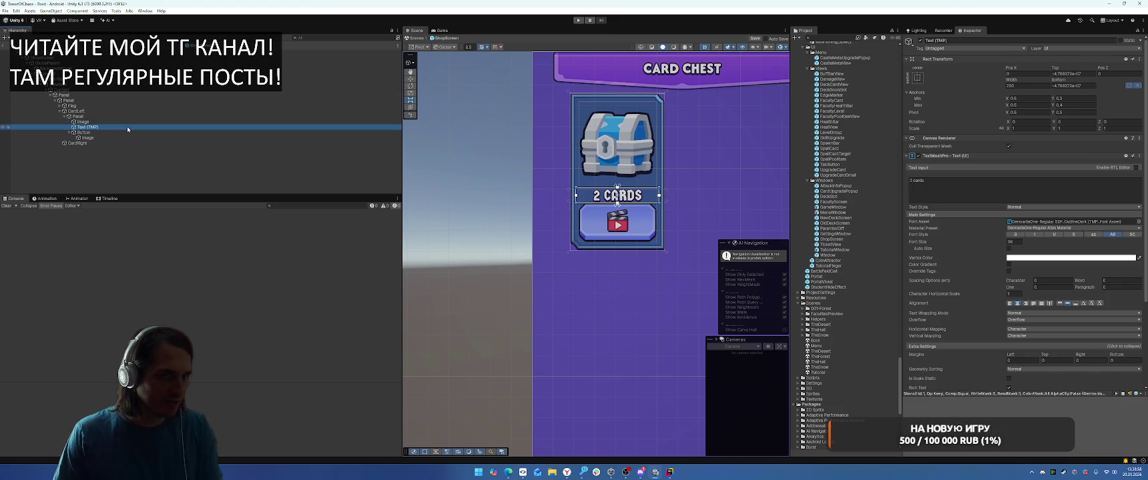
pyautogui.press('f')
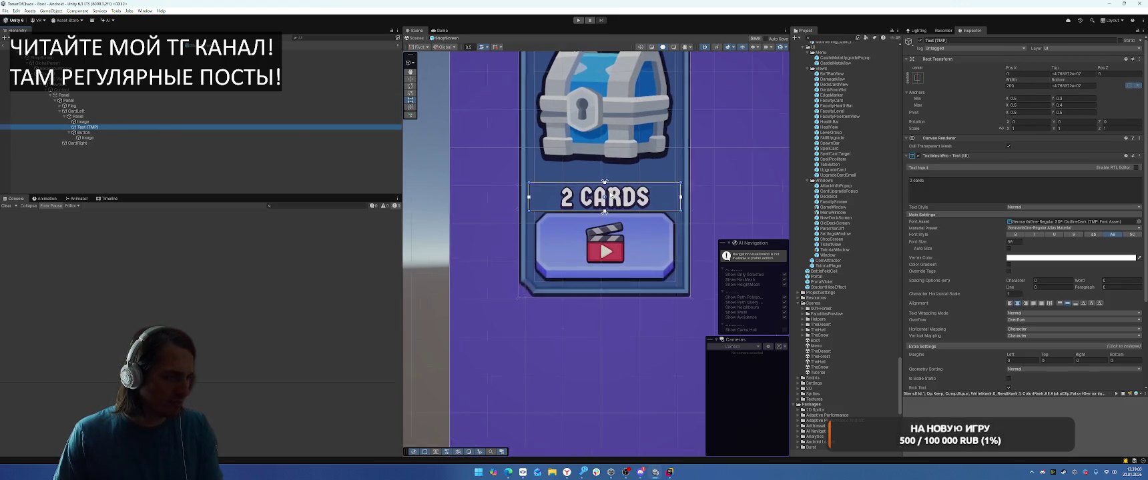
pyautogui.click(1008, 248)
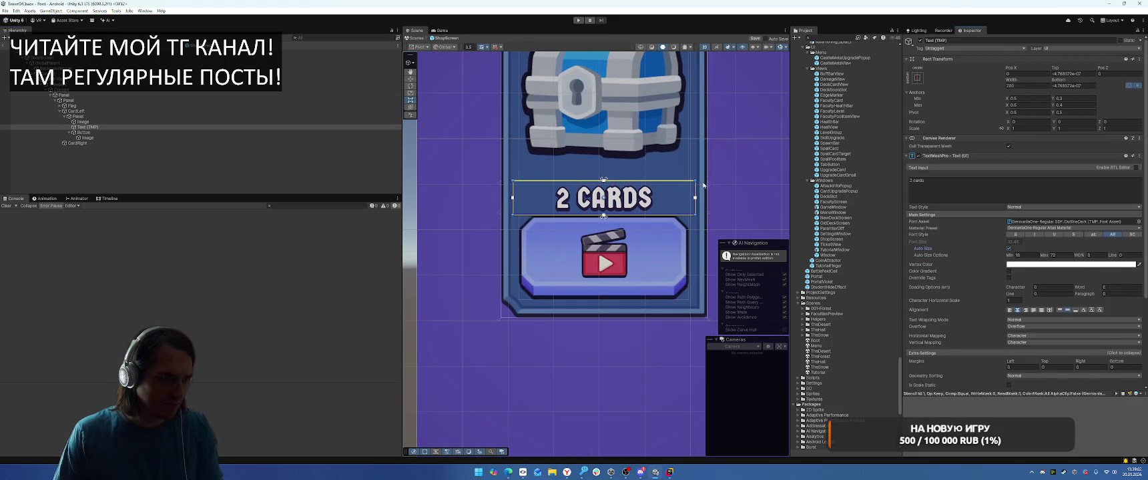
pyautogui.click(1067, 105)
pyautogui.write('0.5')
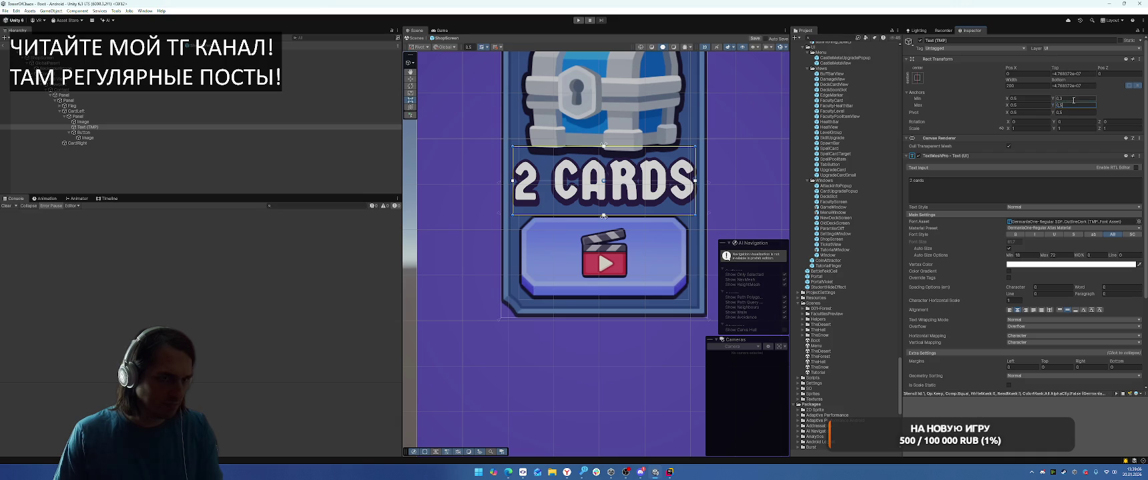
pyautogui.press('Escape')
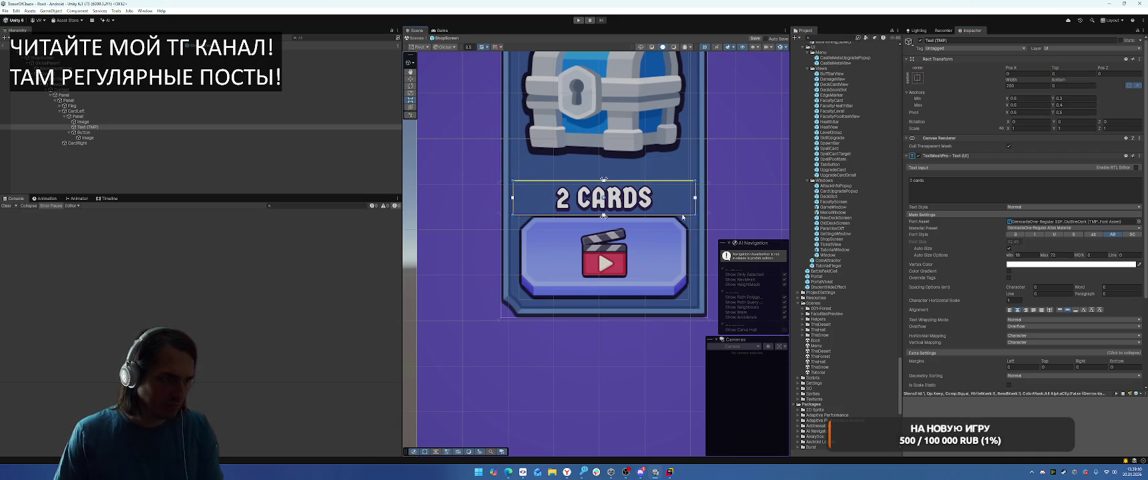
# Step: Set the label's Bottom offset to 5 and save the prefab
pyautogui.click(1063, 86)
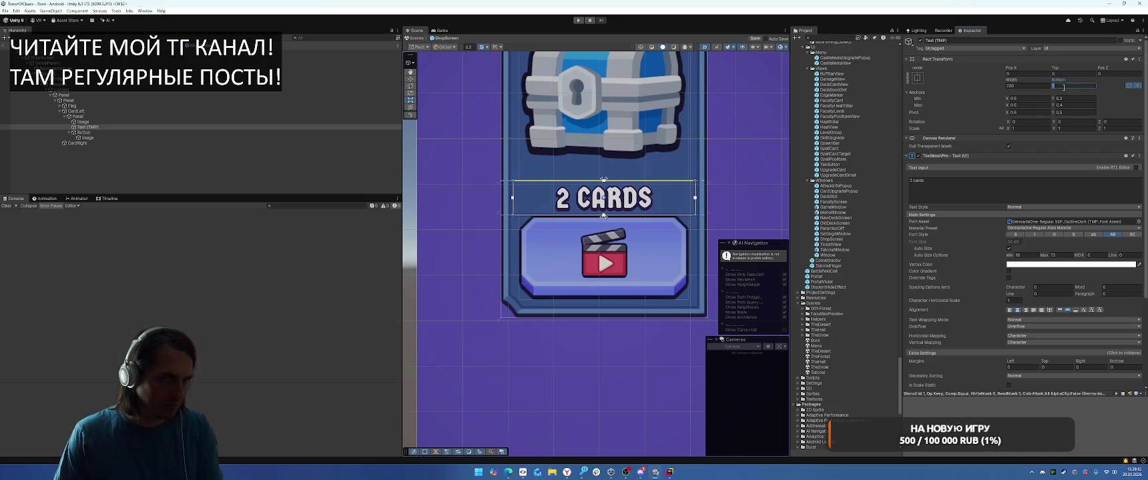
pyautogui.write('5')
pyautogui.scroll(-5, 739, 173)
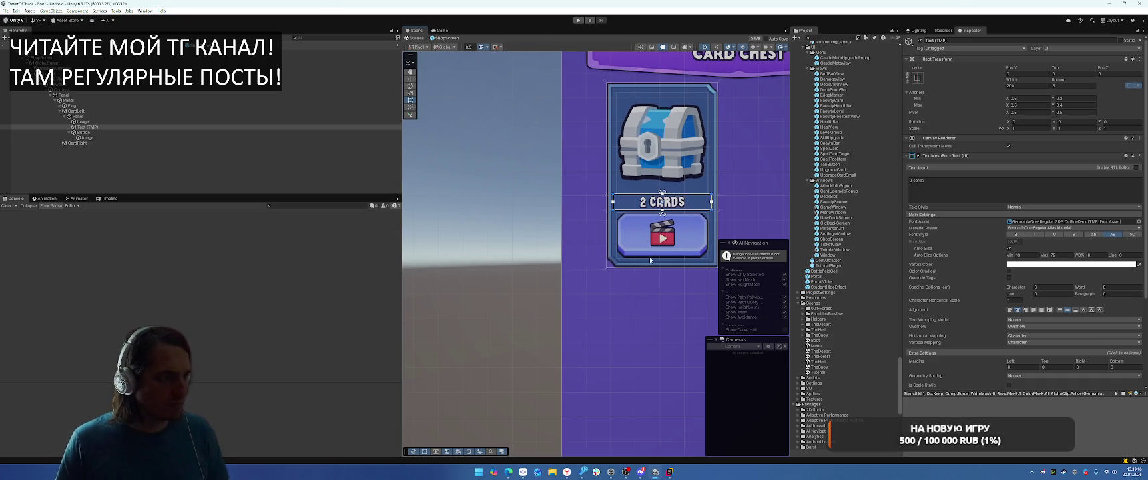
pyautogui.hotkey('ctrl', 's')
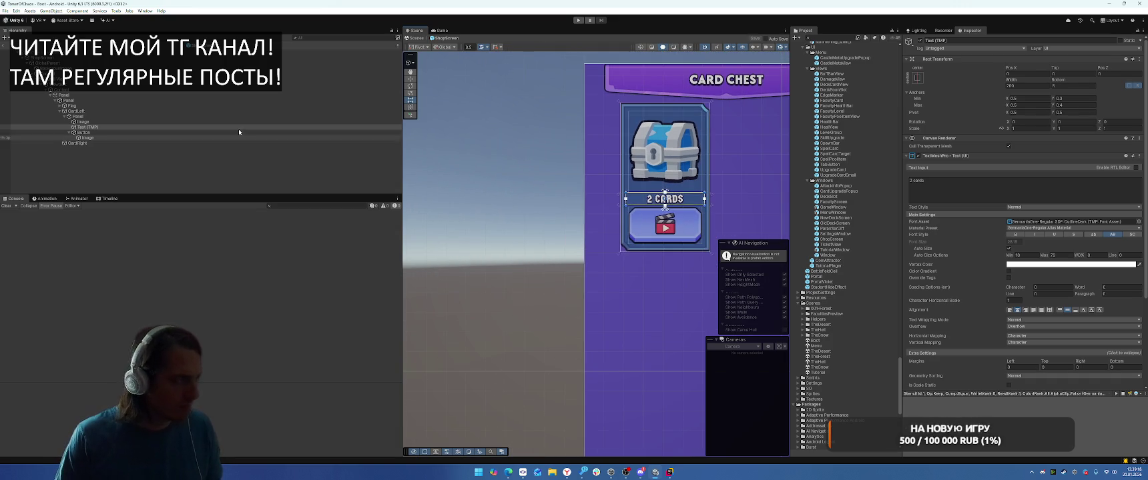
pyautogui.click(203, 75)
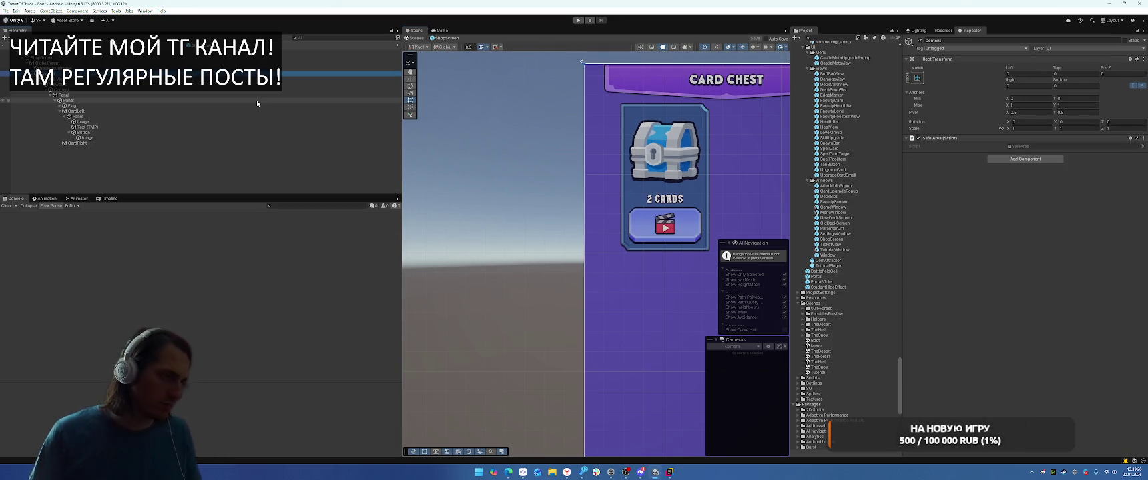
# Step: Paste a copy of the left card's Panel inside CardRight
pyautogui.click(148, 116)
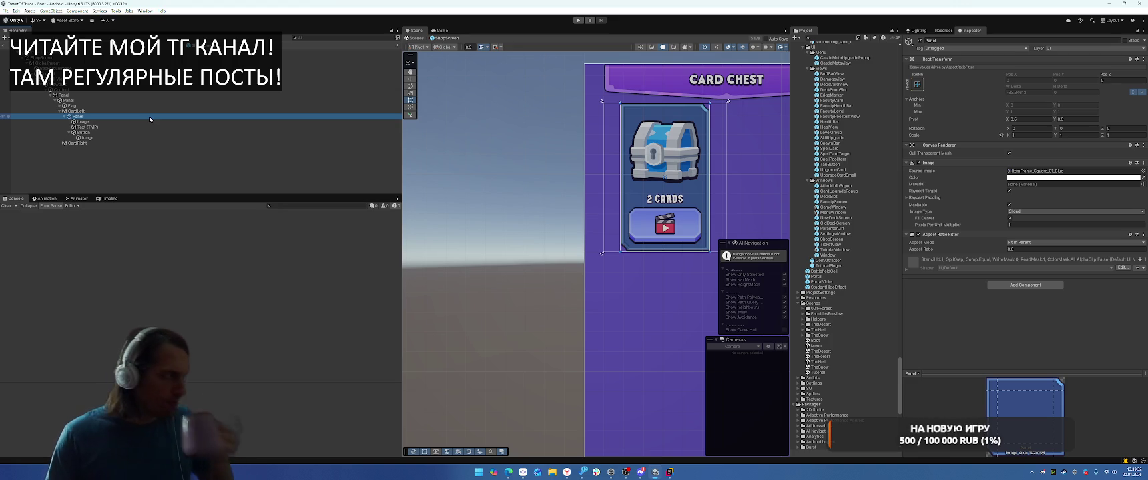
pyautogui.press('Left')
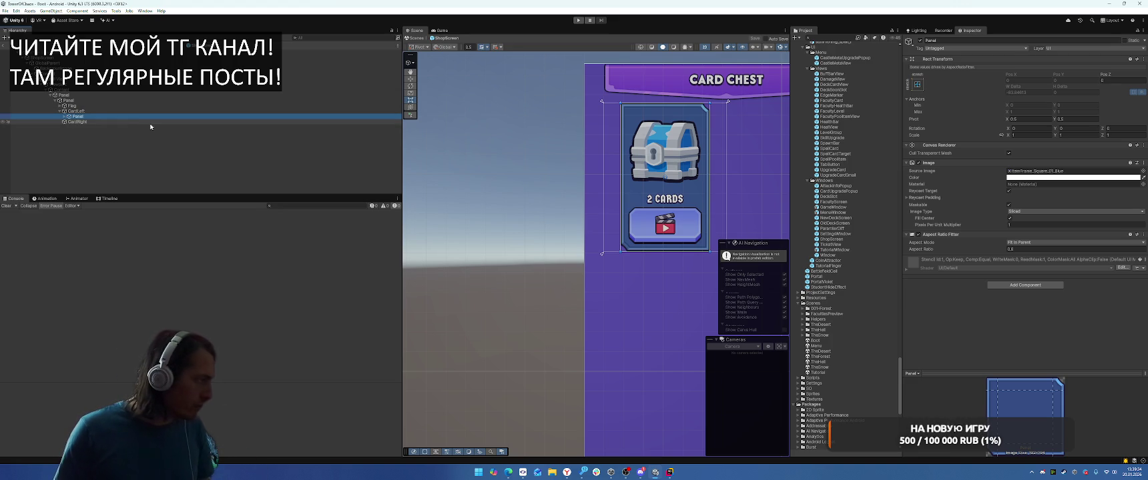
pyautogui.click(107, 122)
pyautogui.hotkey('ctrl', 'v')
pyautogui.moveTo(84, 127); pyautogui.dragTo(79, 122)
pyautogui.scroll(-2, 619, 158)
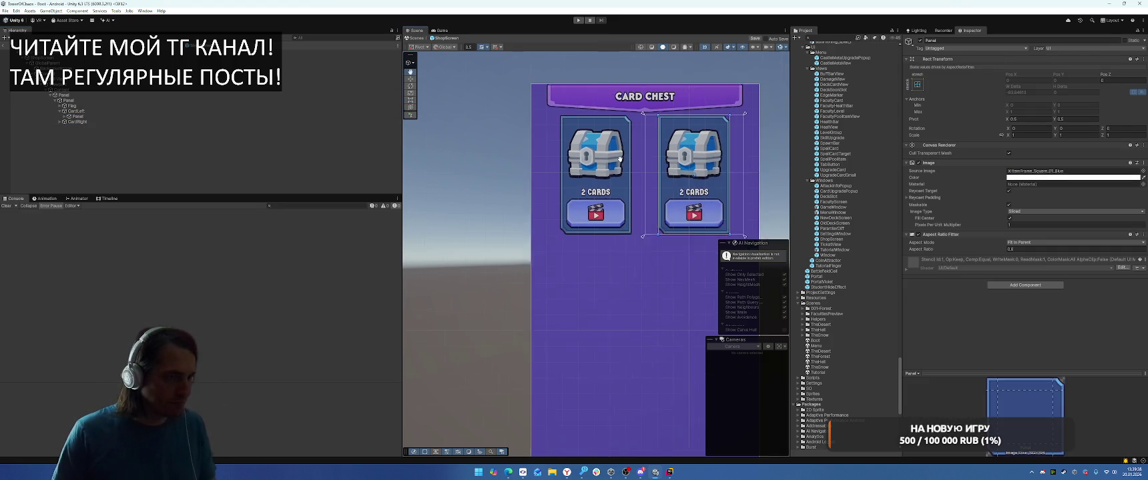
pyautogui.click(59, 123)
pyautogui.click(65, 128)
# Step: Change the copied label to 4 CARDS and delete the clapper icon from its button
pyautogui.click(93, 137)
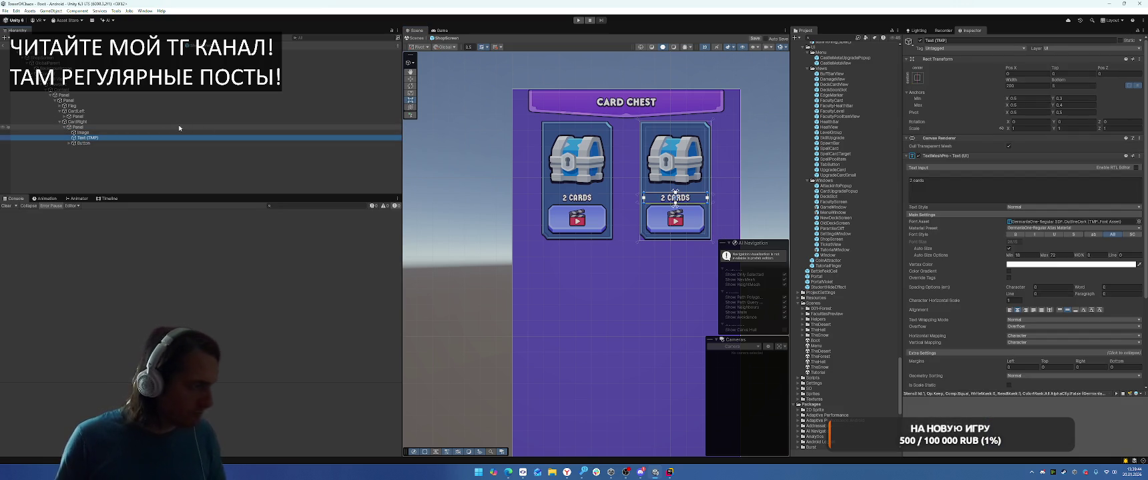
pyautogui.click(959, 188)
pyautogui.press('Home')
pyautogui.press('Delete')
pyautogui.press('Delete')
pyautogui.write('4')
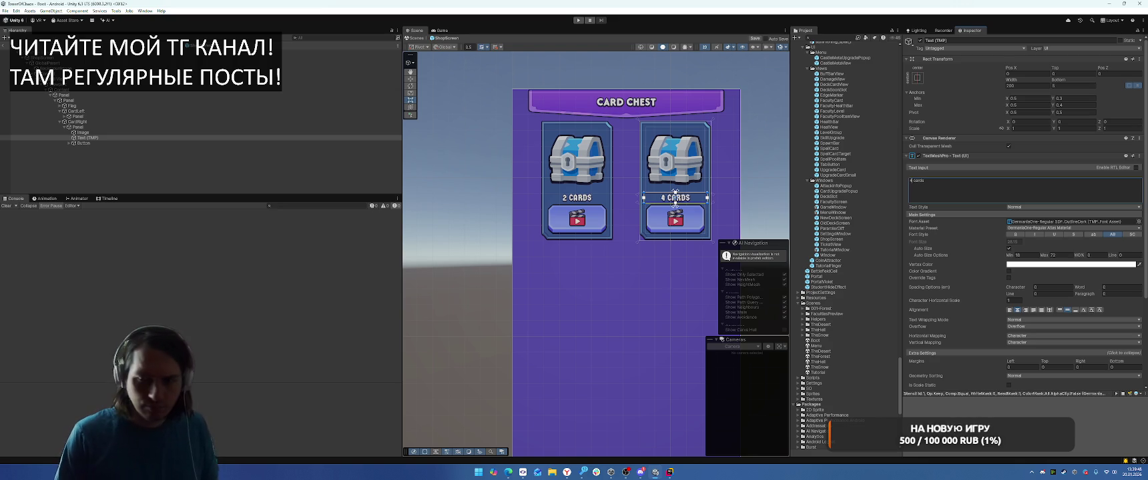
pyautogui.click(69, 143)
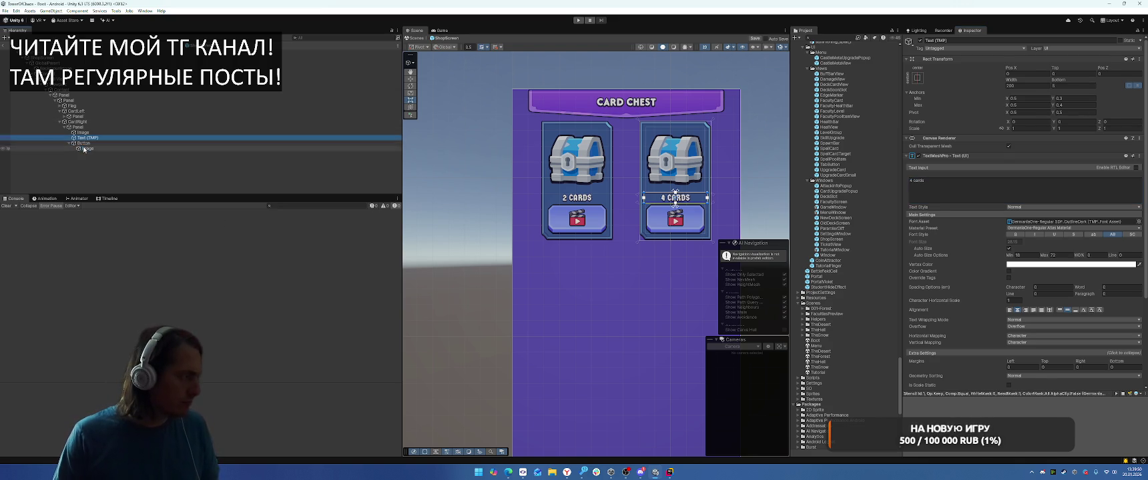
pyautogui.click(83, 148)
pyautogui.press('Delete')
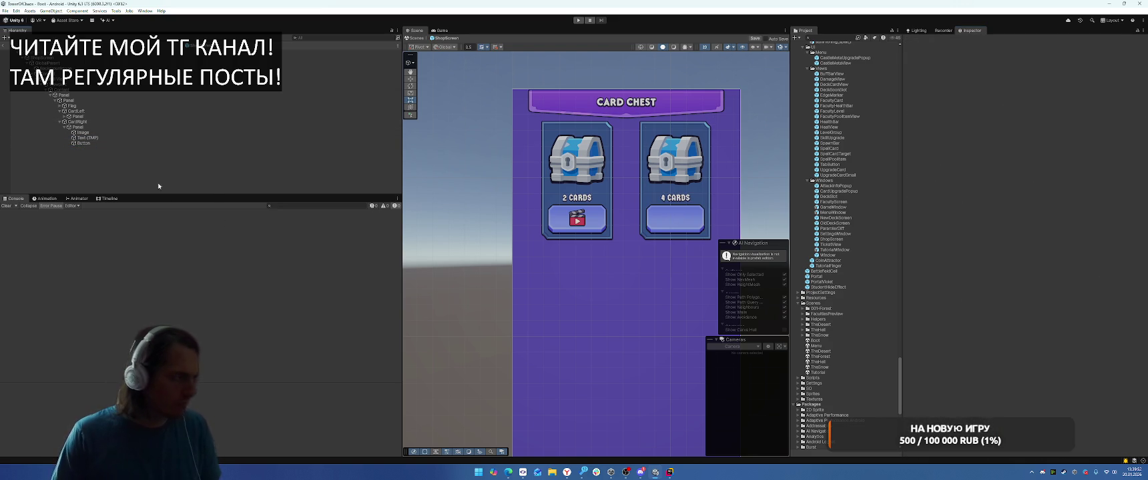
# Step: Add a TextMeshPro text inside the right button using the GermaniaOne SDF font
pyautogui.rightClick(92, 145)
pyautogui.moveTo(167, 326)
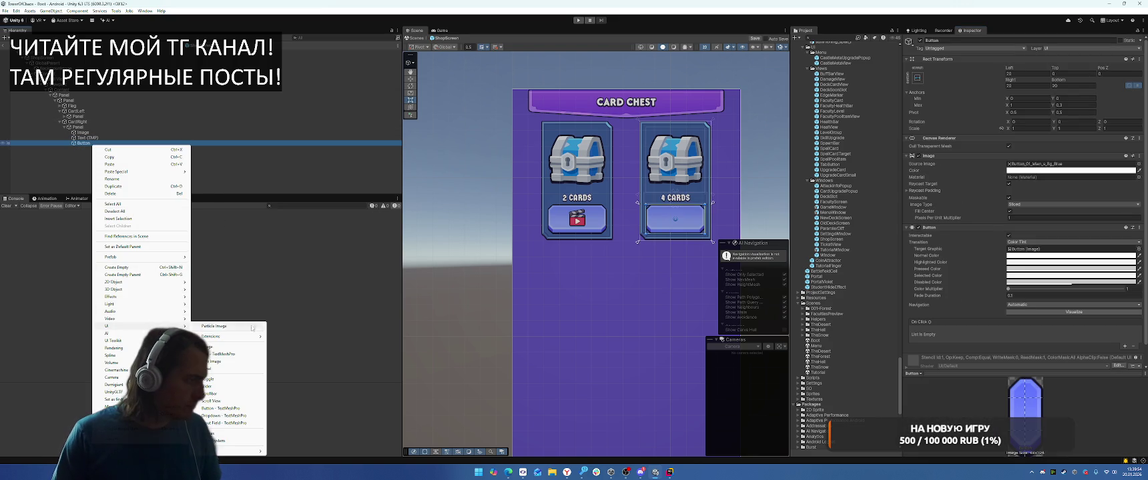
pyautogui.click(237, 354)
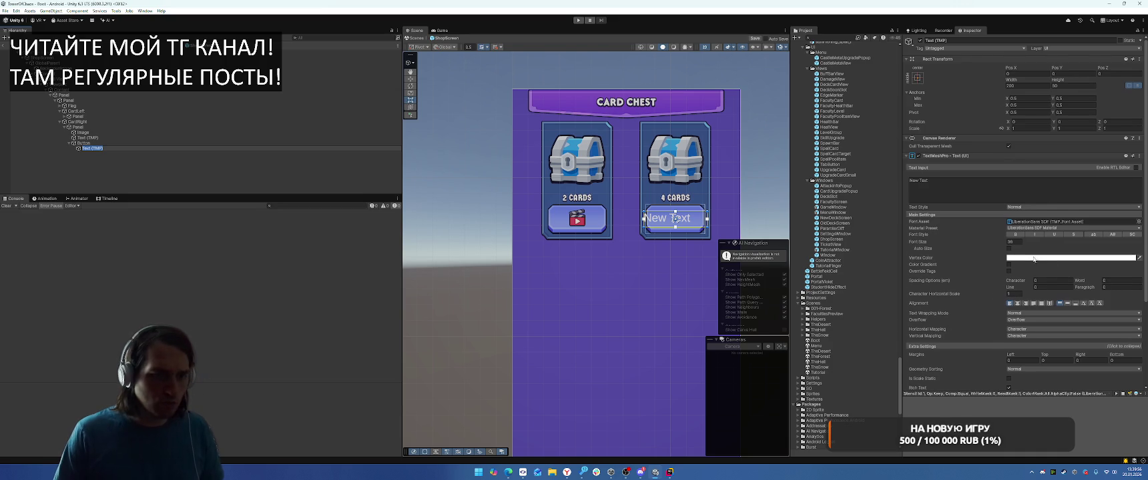
pyautogui.scroll(-1, 1108, 193)
pyautogui.click(1138, 186)
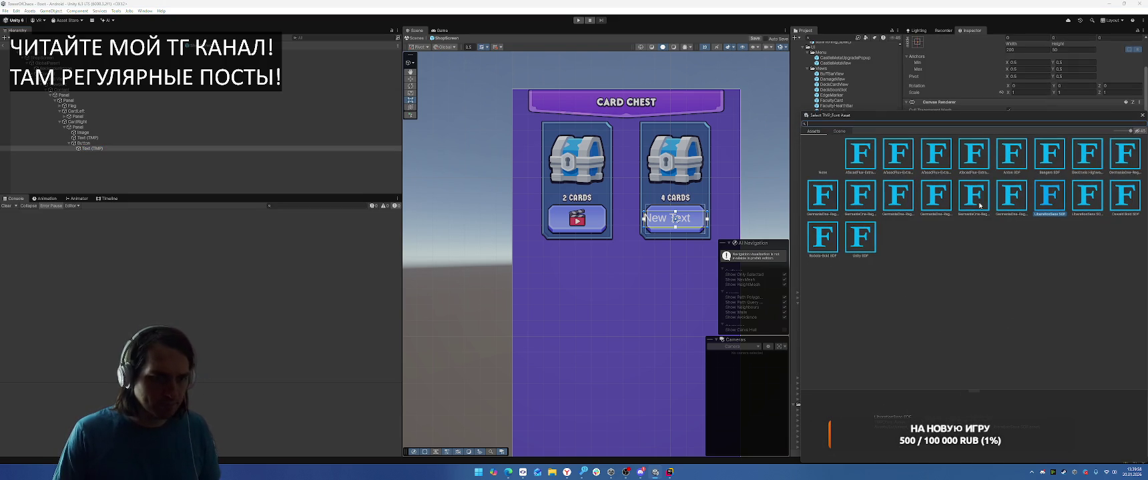
pyautogui.click(924, 202)
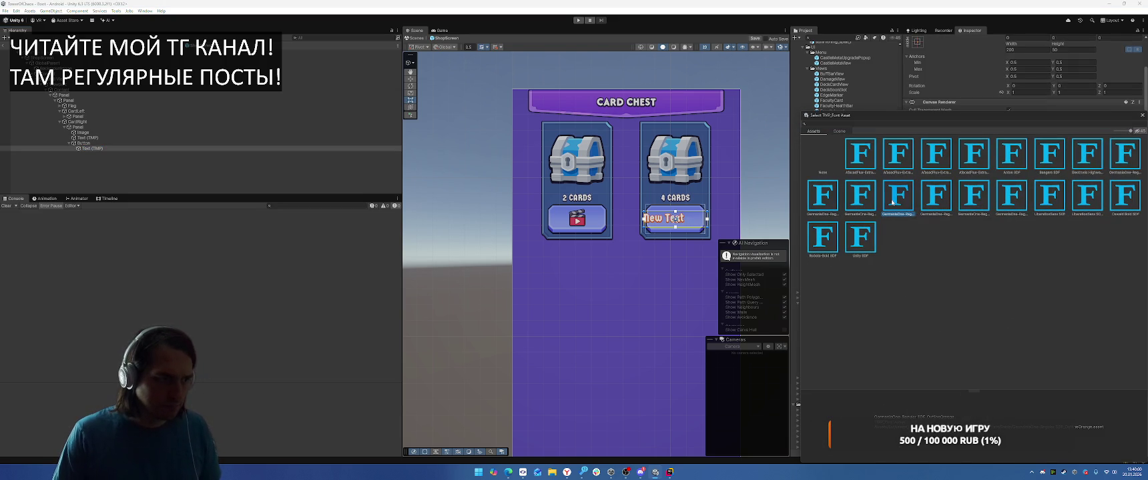
pyautogui.doubleClick(925, 200)
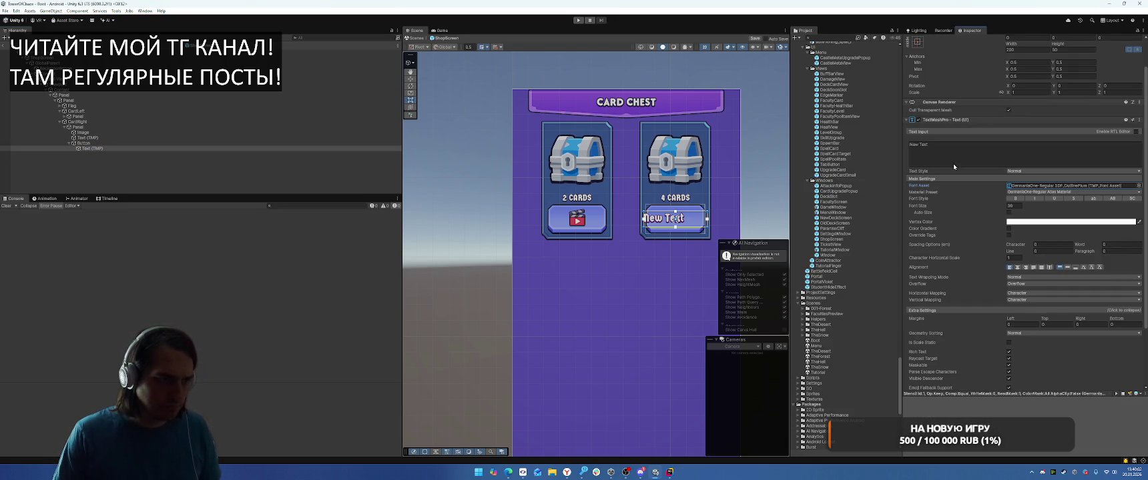
# Step: Stretch the text over the button, centre it both ways, with Top 10 and Bottom 20 insets
pyautogui.click(919, 80)
pyautogui.keyDown('alt'); pyautogui.click(991, 179); pyautogui.keyUp('alt')
pyautogui.click(1048, 188)
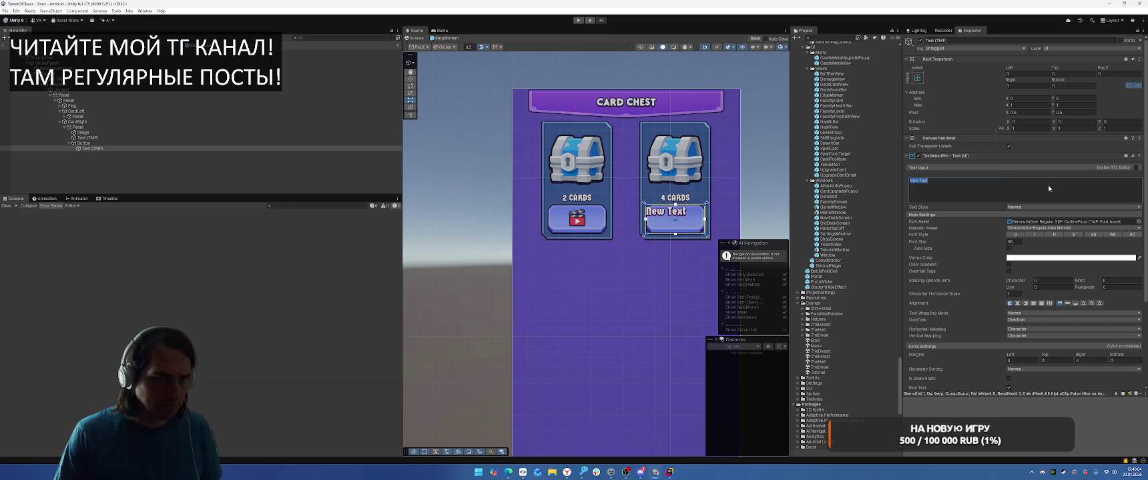
pyautogui.click(1017, 304)
pyautogui.click(1067, 304)
pyautogui.click(1025, 73)
pyautogui.click(1068, 74)
pyautogui.write('20')
pyautogui.press('Tab')
pyautogui.write('20')
pyautogui.click(1068, 74)
pyautogui.write('10')
# Step: Set the button text to '<sprite name=gold>100'
pyautogui.click(967, 181)
pyautogui.write('100')
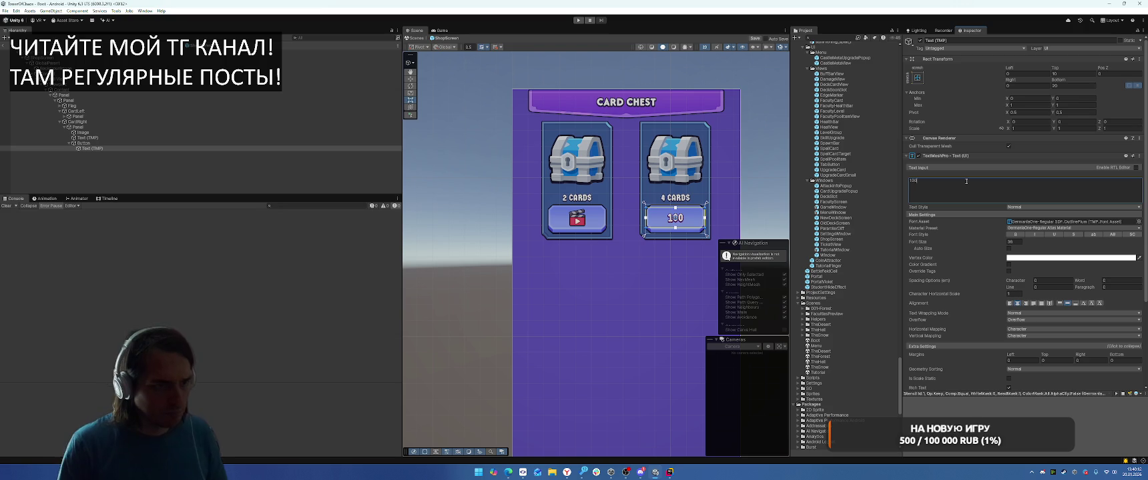
pyautogui.press('Home')
pyautogui.write('БЮ')
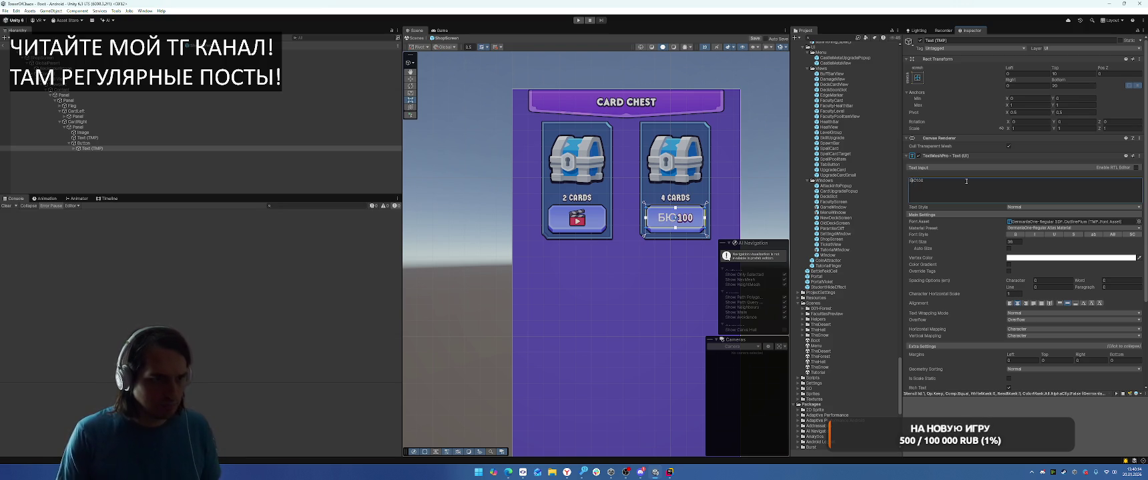
pyautogui.press('BackSpace')
pyautogui.press('BackSpace')
pyautogui.write('<>')
pyautogui.press('Left')
pyautogui.write('sprite name=gold')
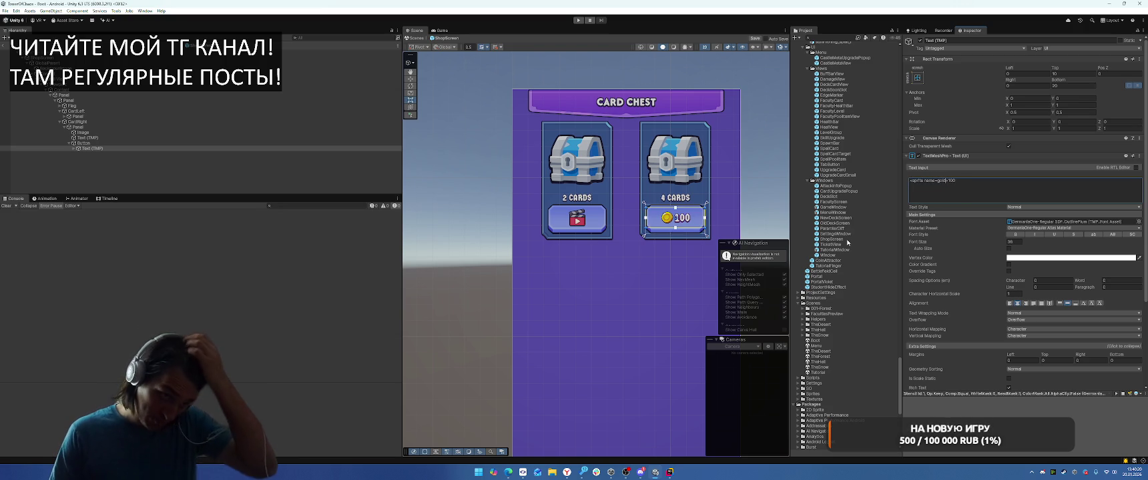
pyautogui.scroll(2, 751, 171)
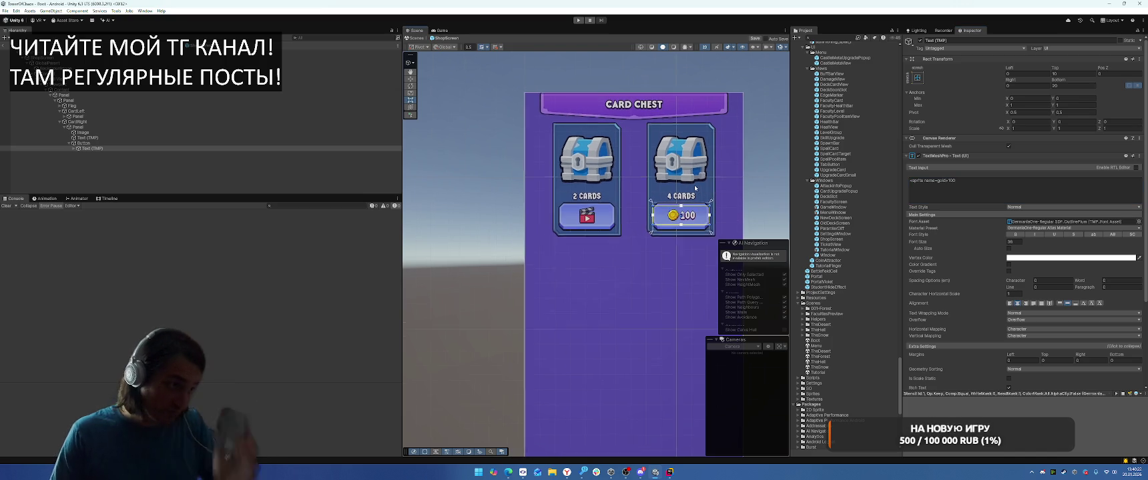
# Step: Drag ItemIcon_Chest_Special into the right card Image's Source Image field
pyautogui.click(83, 132)
pyautogui.click(1060, 163)
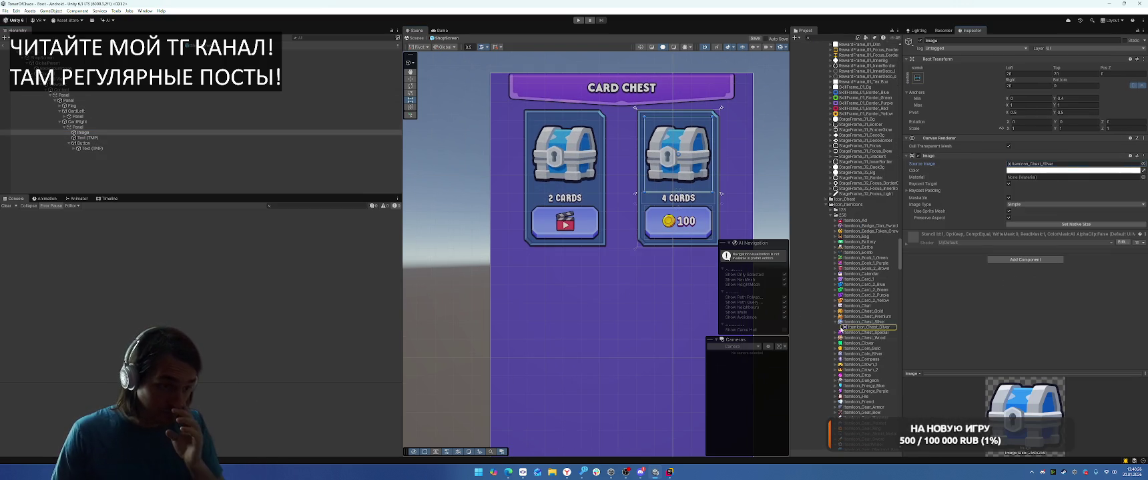
pyautogui.moveTo(867, 332)
pyautogui.mouseDown()
pyautogui.moveTo(1040, 163)
pyautogui.moveTo(1050, 170)
pyautogui.mouseUp()
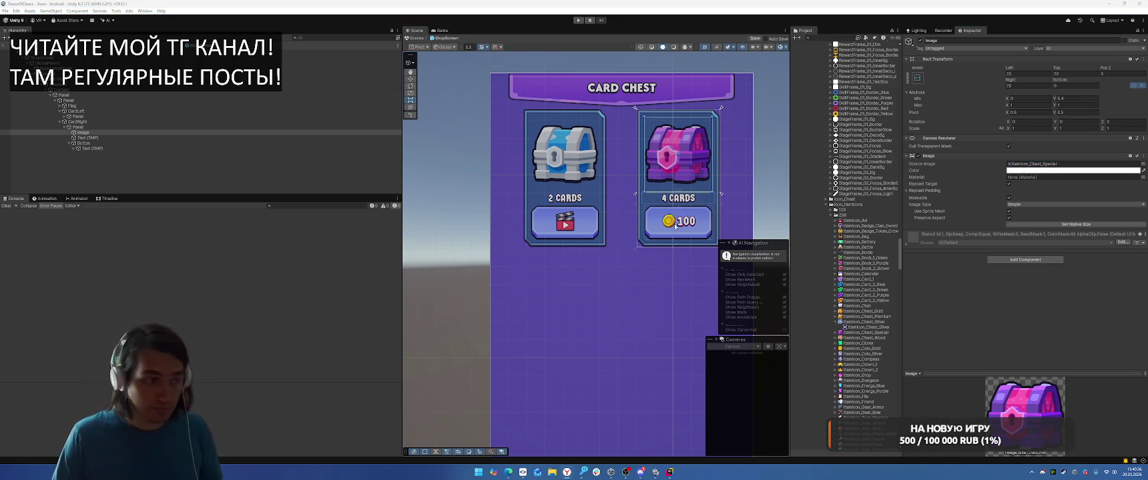
# Step: Select both card buttons and try a yellow background, with Pixels Per Unit Multiplier 2, then 1
pyautogui.click(63, 143)
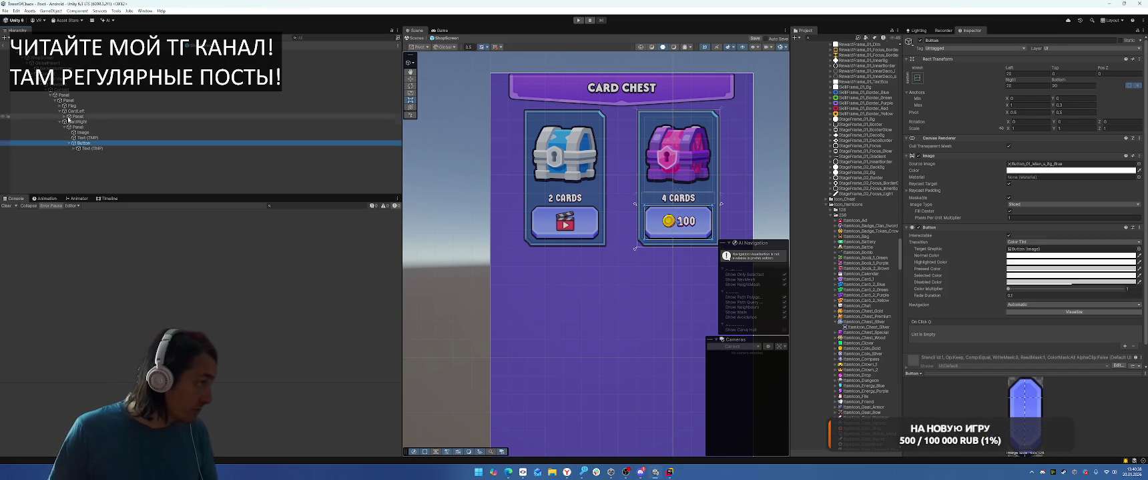
pyautogui.click(69, 116)
pyautogui.keyDown('ctrl'); pyautogui.click(83, 132); pyautogui.keyUp('ctrl')
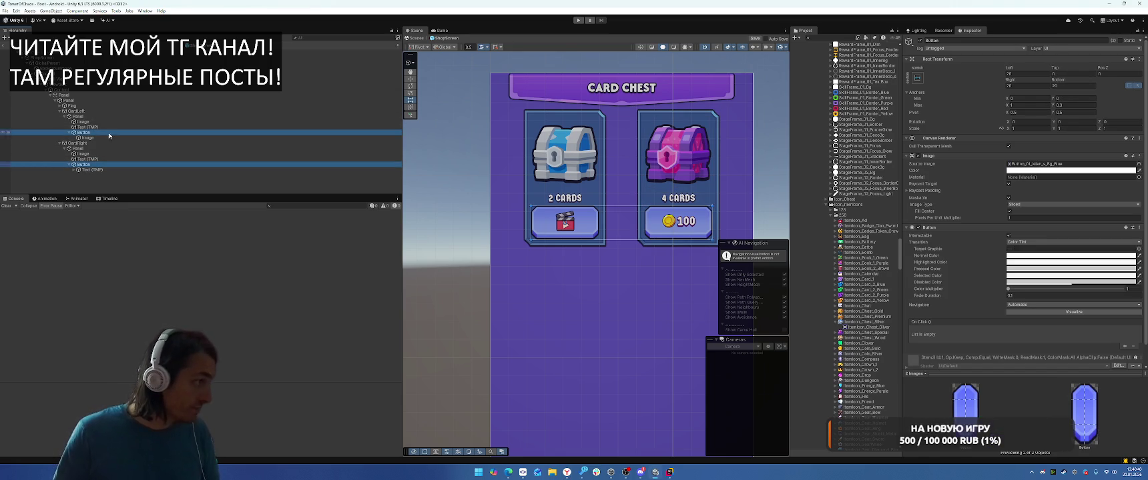
pyautogui.click(1067, 164)
pyautogui.scroll(3, 846, 184)
pyautogui.moveTo(861, 123); pyautogui.dragTo(1039, 167)
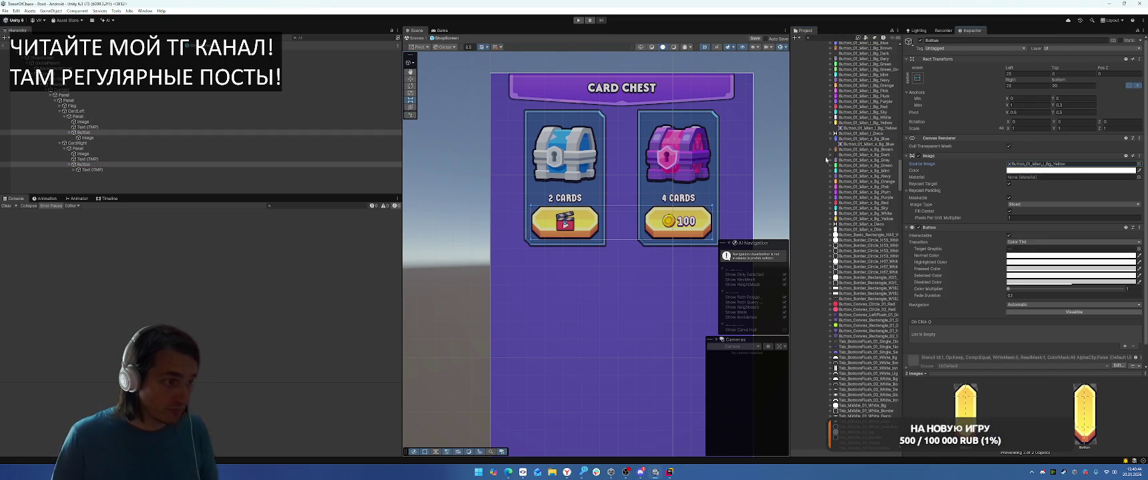
pyautogui.click(1037, 217)
pyautogui.write('2')
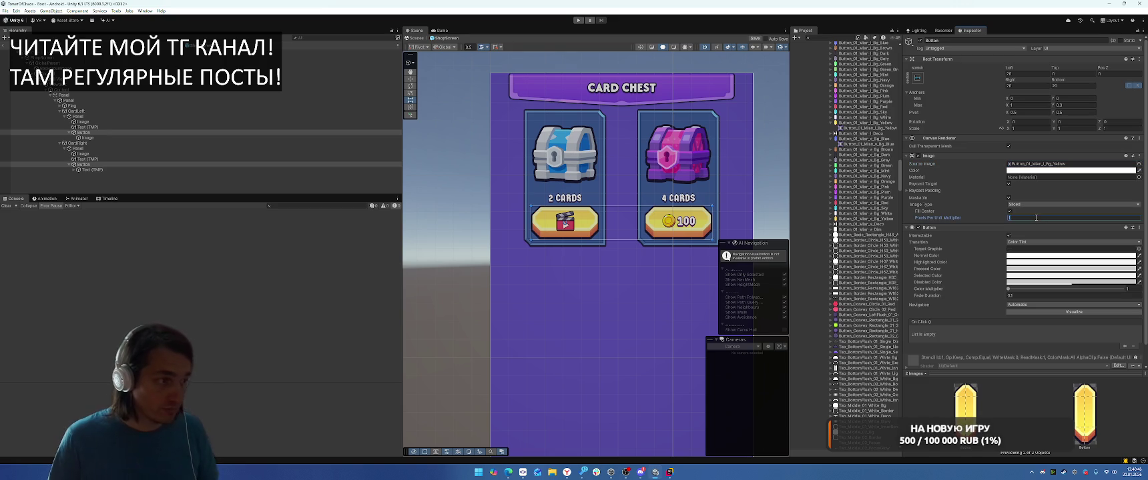
pyautogui.scroll(-2, 694, 189)
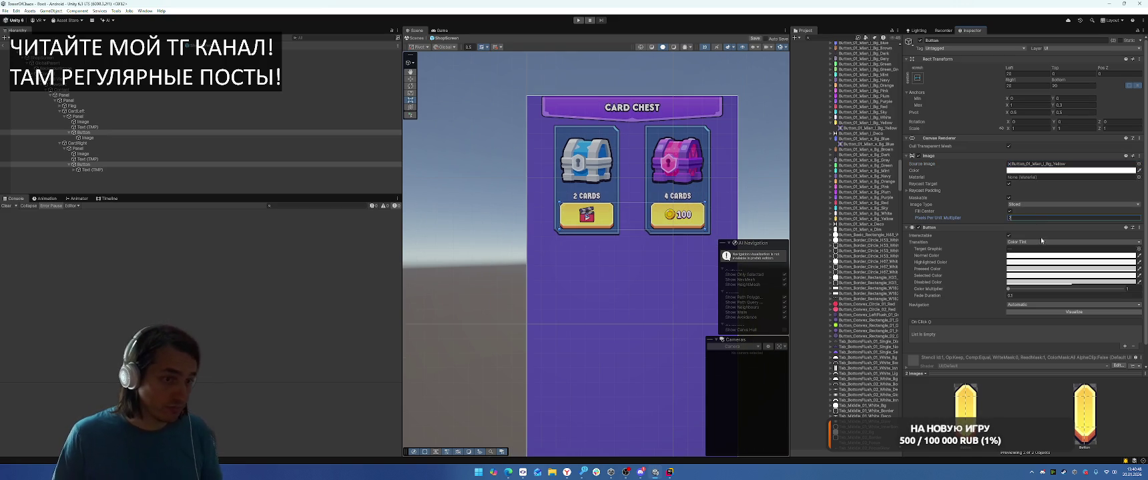
pyautogui.write('1')
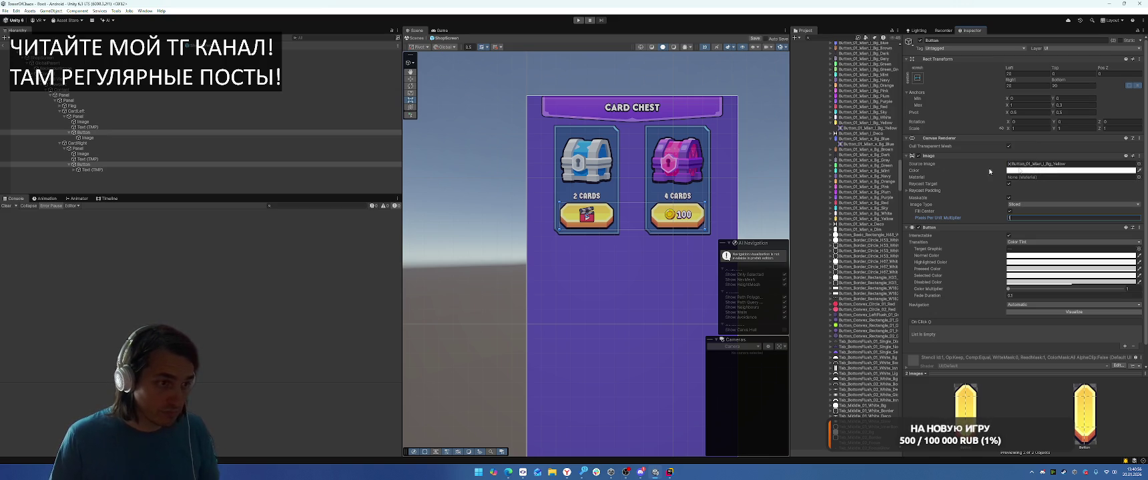
# Step: Try the plum background, then browse the button sprites to find the orange one
pyautogui.moveTo(859, 193); pyautogui.dragTo(1033, 165)
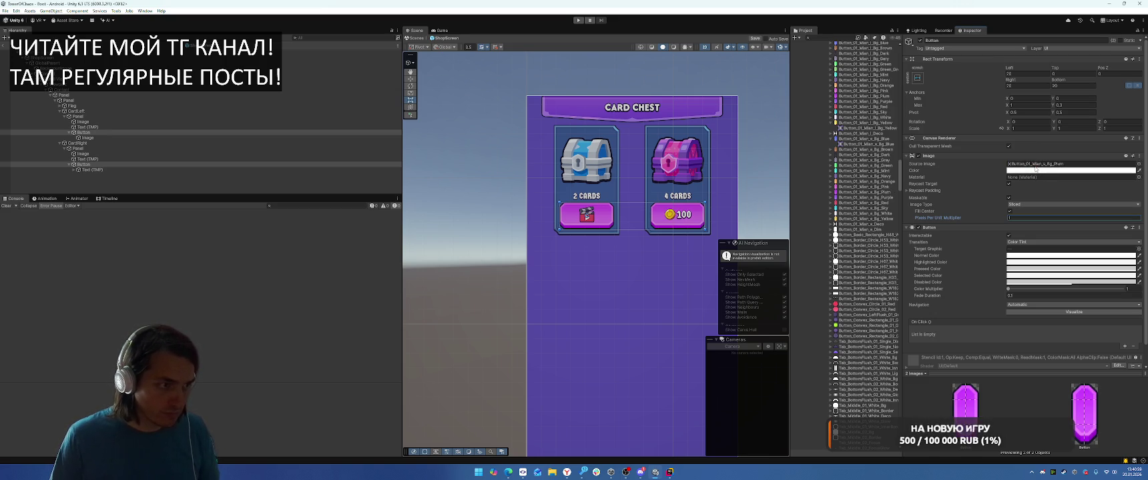
pyautogui.click(871, 187)
pyautogui.press('Up')
pyautogui.press('Up')
pyautogui.press('Up')
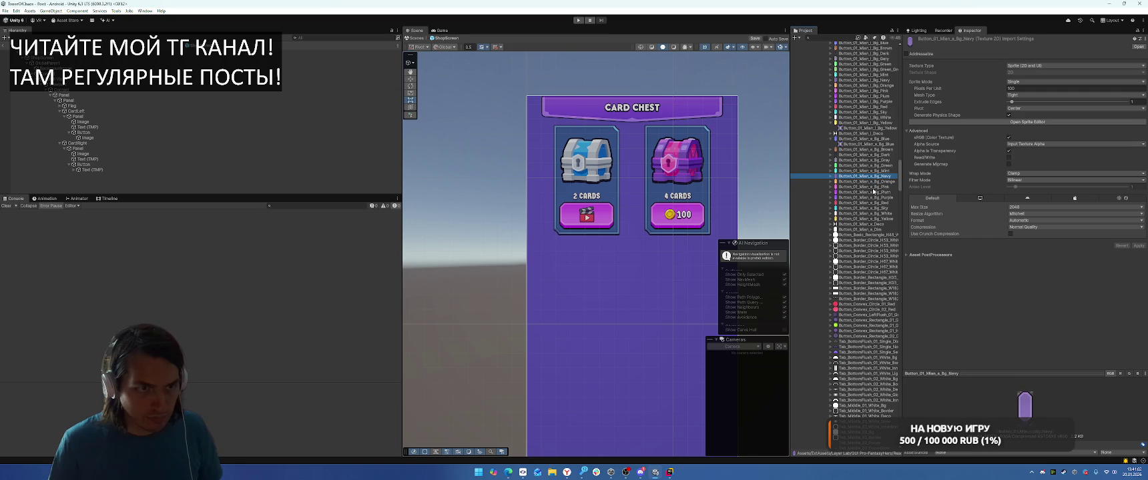
pyautogui.press('Up')
pyautogui.press('Up')
pyautogui.press('Up')
pyautogui.press('Left')
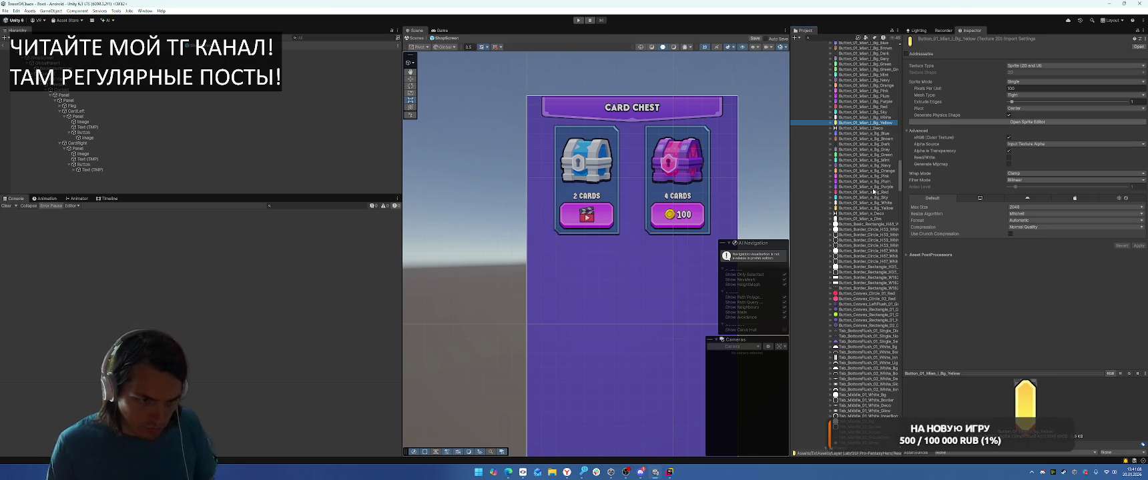
pyautogui.click(868, 188)
pyautogui.press('Up')
pyautogui.press('Up')
pyautogui.press('Up')
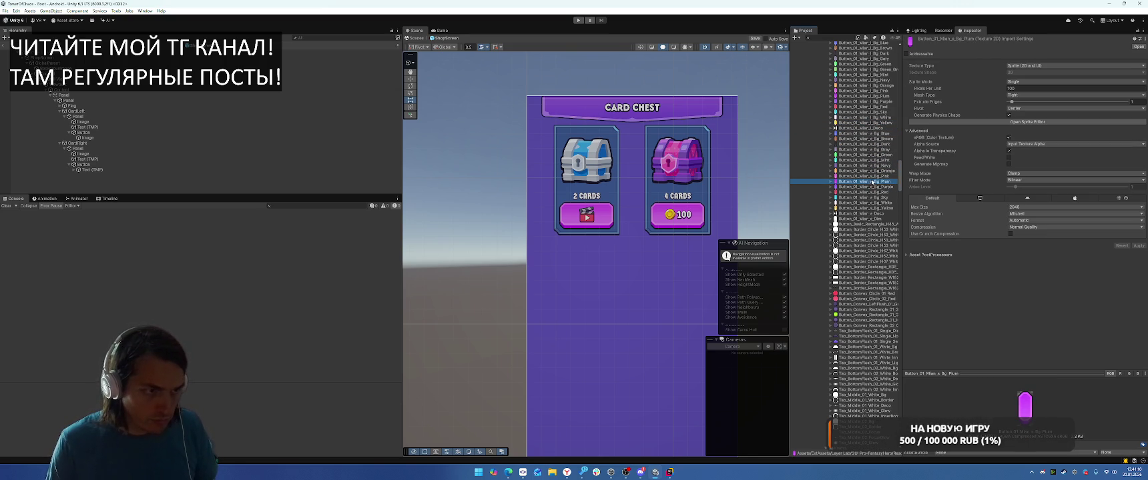
# Step: Assign Button_01_Mian_s_Bg_Orange as the Source Image of both card buttons
pyautogui.click(135, 164)
pyautogui.keyDown('ctrl'); pyautogui.click(115, 132); pyautogui.keyUp('ctrl')
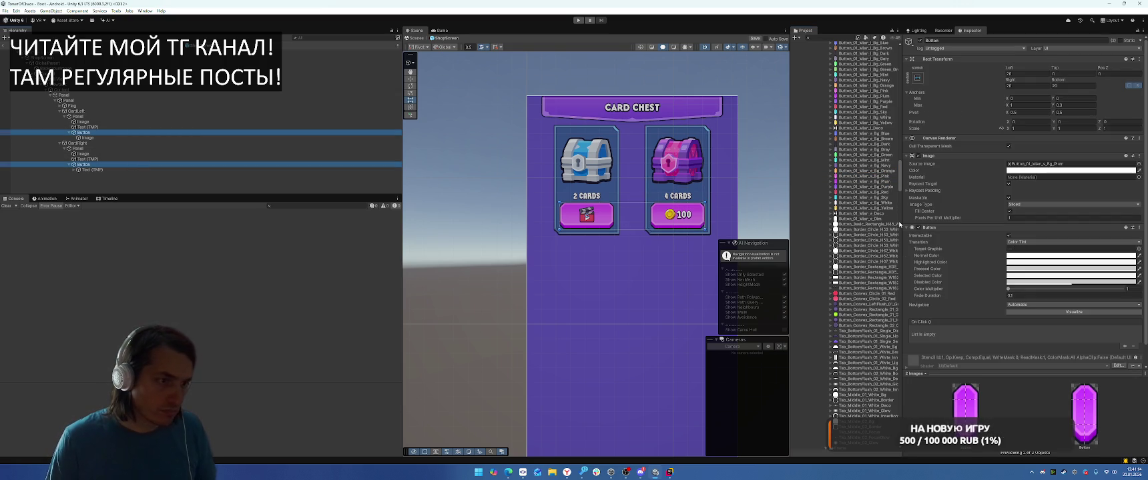
pyautogui.moveTo(868, 171); pyautogui.dragTo(1067, 164)
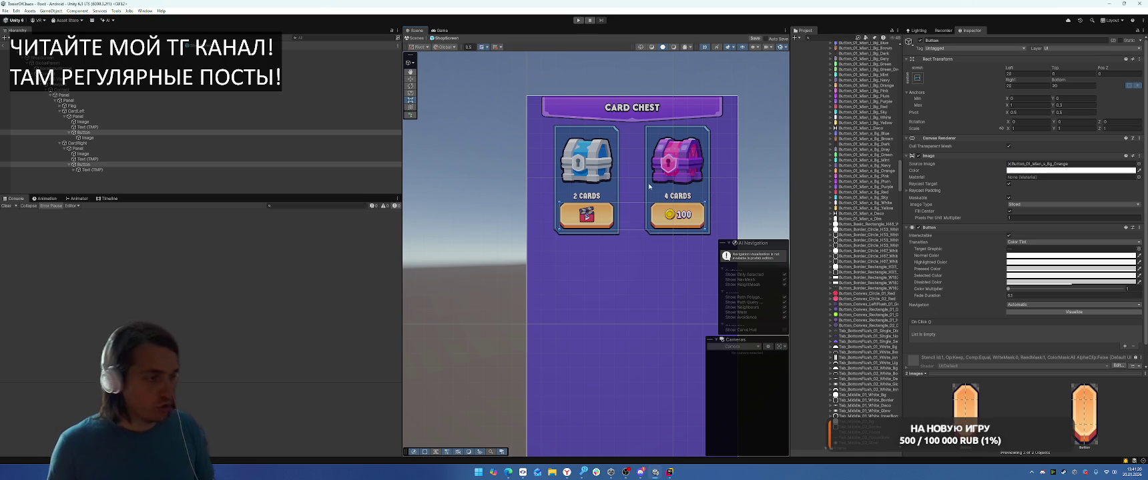
pyautogui.scroll(-1, 649, 187)
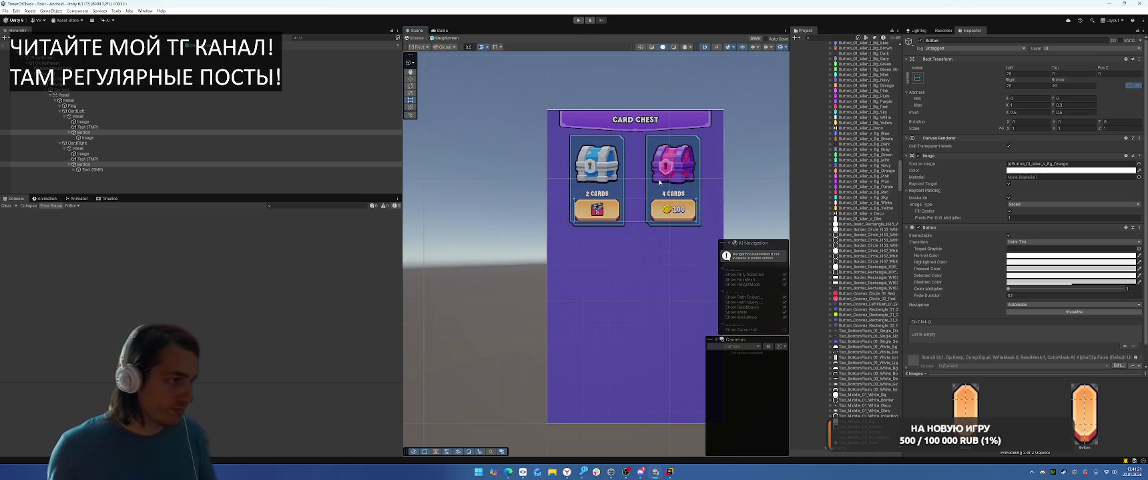
# Step: Rename the card chest panel to 'Top' and duplicate it as a 'Bottom' section
pyautogui.click(60, 95)
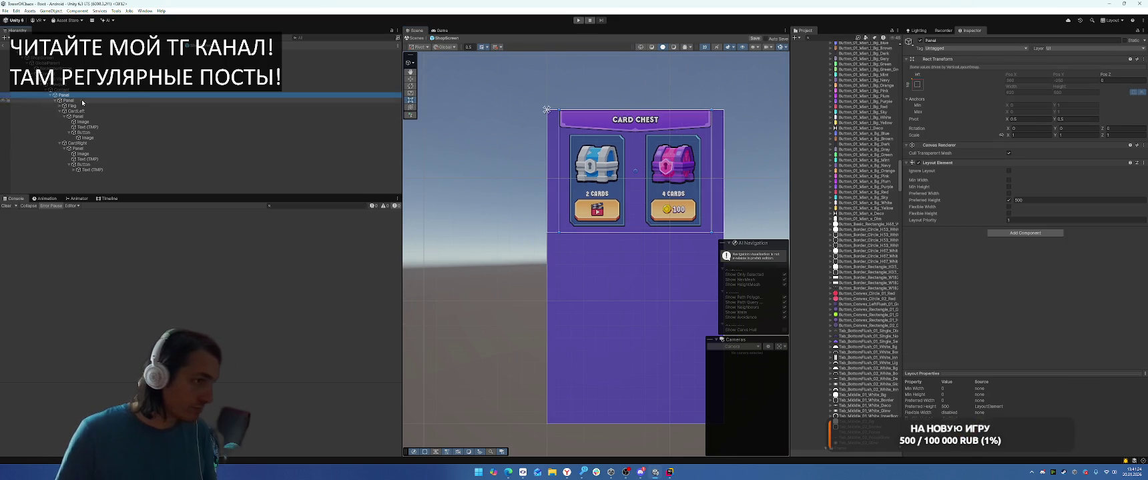
pyautogui.press('F2')
pyautogui.write('Top')
pyautogui.press('Return')
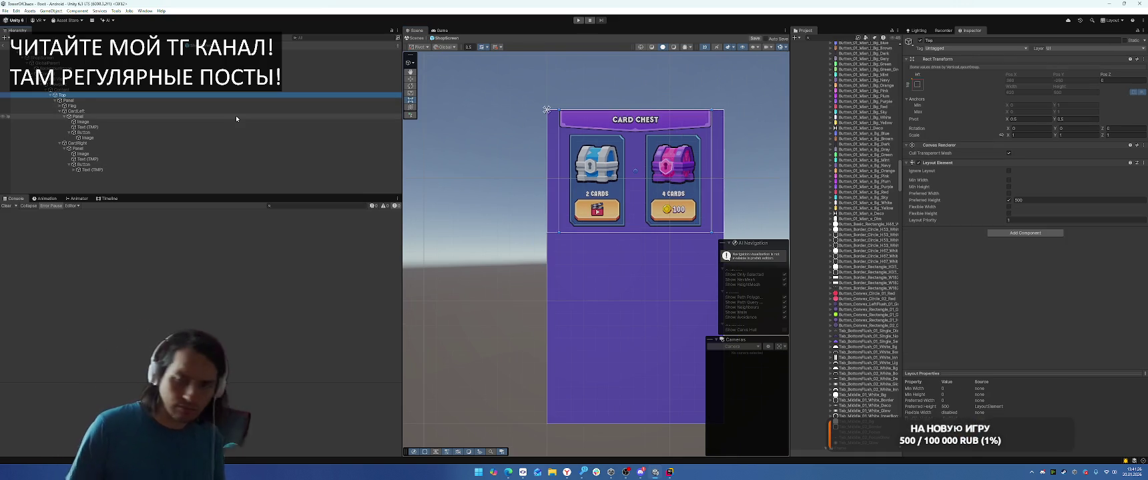
pyautogui.press('Left')
pyautogui.hotkey('ctrl', 'd')
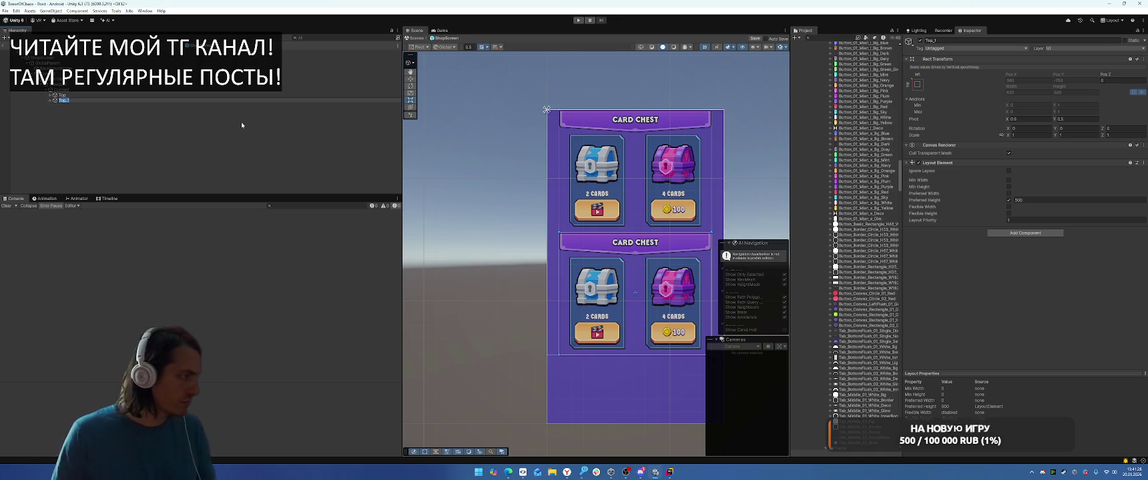
pyautogui.write('Bottom')
pyautogui.press('Return')
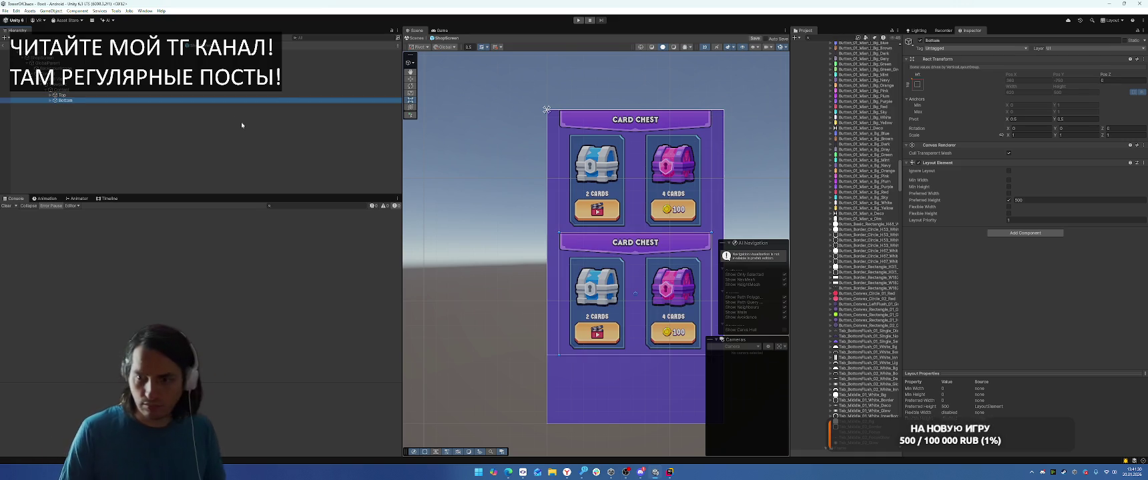
pyautogui.press('Right')
# Step: Give the Bottom section's Flag the Title_Flag_01_Yellow sprite
pyautogui.press('Down')
pyautogui.press('Right')
pyautogui.press('Down')
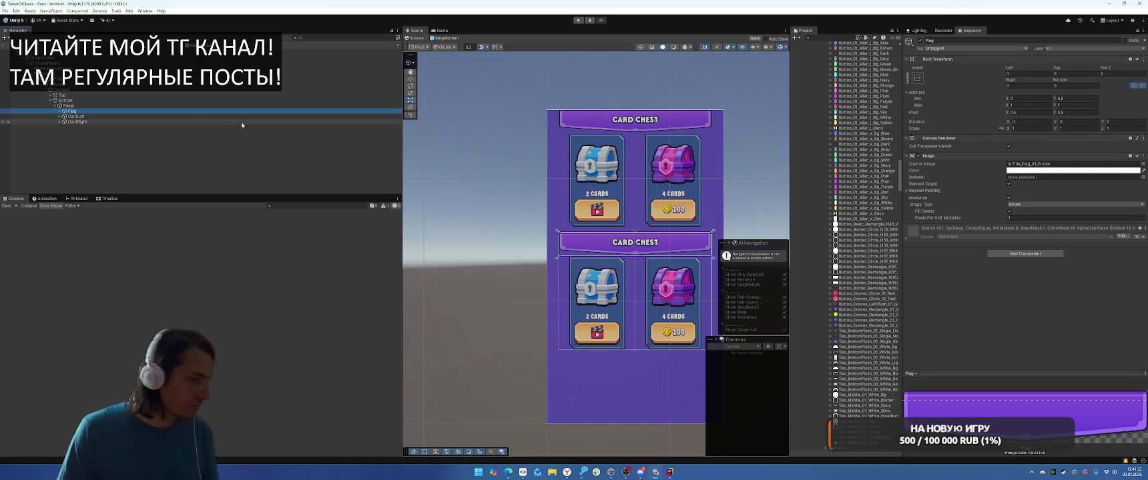
pyautogui.click(1068, 164)
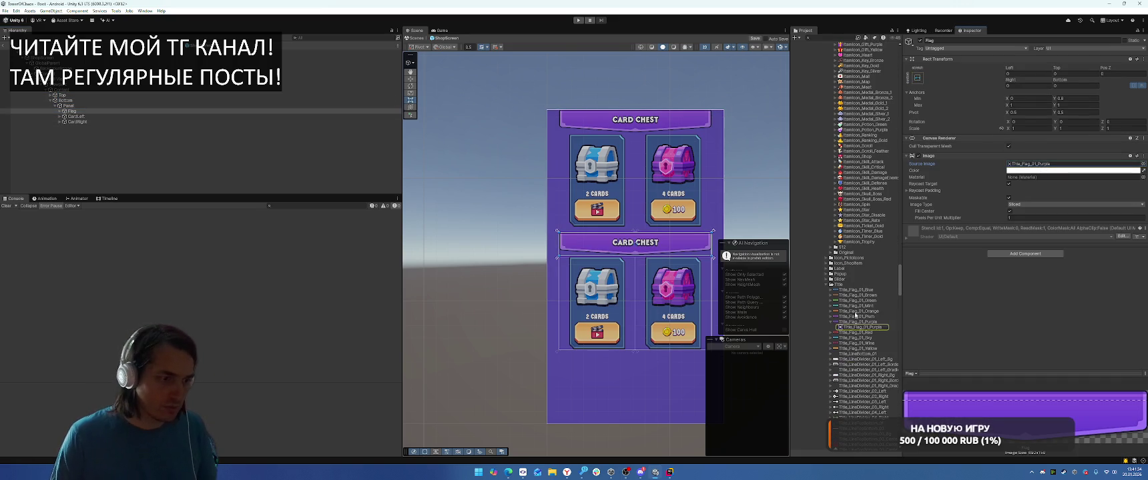
pyautogui.moveTo(861, 348); pyautogui.dragTo(1043, 169)
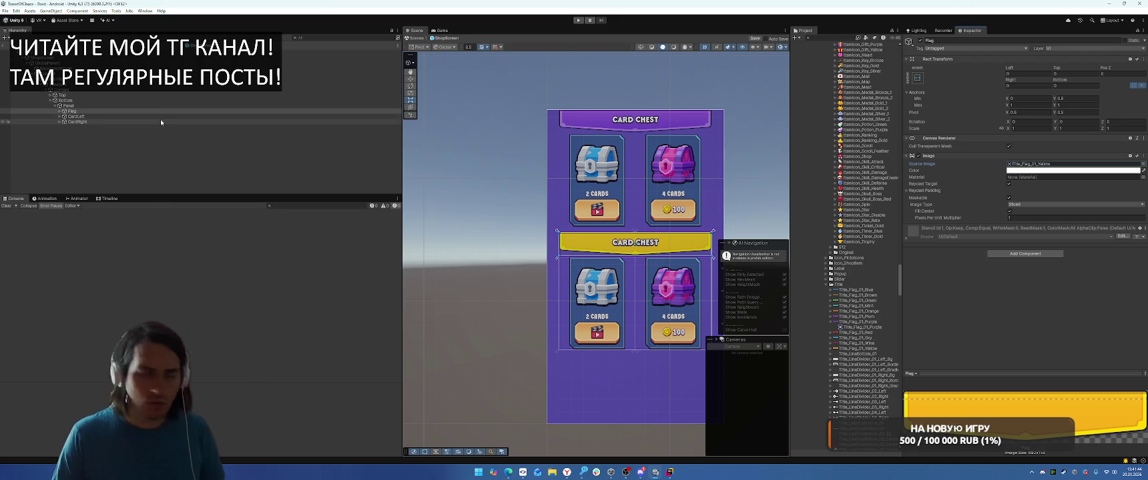
pyautogui.click(51, 95)
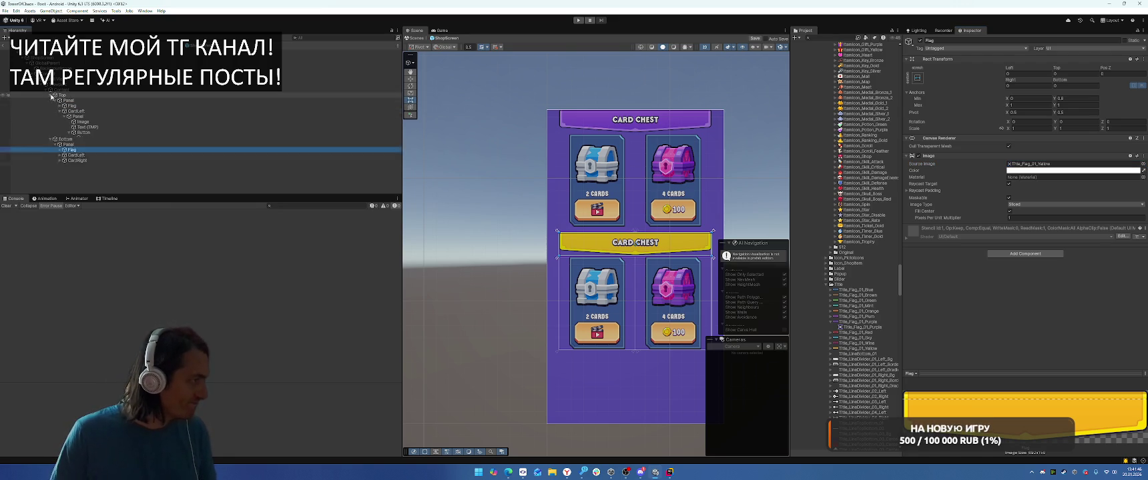
# Step: Set the top section's right card frame to ItemFrame_Square_01_Purple
pyautogui.click(79, 148)
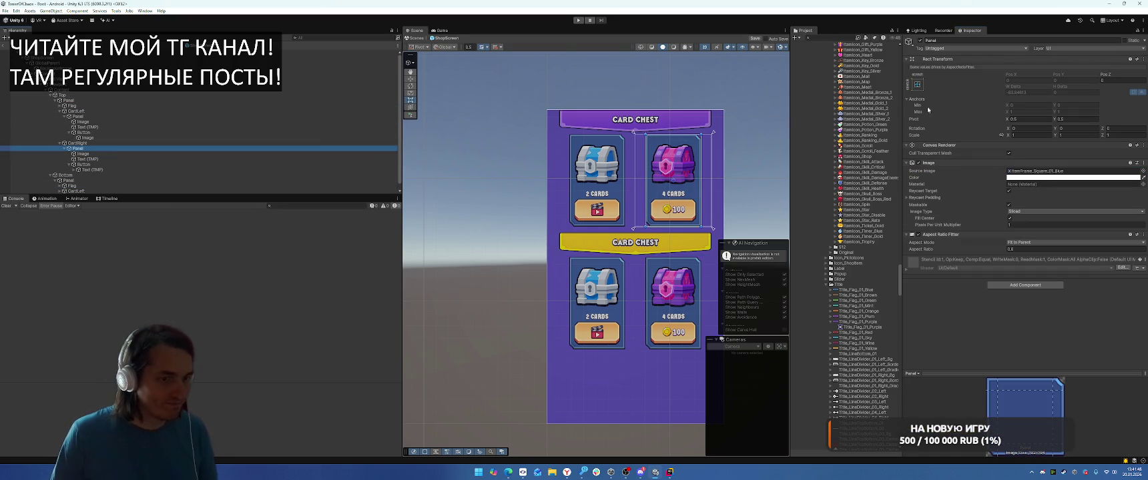
pyautogui.click(1050, 172)
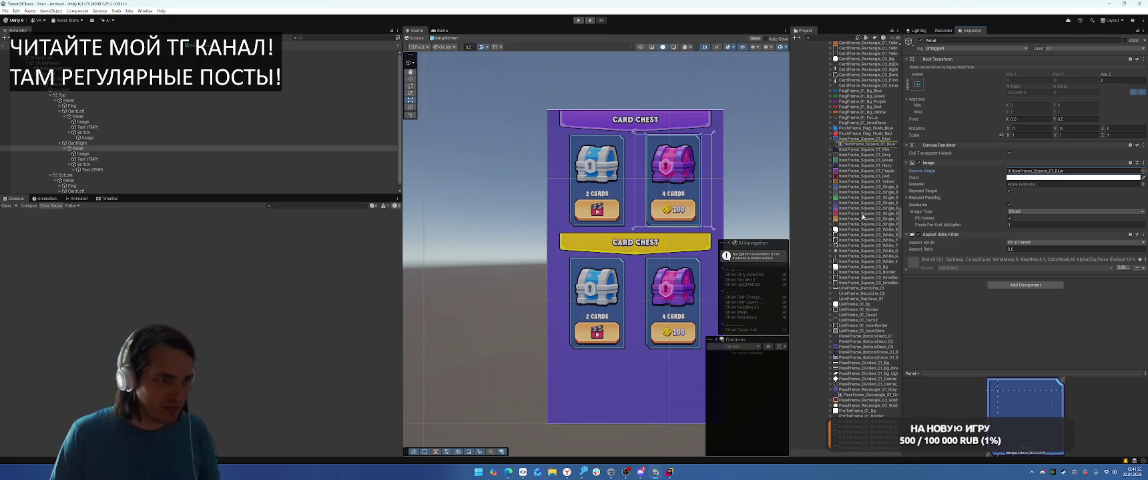
pyautogui.moveTo(869, 171); pyautogui.dragTo(1052, 173)
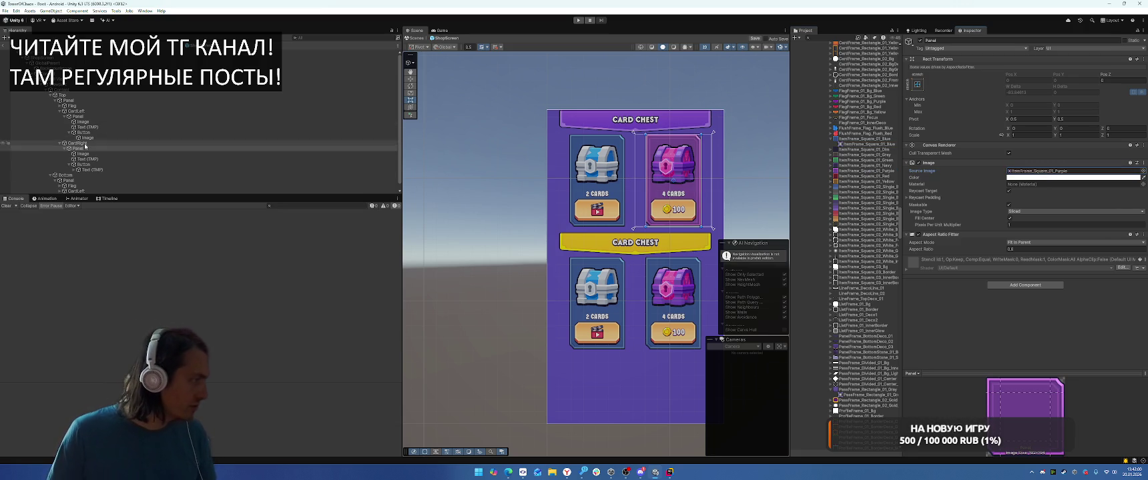
# Step: Give both top card panels an Aspect Ratio Fitter ratio of 0.7
pyautogui.click(90, 112)
pyautogui.click(91, 117)
pyautogui.keyDown('ctrl'); pyautogui.click(114, 149); pyautogui.keyUp('ctrl')
pyautogui.click(1020, 248)
pyautogui.write('0.7')
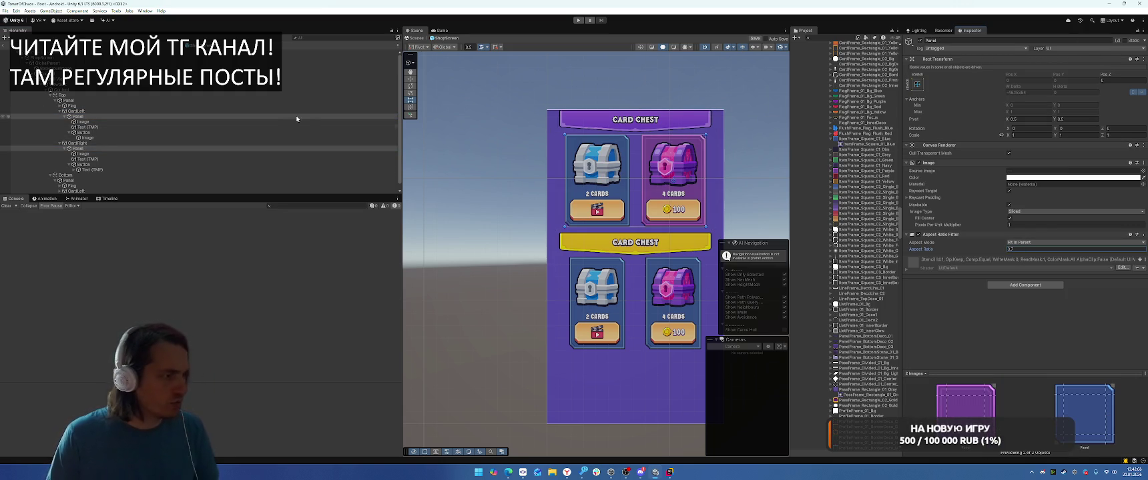
pyautogui.scroll(-1, 145, 164)
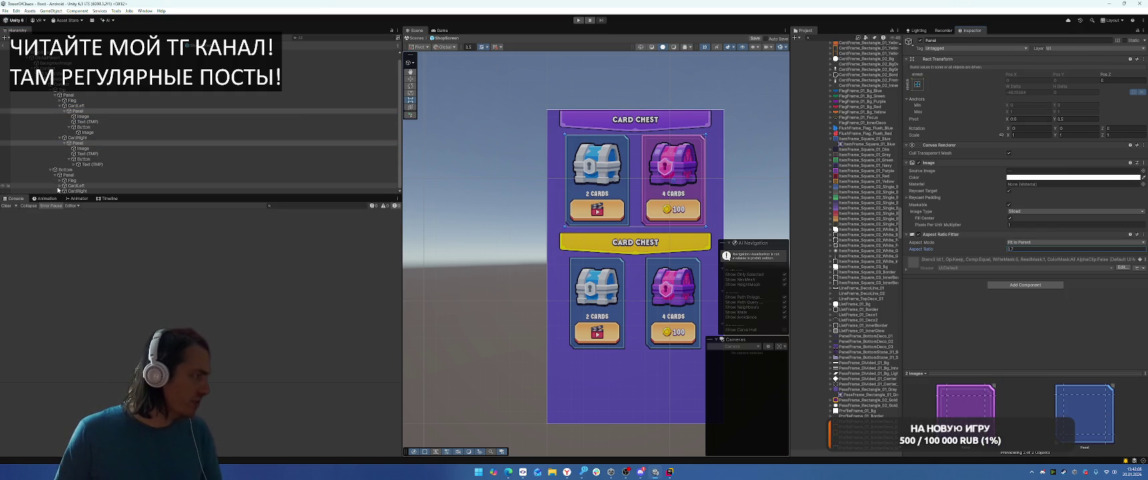
pyautogui.scroll(1, 66, 186)
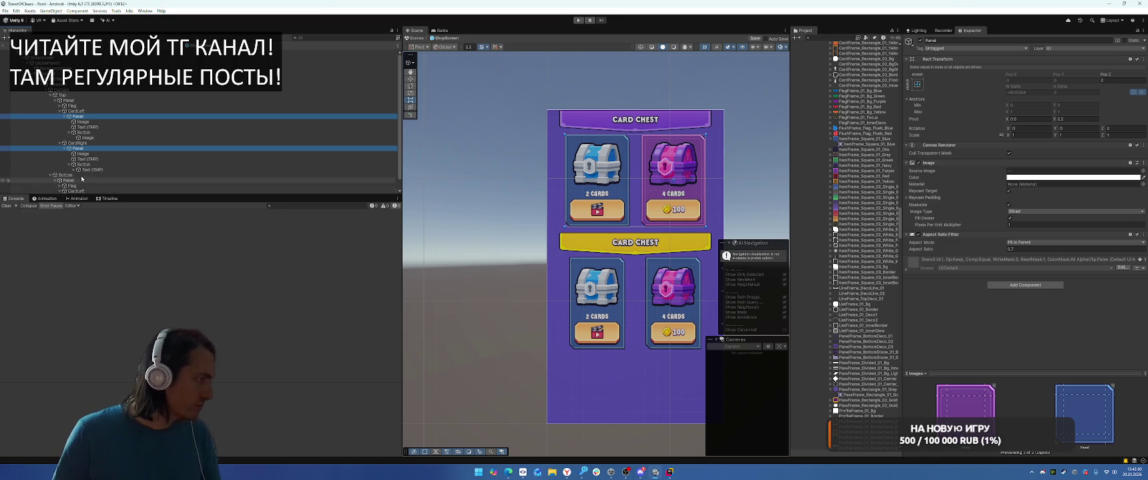
pyautogui.scroll(-3, 81, 179)
# Step: Set both bottom card panels' aspect ratio to 0.7 and expand them to change their image
pyautogui.click(77, 191)
pyautogui.keyDown('ctrl'); pyautogui.click(78, 180); pyautogui.keyUp('ctrl')
pyautogui.click(1044, 249)
pyautogui.write('0')
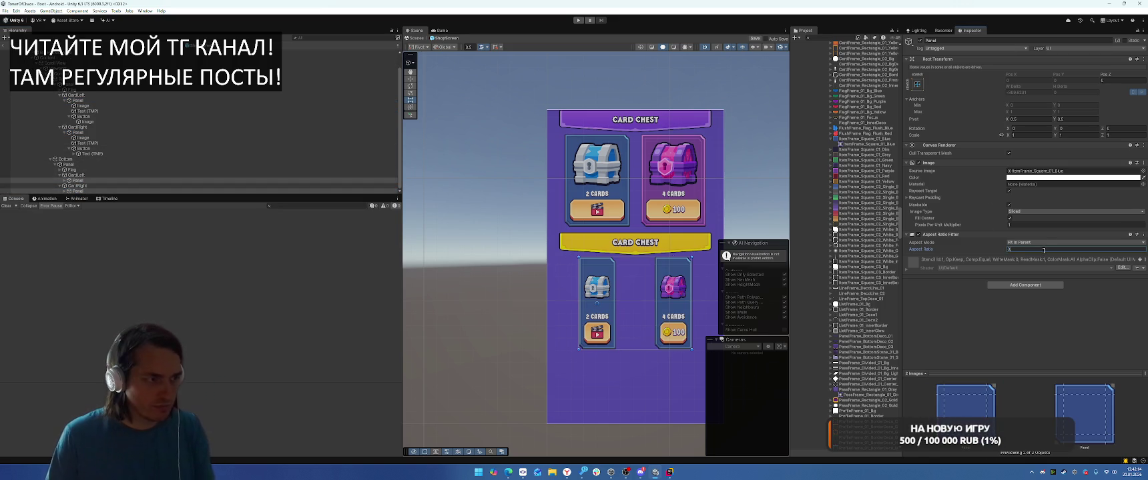
pyautogui.press('BackSpace')
pyautogui.write('7')
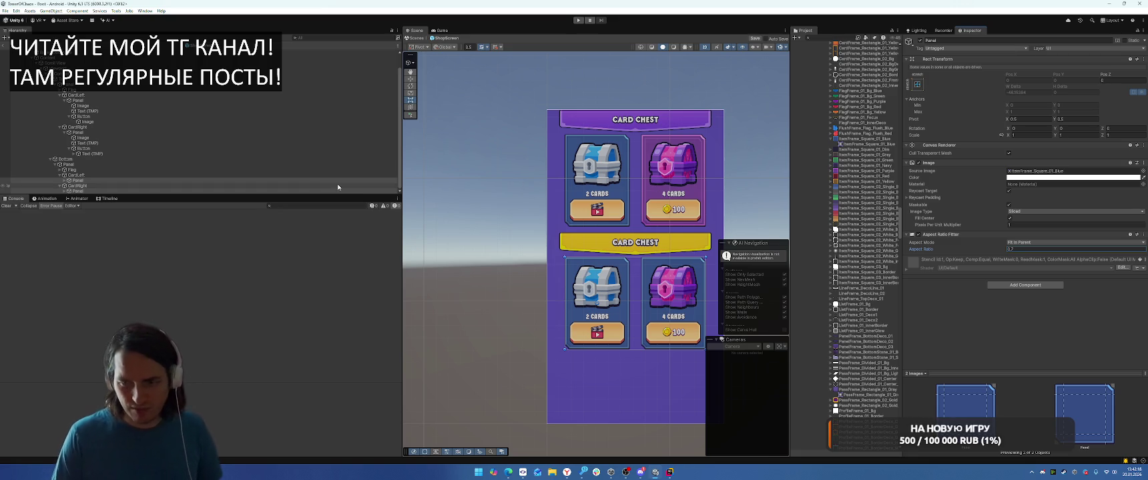
pyautogui.click(65, 180)
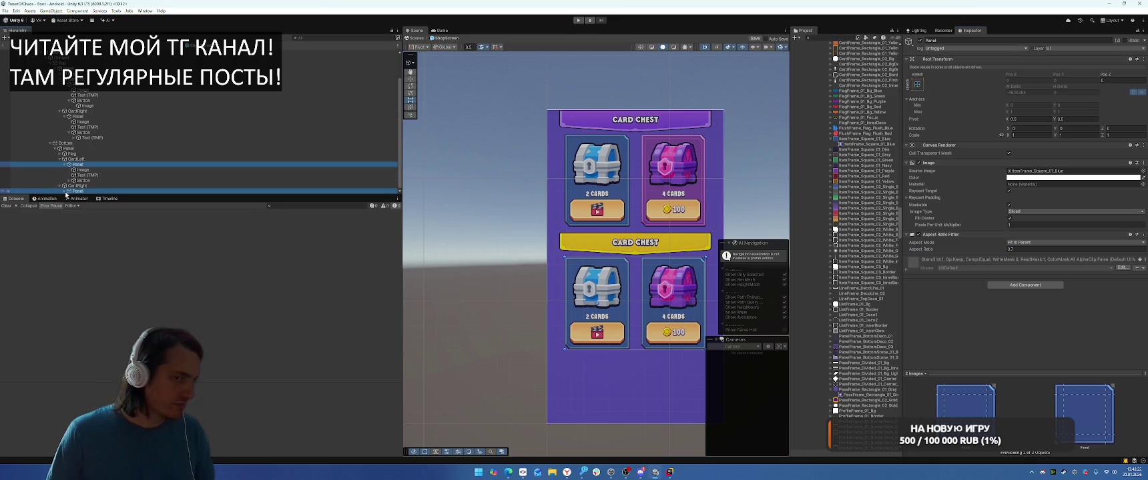
pyautogui.click(66, 193)
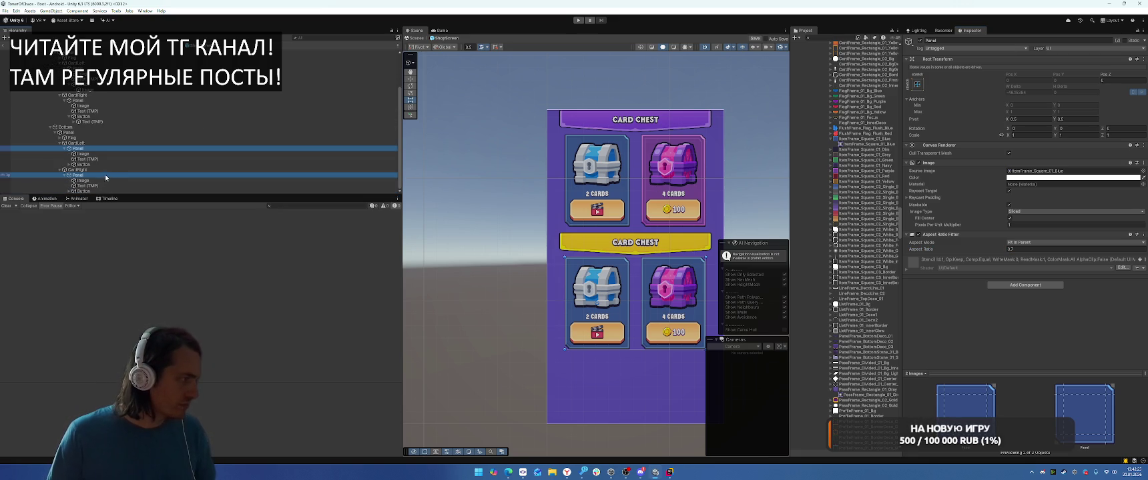
pyautogui.click(1142, 172)
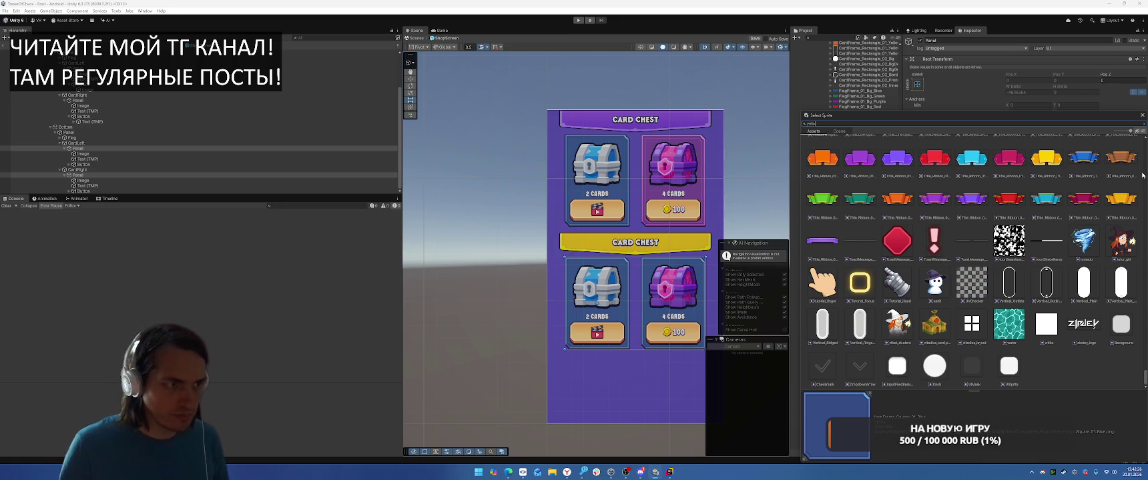
# Step: Apply the gold square frame sprite to the bottom card panels
pyautogui.write('w')
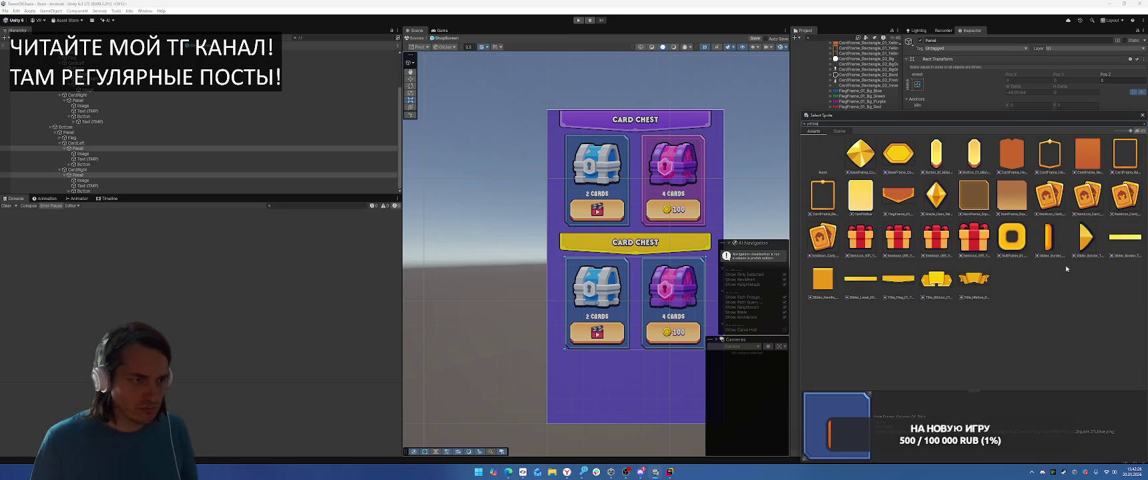
pyautogui.click(860, 199)
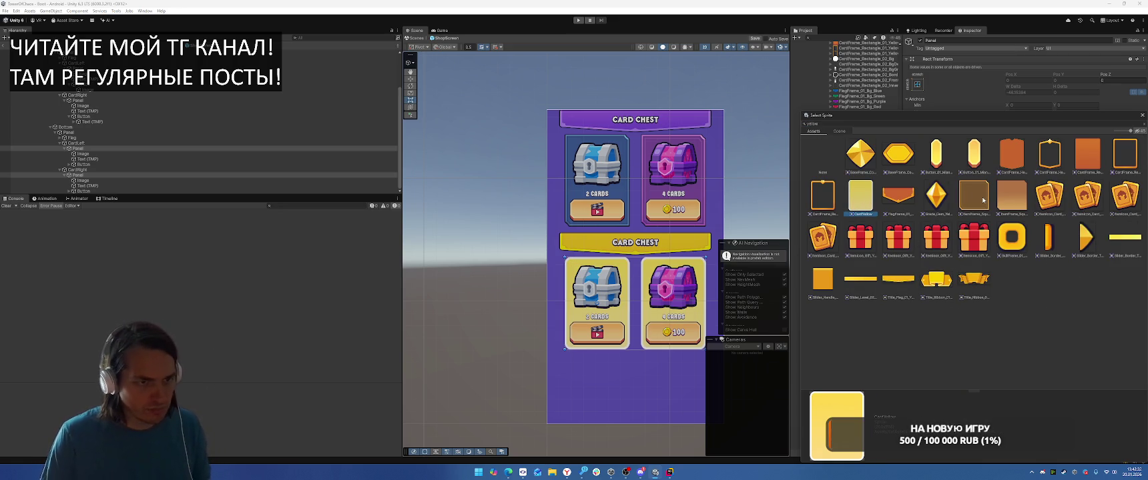
pyautogui.click(974, 194)
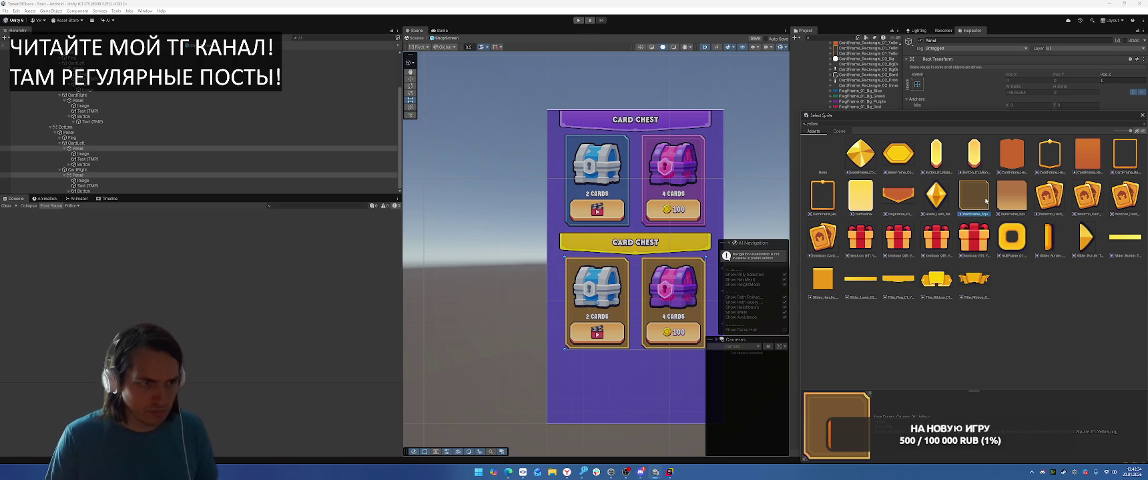
pyautogui.doubleClick(985, 201)
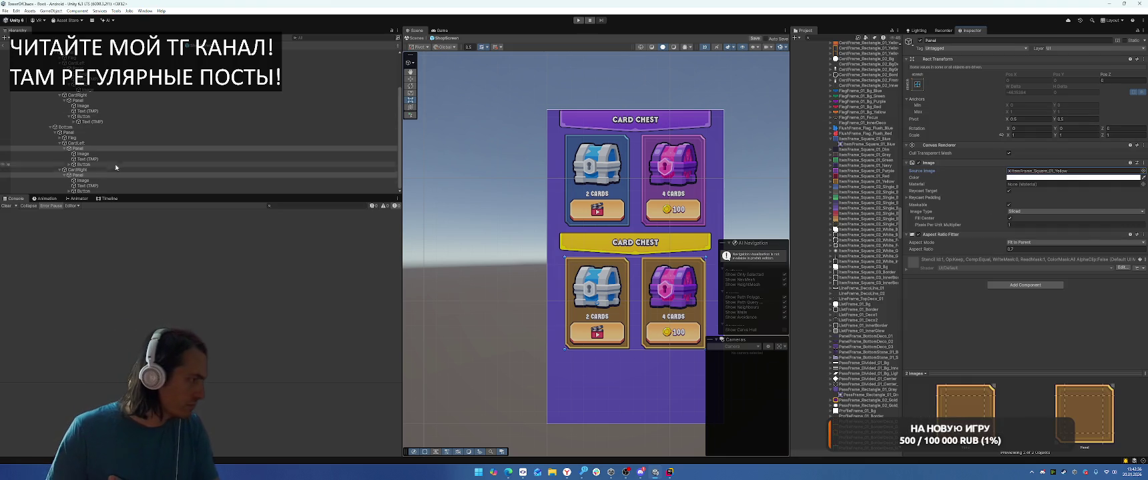
# Step: Replace the left bottom card's chest image with a gold coin pile sprite
pyautogui.click(97, 154)
pyautogui.keyDown('ctrl'); pyautogui.click(100, 179); pyautogui.keyUp('ctrl')
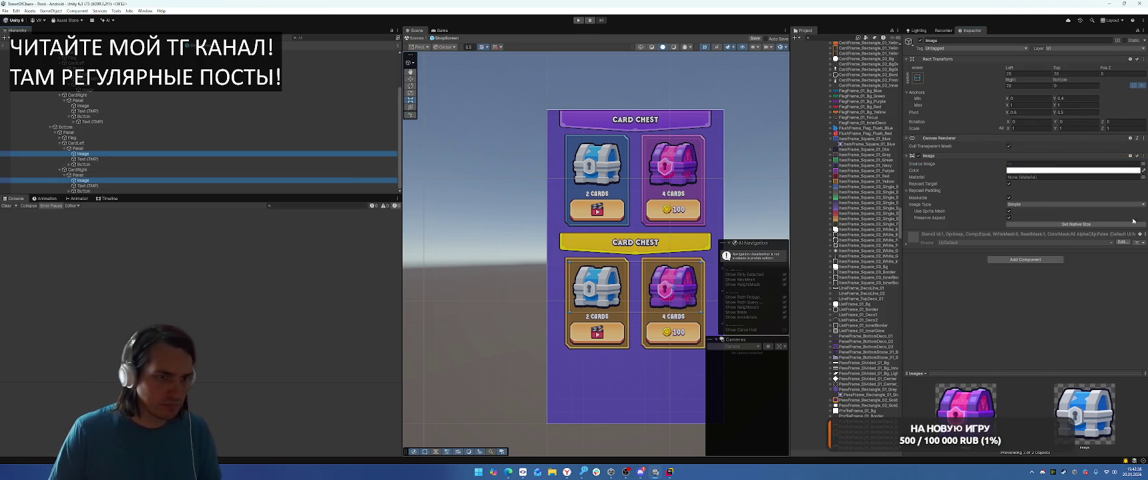
pyautogui.click(125, 159)
pyautogui.click(135, 154)
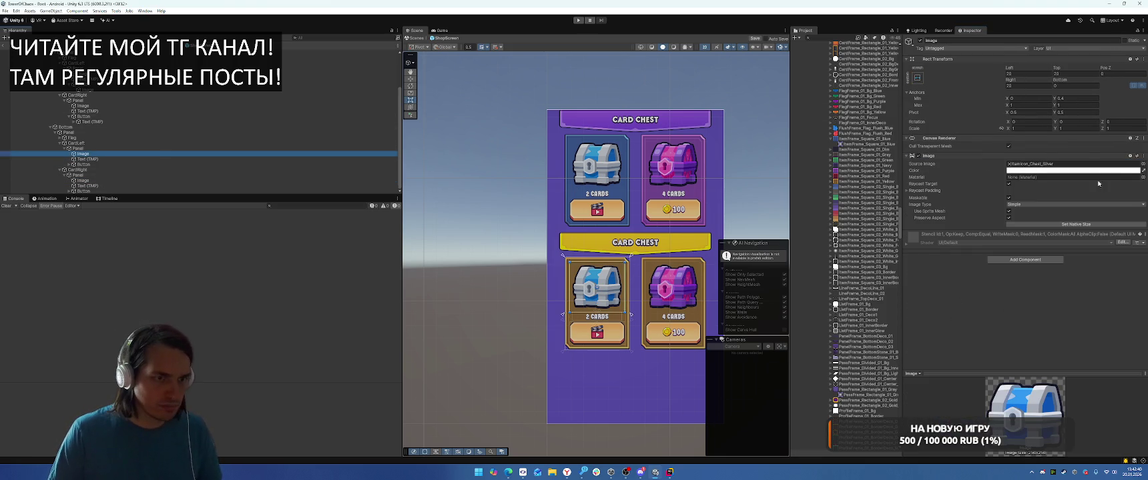
pyautogui.click(1143, 164)
pyautogui.write('oin')
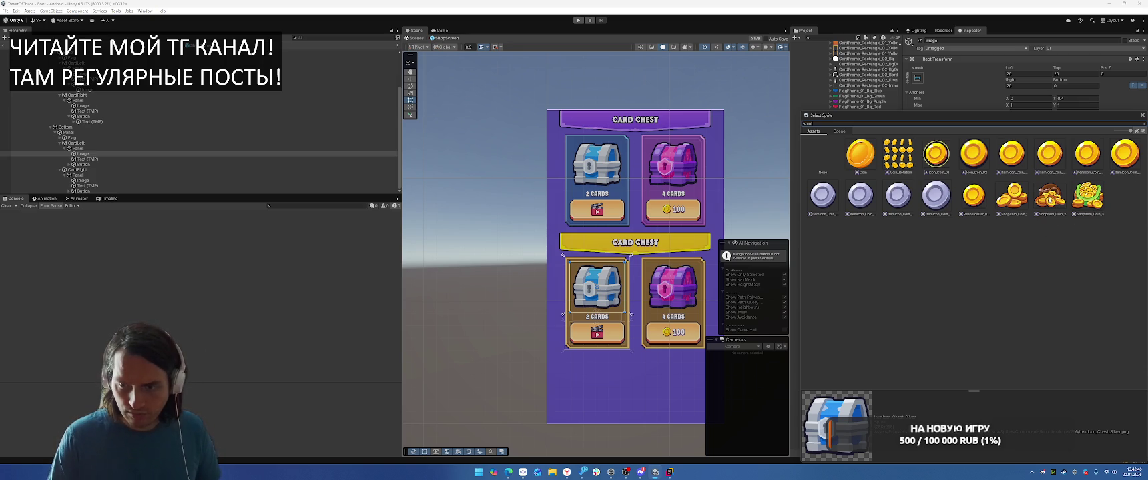
pyautogui.doubleClick(1012, 202)
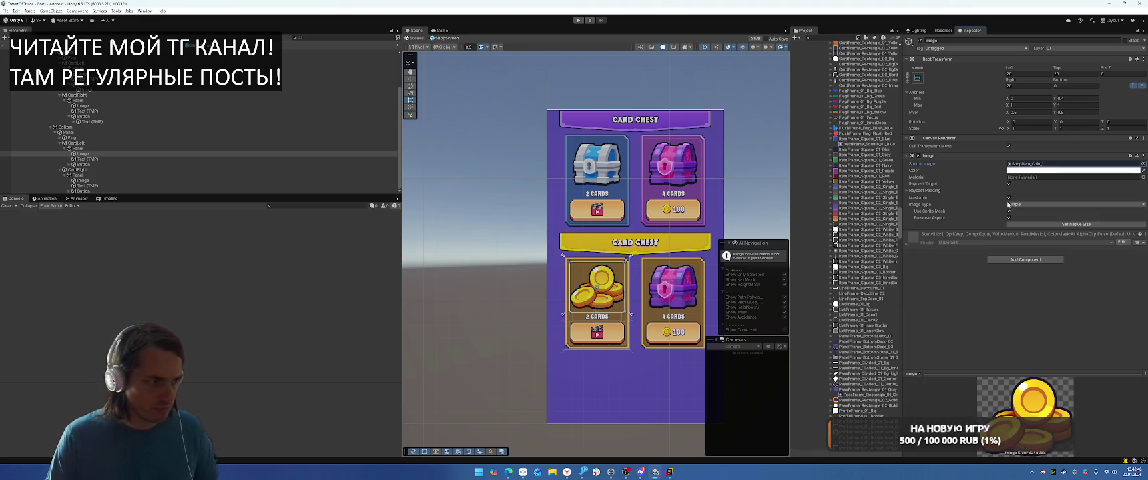
# Step: Replace the right bottom card's chest image with the coin pile sprite too
pyautogui.click(83, 180)
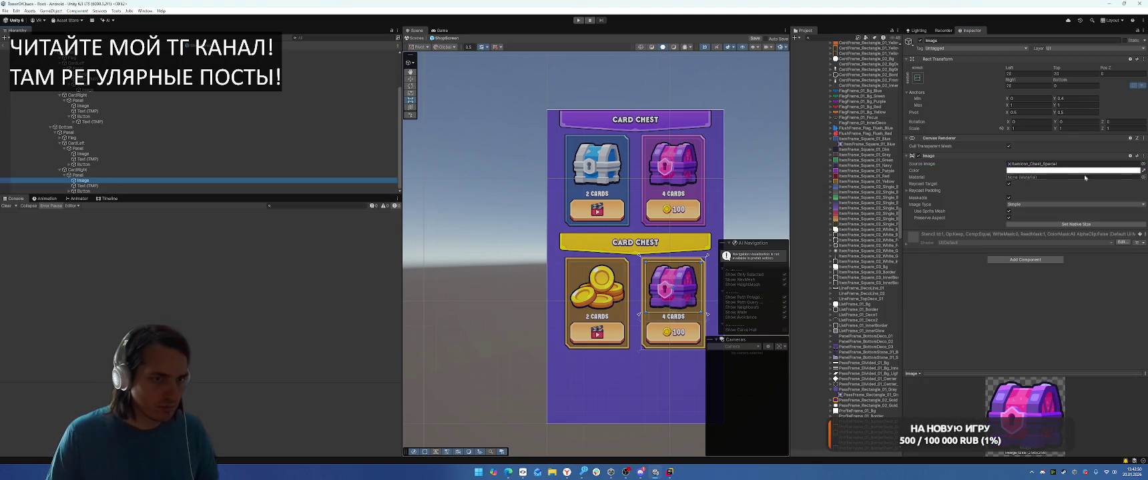
pyautogui.click(1142, 164)
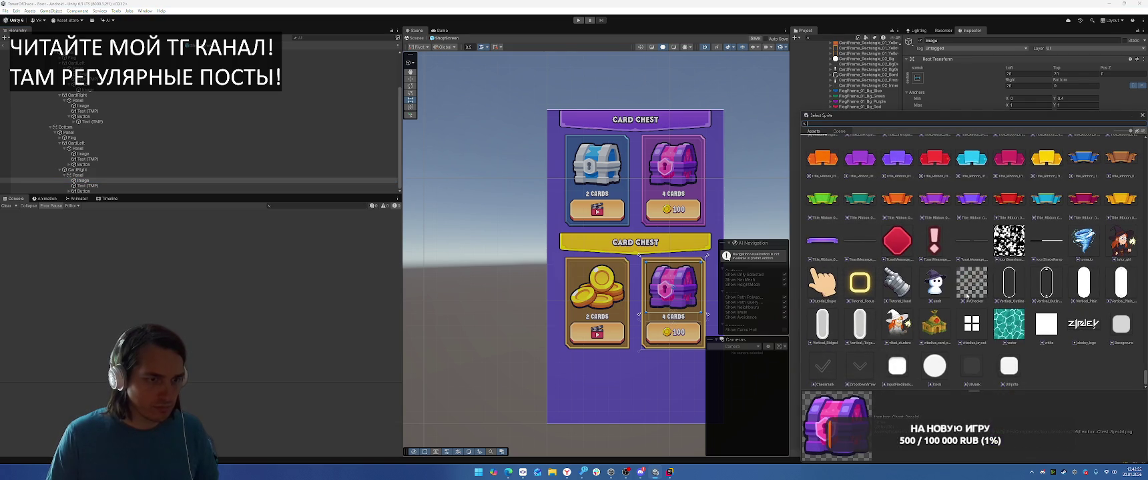
pyautogui.write('gold')
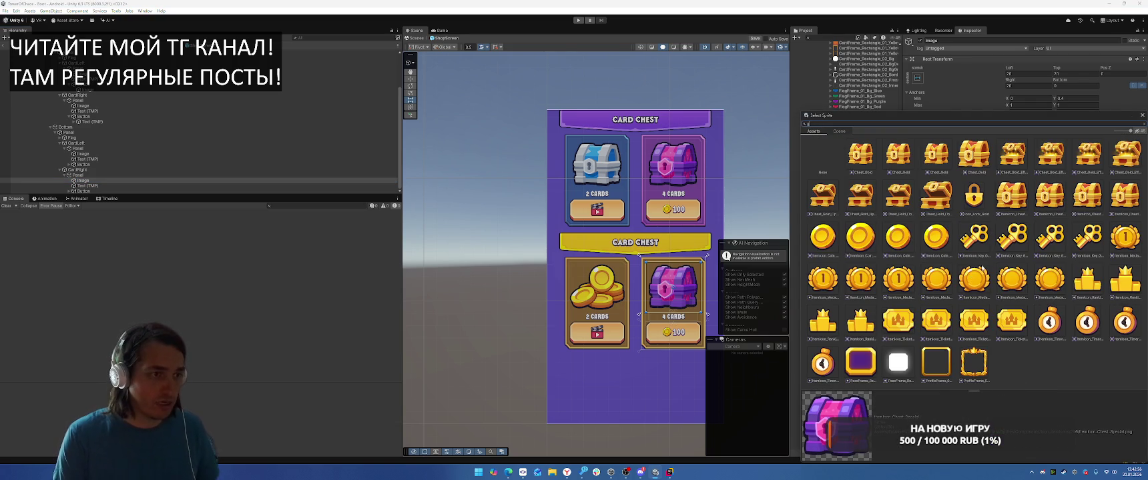
pyautogui.press('BackSpace')
pyautogui.press('BackSpace')
pyautogui.press('BackSpace')
pyautogui.write('coin')
pyautogui.doubleClick(1001, 200)
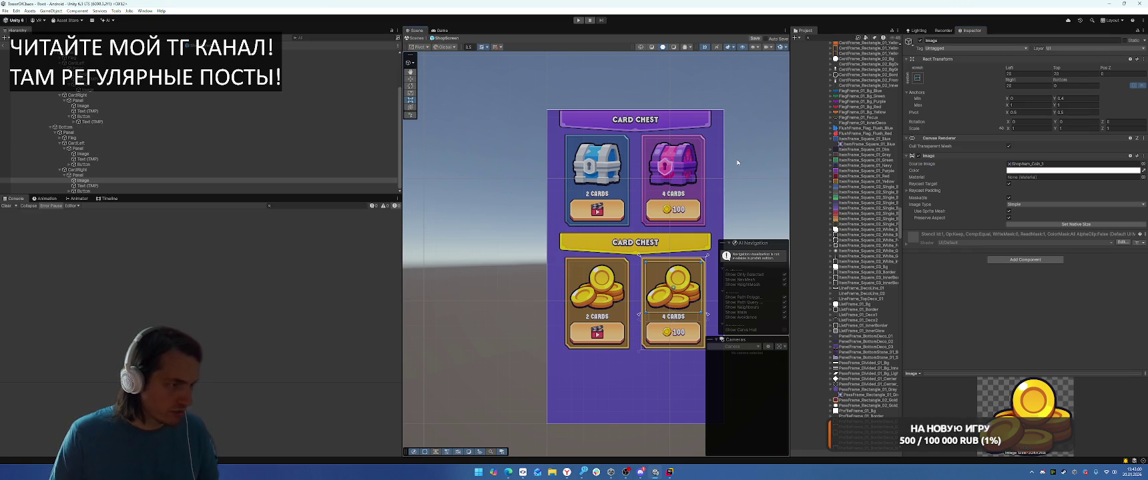
pyautogui.scroll(-1, 746, 166)
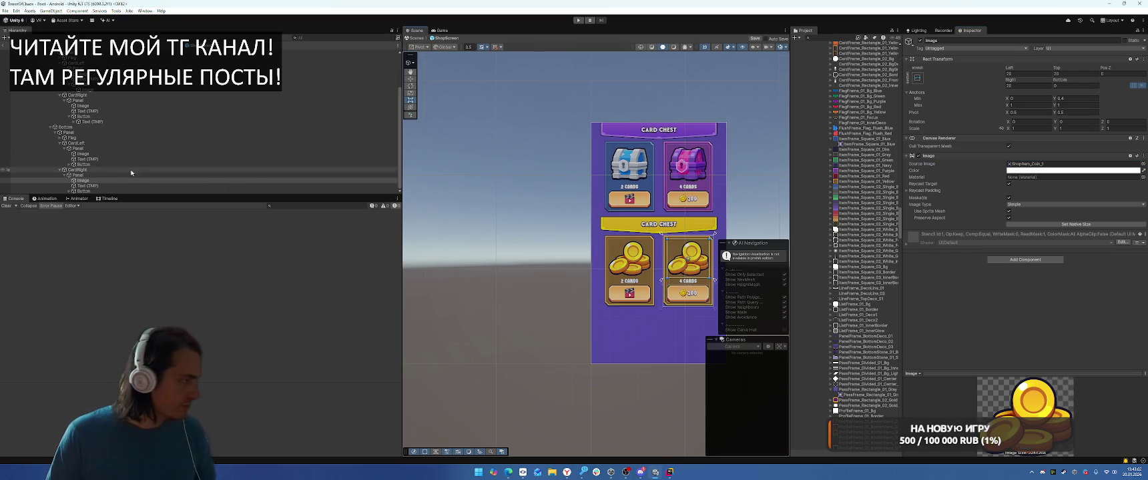
pyautogui.keyDown('ctrl'); pyautogui.click(83, 153); pyautogui.keyUp('ctrl')
# Step: Set both coin images' Rect Transform Left and Right insets to 30
pyautogui.click(1015, 85)
pyautogui.write('30')
pyautogui.press('Return')
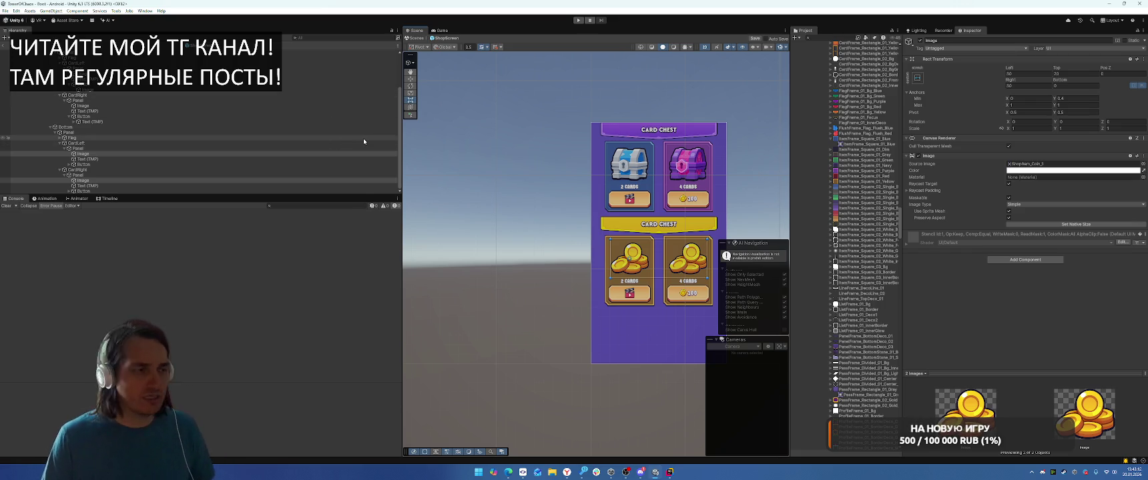
pyautogui.scroll(3, 118, 144)
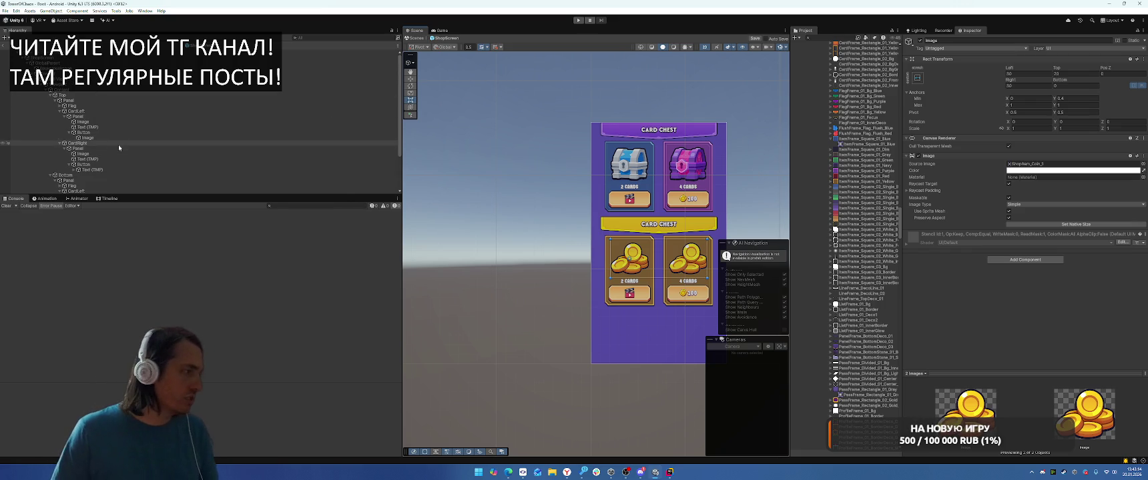
pyautogui.click(137, 68)
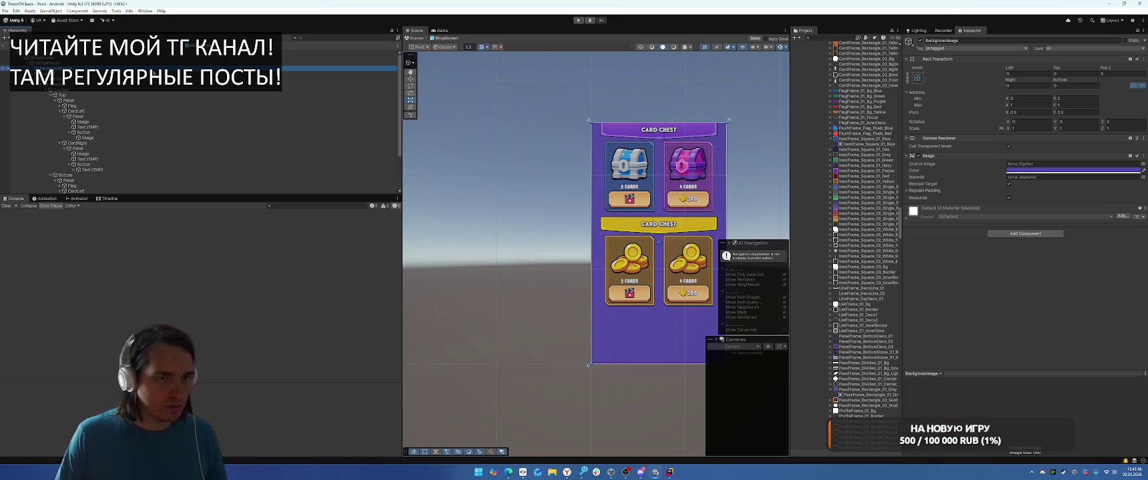
# Step: Duplicate BackgroundImage and give the copy a tiled Pattern_512 source image
pyautogui.hotkey('ctrl', 'd')
pyautogui.click(1142, 163)
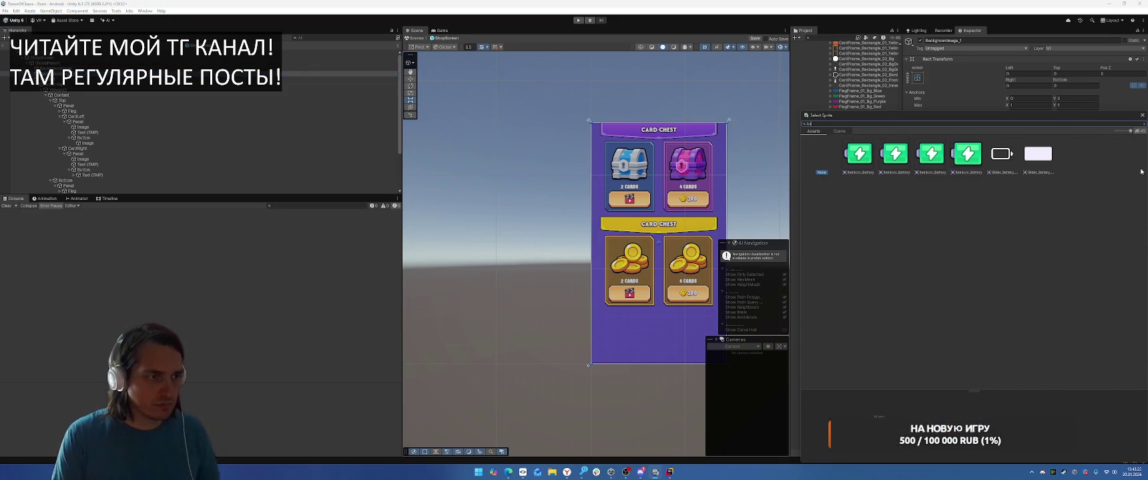
pyautogui.press('BackSpace')
pyautogui.press('BackSpace')
pyautogui.write('attern')
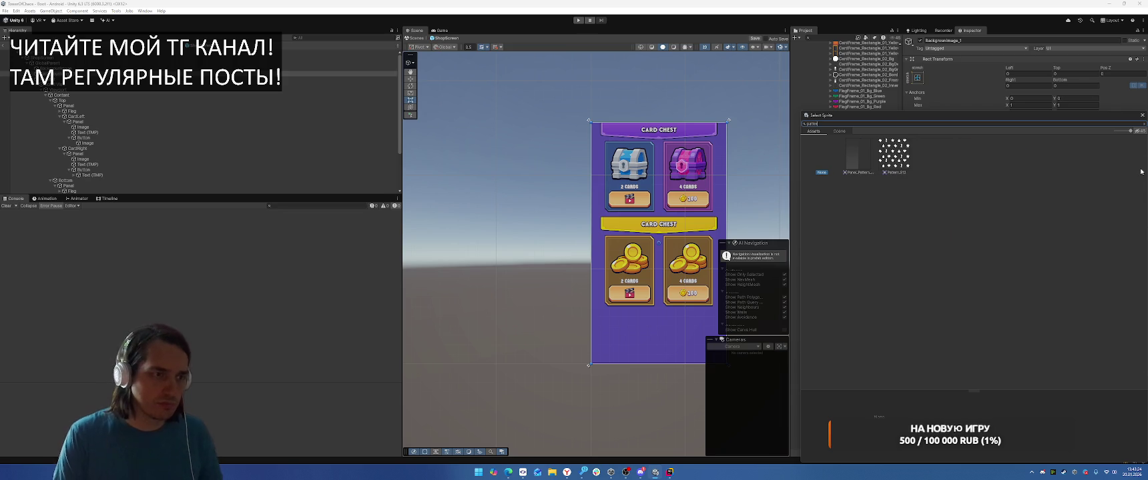
pyautogui.doubleClick(902, 152)
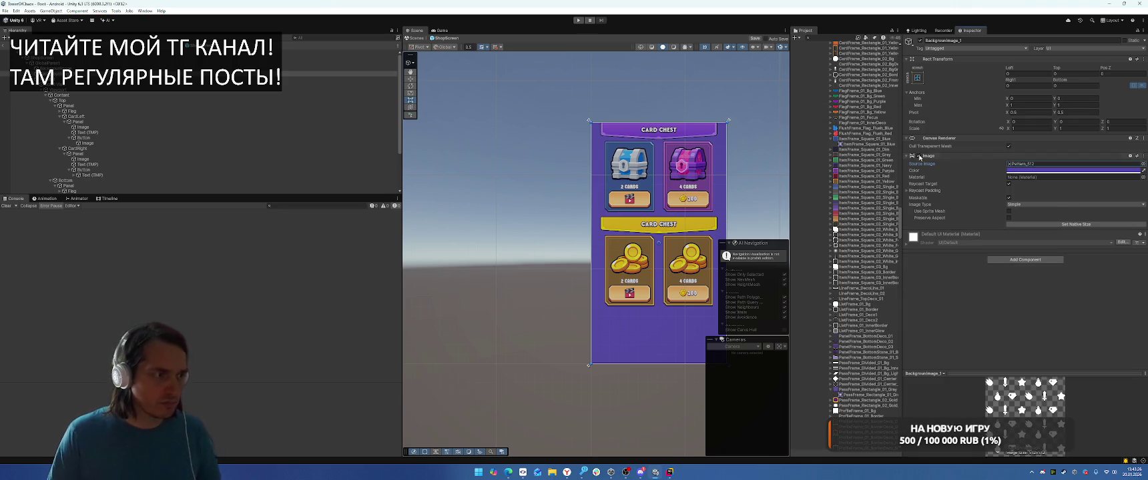
pyautogui.click(1015, 205)
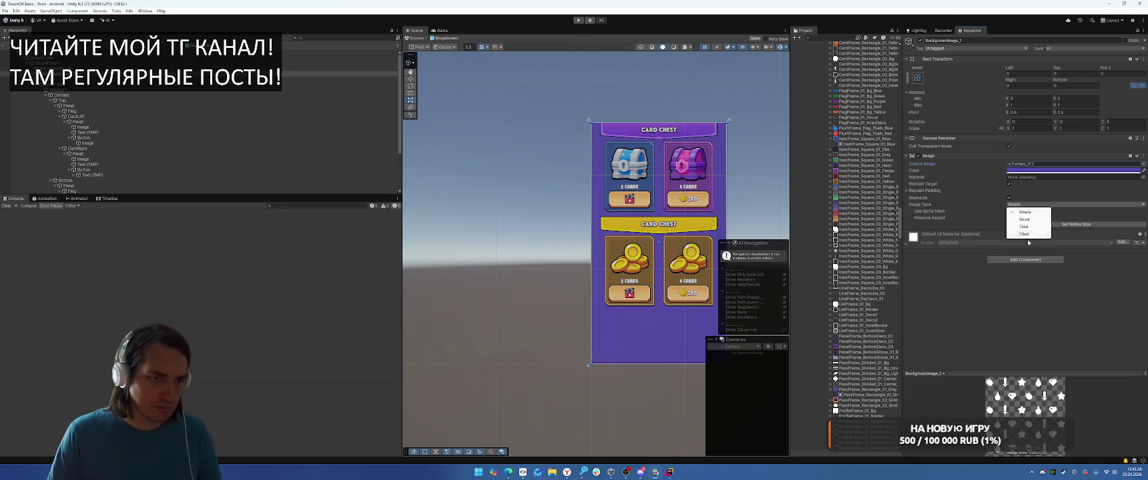
pyautogui.click(1017, 227)
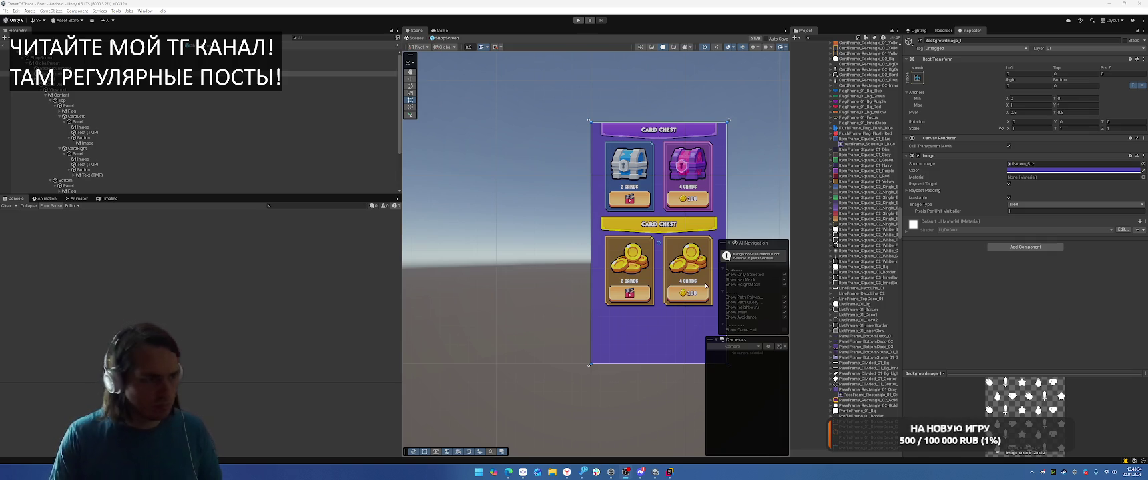
# Step: Tint the pattern layer white, tilt it about -6.5° on Z and scale it to 1.3
pyautogui.click(1054, 170)
pyautogui.moveTo(1108, 284); pyautogui.dragTo(1062, 284)
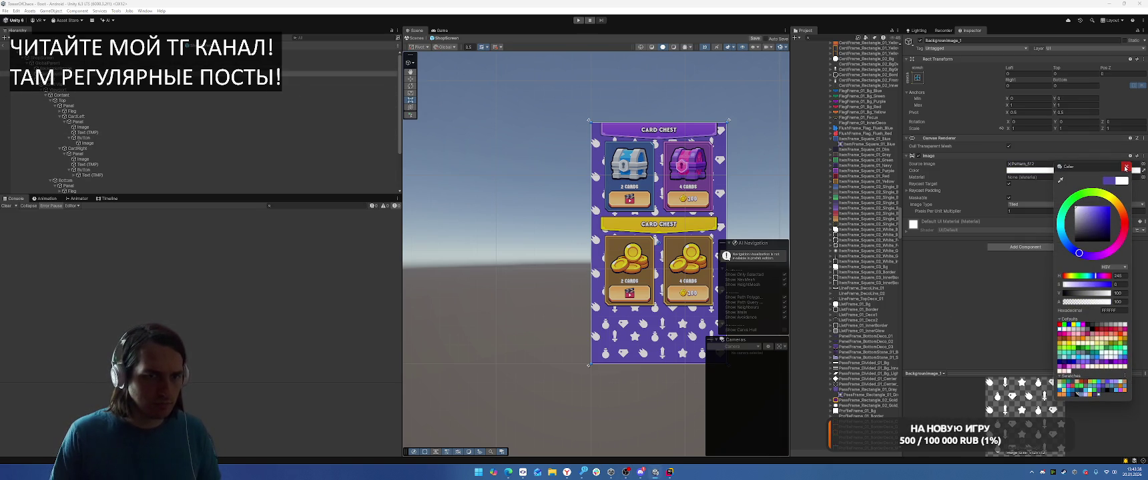
pyautogui.click(1126, 168)
pyautogui.click(1121, 121)
pyautogui.write('90')
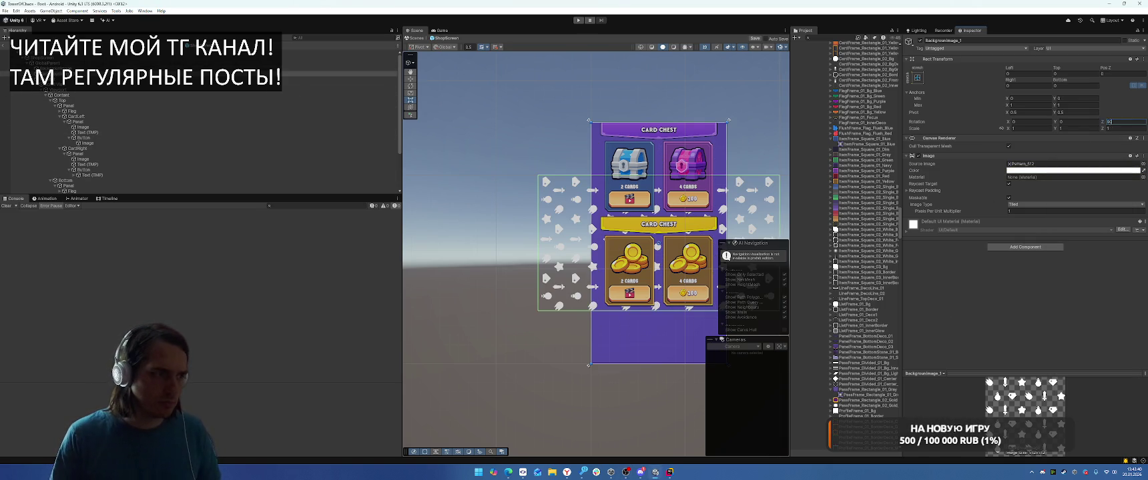
pyautogui.moveTo(1102, 123)
pyautogui.mouseDown()
pyautogui.moveTo(1144, 234)
pyautogui.moveTo(3, 234)
pyautogui.moveTo(20, 233)
pyautogui.moveTo(27, 200)
pyautogui.mouseUp()
pyautogui.click(1031, 129)
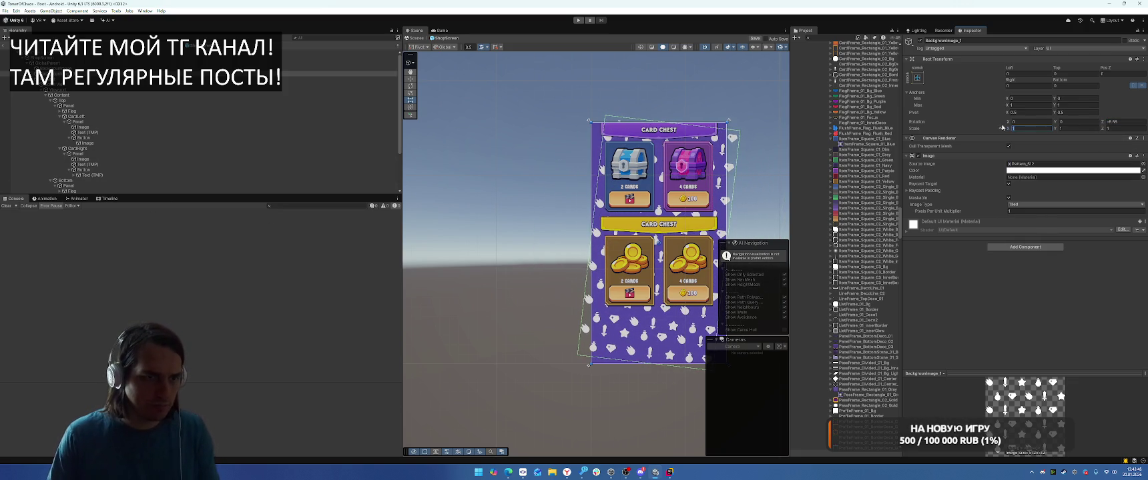
pyautogui.write('1.3')
pyautogui.doubleClick(1037, 129)
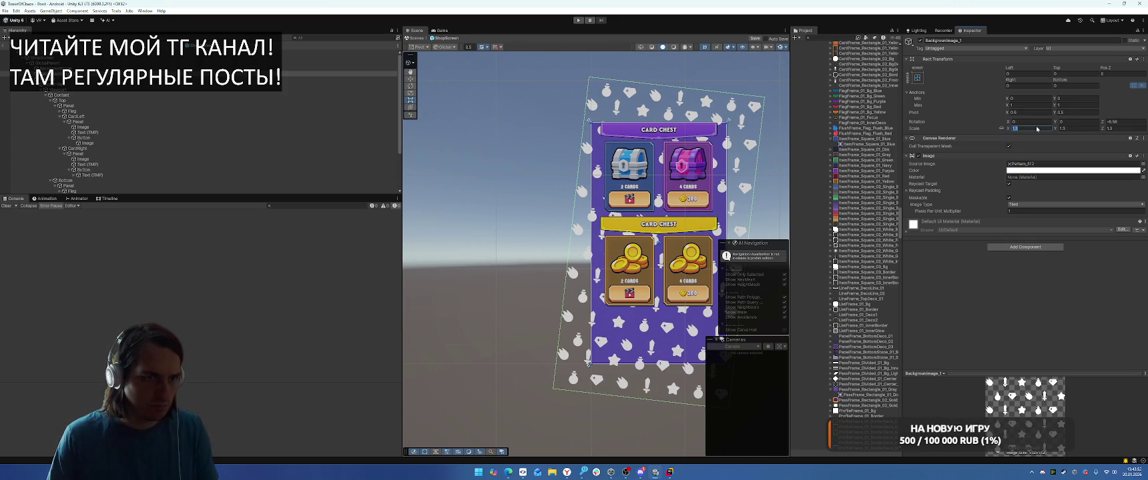
pyautogui.write('21.3')
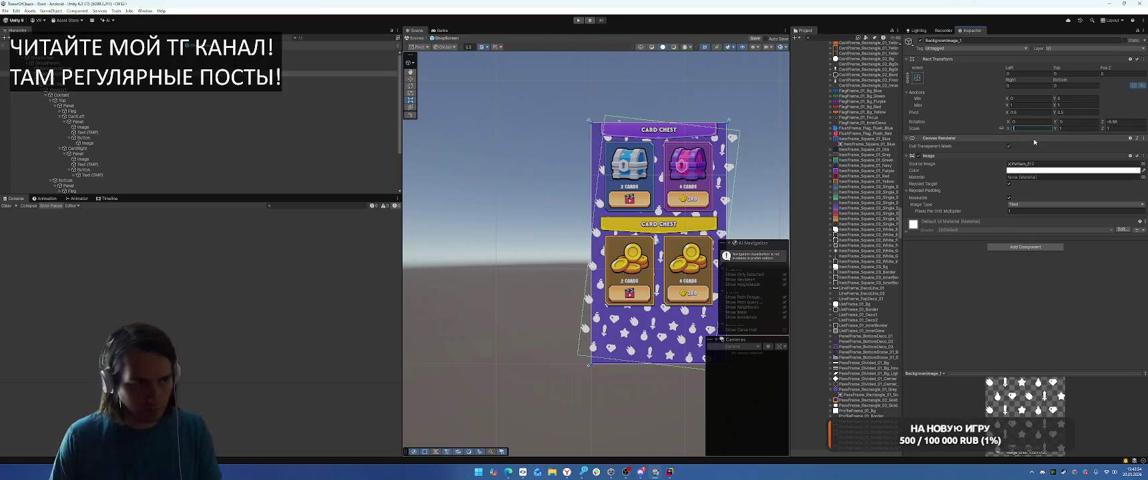
# Step: Make the pattern layer black with low alpha so only a faint pattern shows
pyautogui.click(1039, 171)
pyautogui.doubleClick(1102, 301)
pyautogui.write('10')
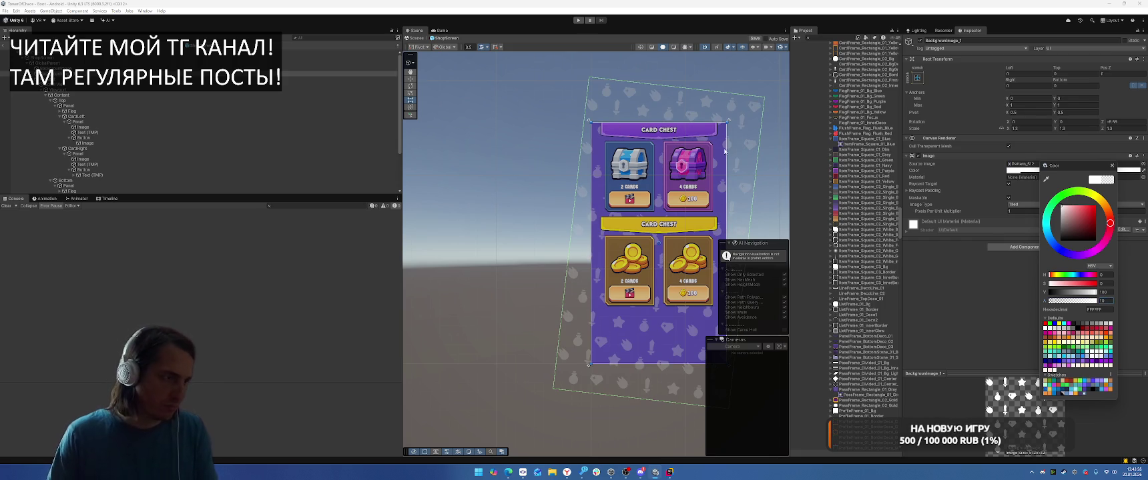
pyautogui.doubleClick(1102, 291)
pyautogui.write('0')
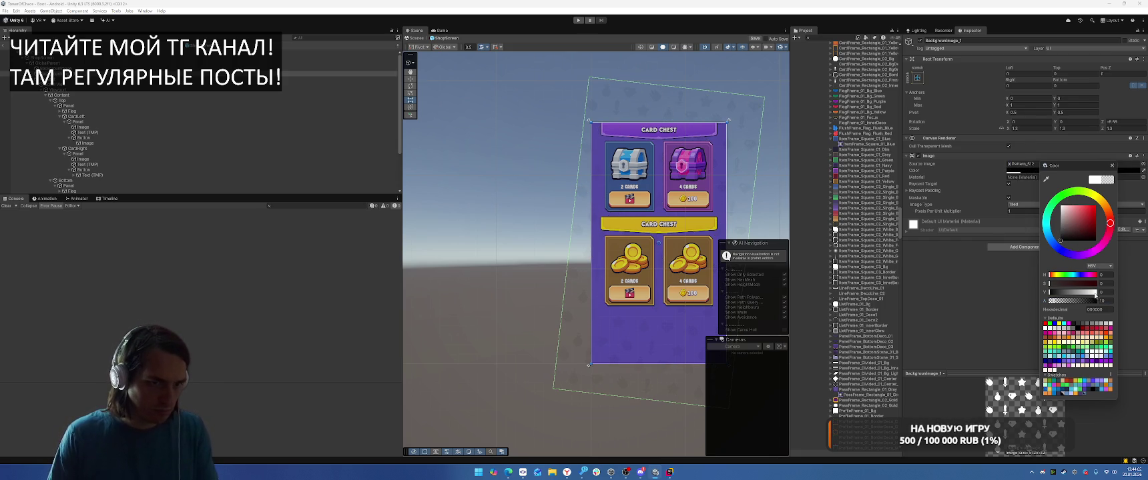
pyautogui.moveTo(1057, 303); pyautogui.dragTo(1058, 302)
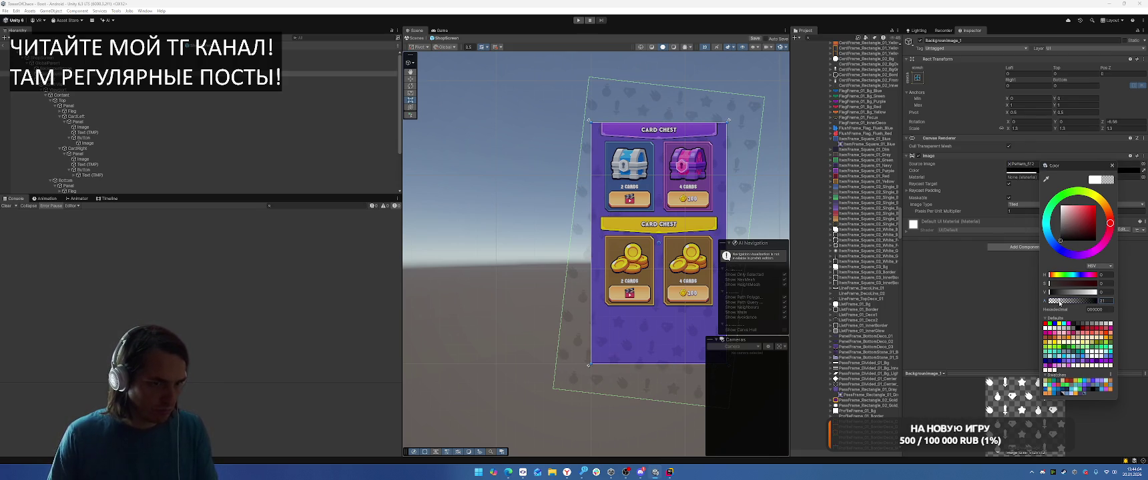
pyautogui.click(1112, 166)
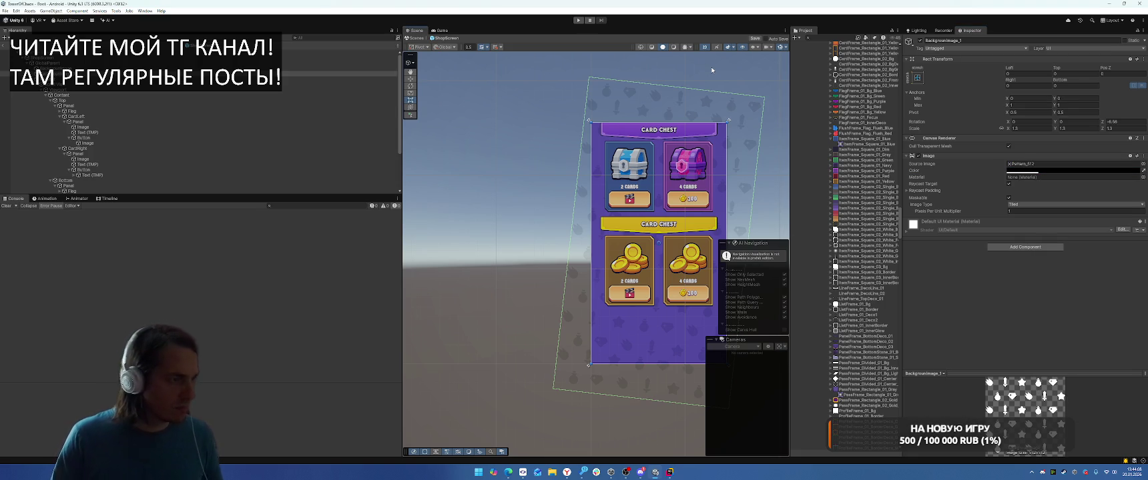
pyautogui.click(244, 126)
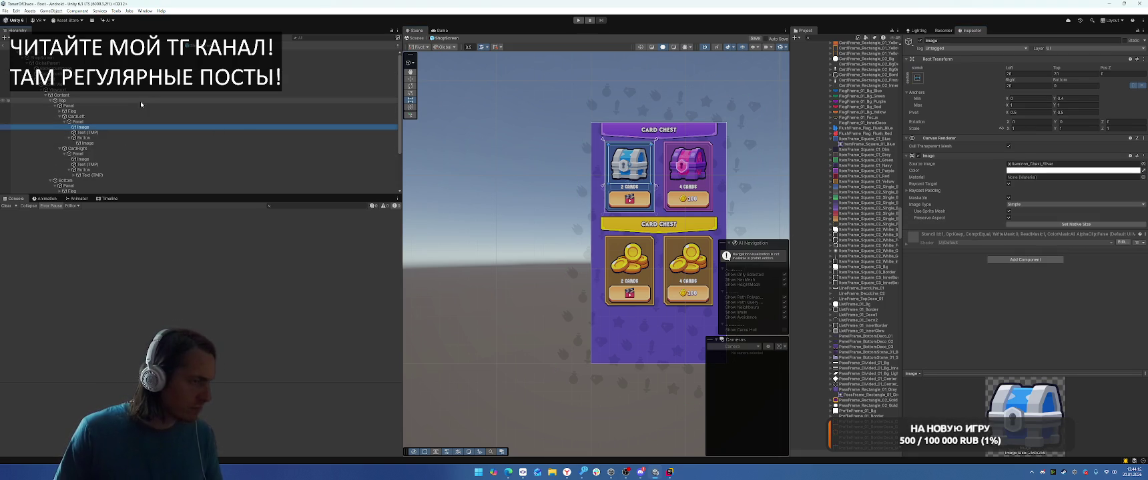
# Step: Select the four card Panels and rename them Bg
pyautogui.click(93, 122)
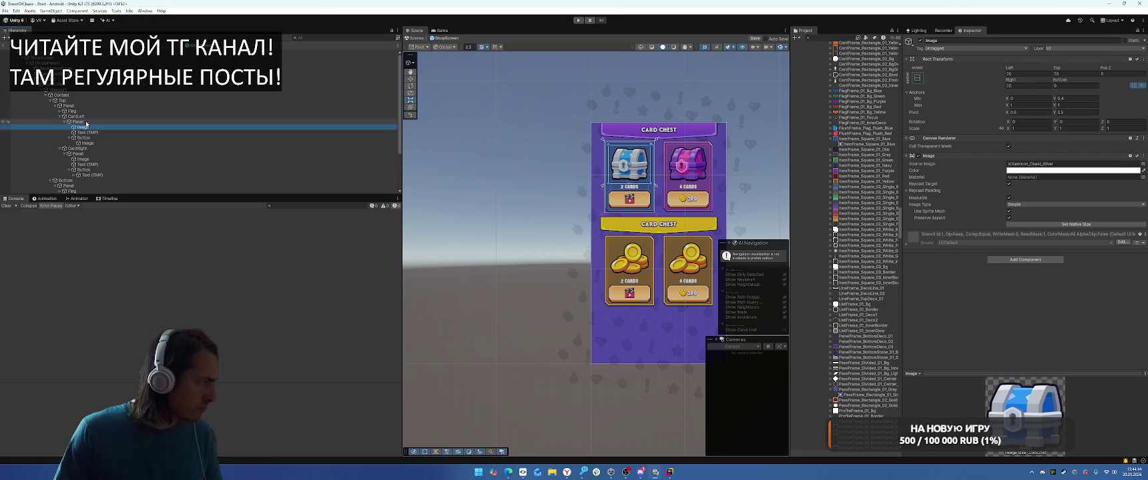
pyautogui.keyDown('ctrl'); pyautogui.click(81, 153); pyautogui.keyUp('ctrl')
pyautogui.scroll(-3, 93, 150)
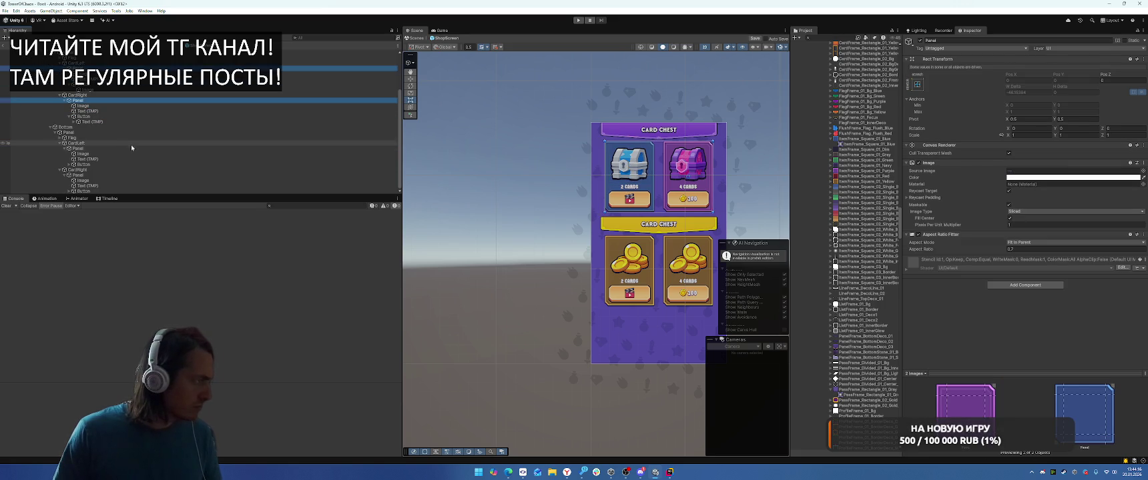
pyautogui.keyDown('ctrl'); pyautogui.click(95, 149); pyautogui.keyUp('ctrl')
pyautogui.keyDown('ctrl'); pyautogui.click(84, 176); pyautogui.keyUp('ctrl')
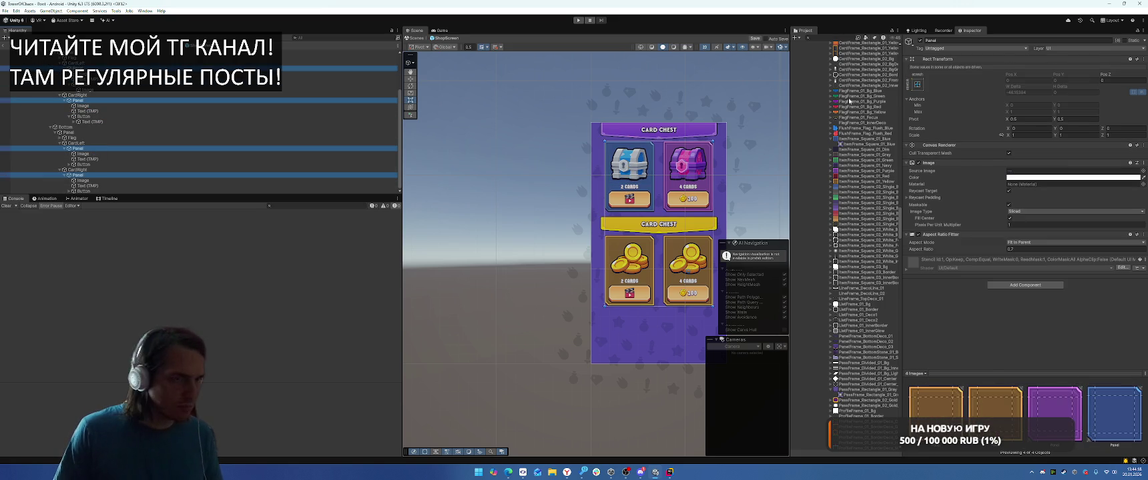
pyautogui.click(946, 42)
pyautogui.write('Bg')
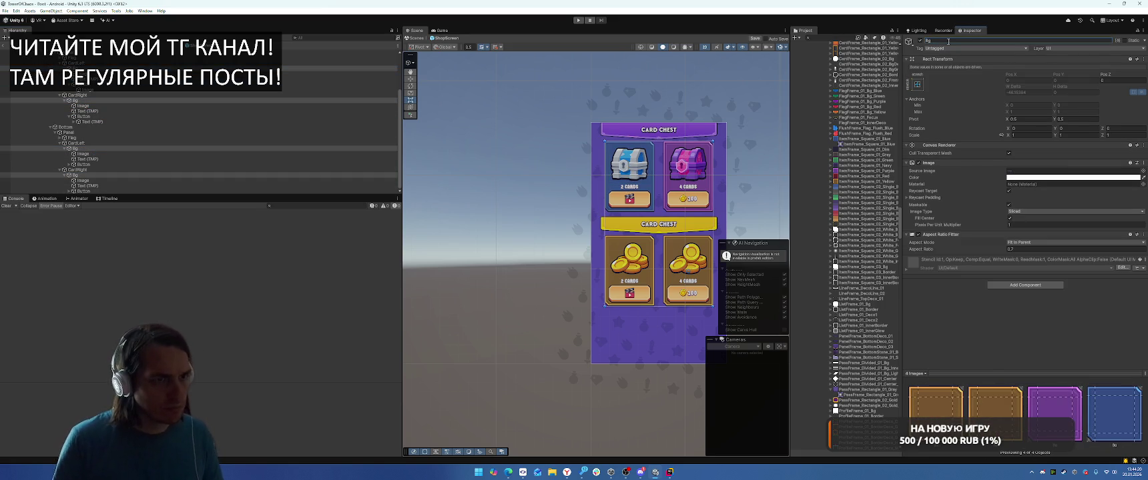
# Step: Add a Shadow component to the four Bg panels and edit its effect colour
pyautogui.click(1026, 285)
pyautogui.write('shad')
pyautogui.press('Return')
pyautogui.click(1017, 273)
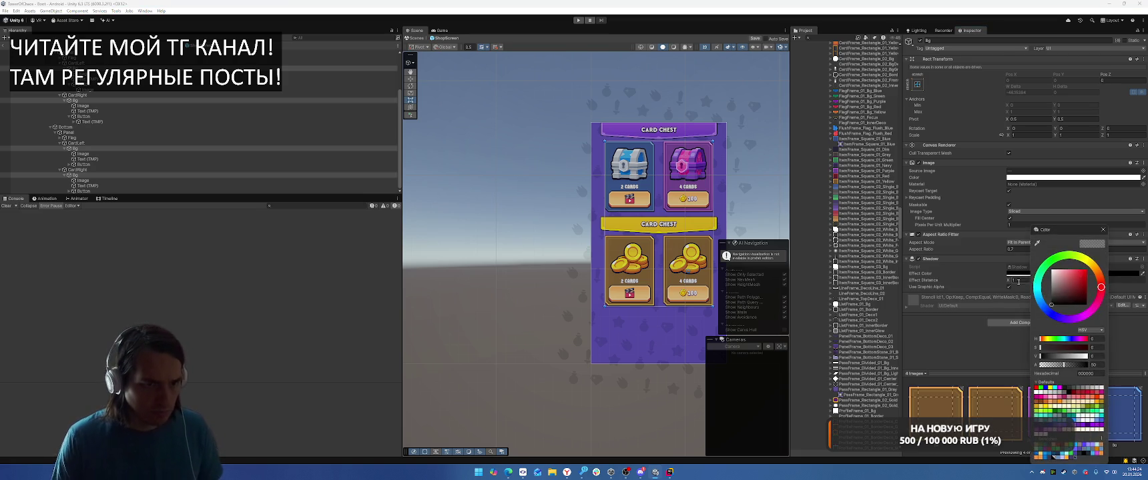